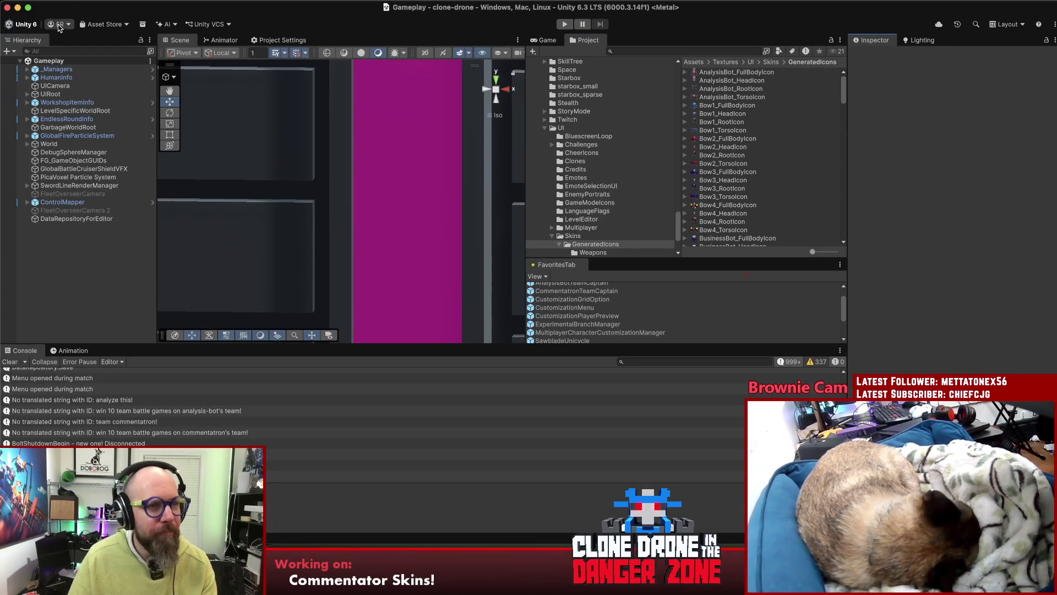
- Save the Unity project from the File menu and bring the code editor forward
left_click(62, 5)
left_click(78, 111)
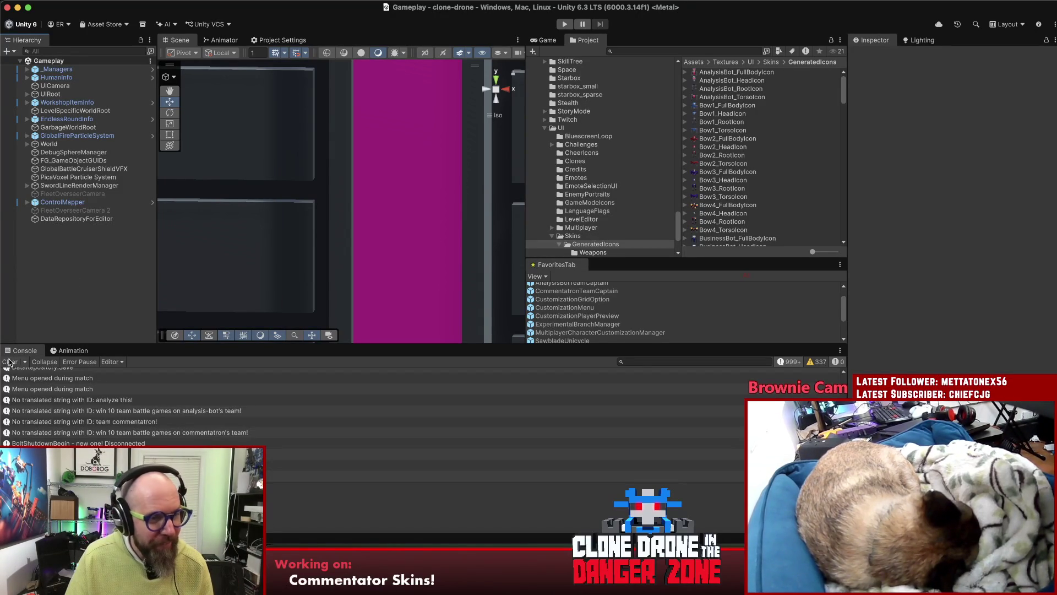
left_click(606, 512)
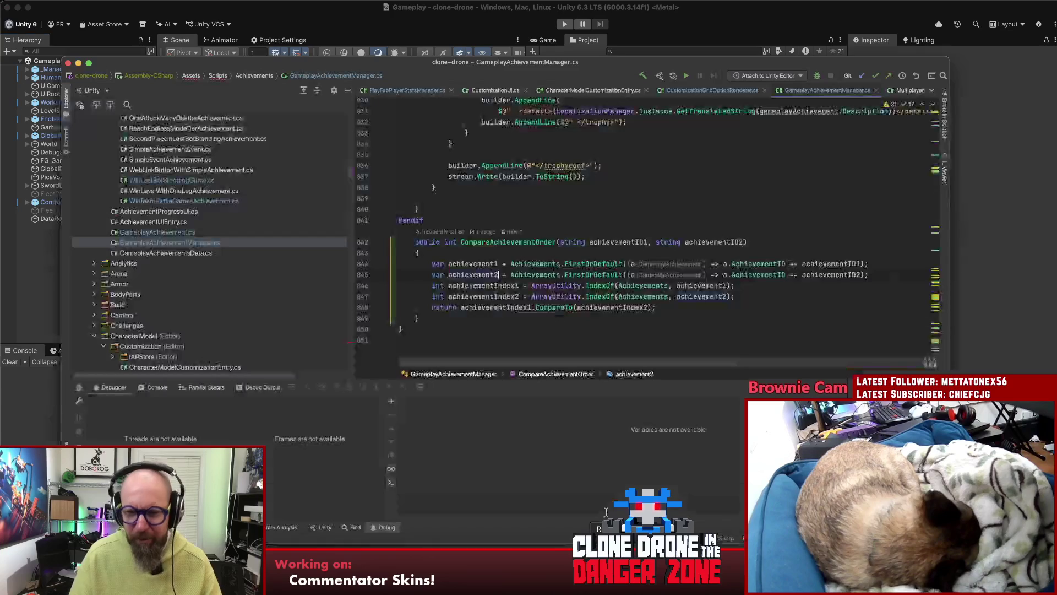
- Open version.txt in Rider via Search Everywhere to check build 1.11.8.46, then go to SourceTree
left_click(668, 188)
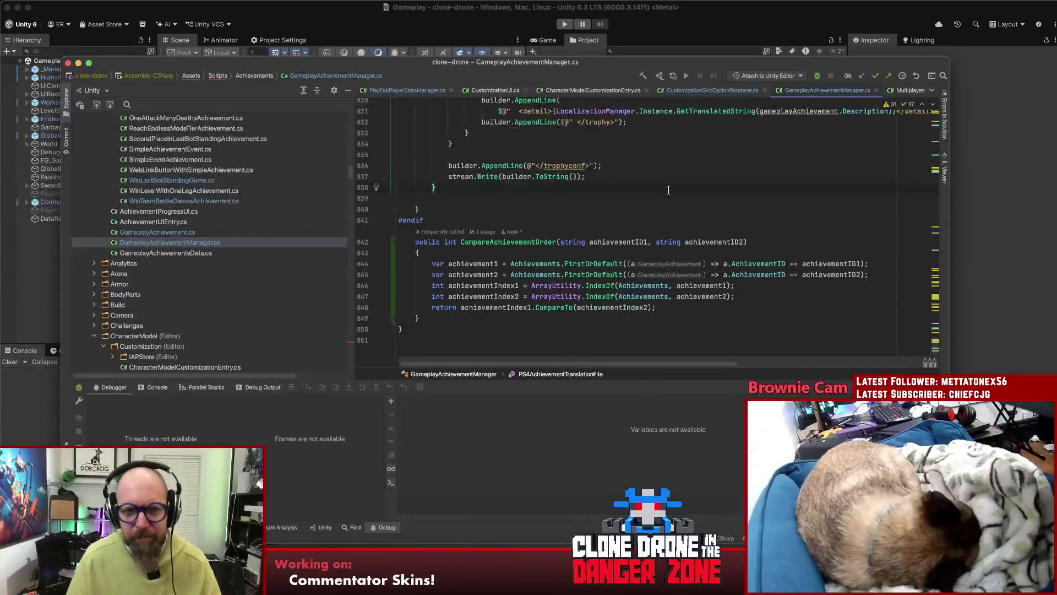
key("shift")
key("shift")
key("Return")
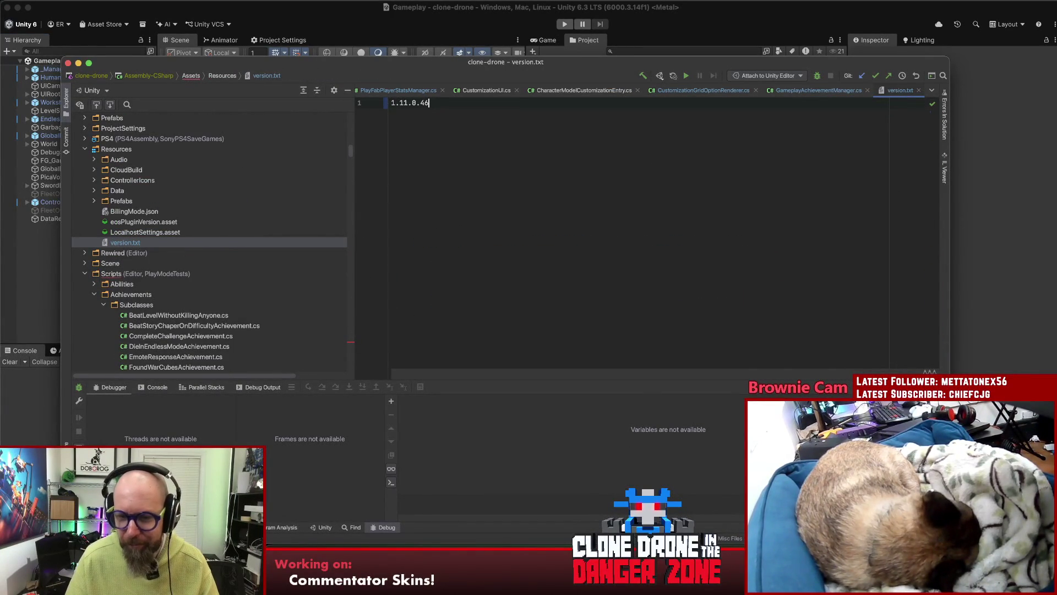
key("super+Tab")
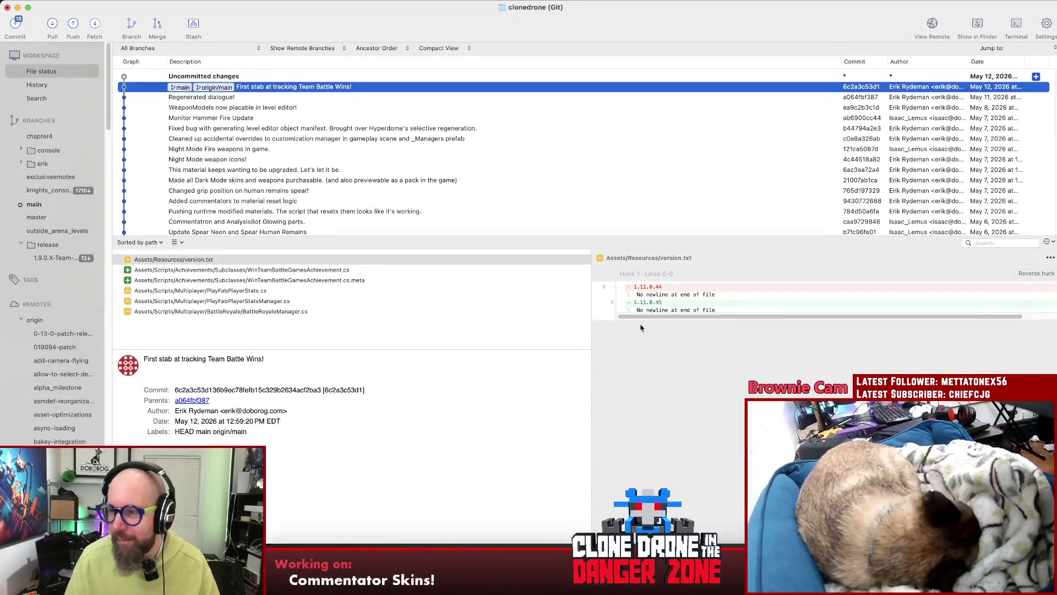
- Show uncommitted changes and review the HologramOctagon and MAdditiveGlow.mat material diffs
key("Up")
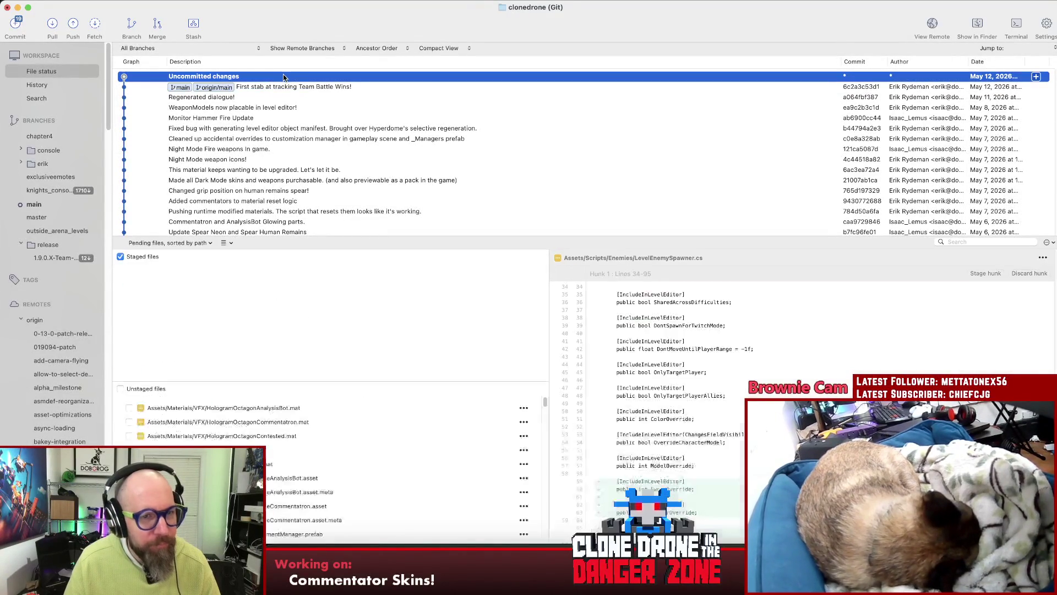
left_click_drag(354, 380, 366, 321)
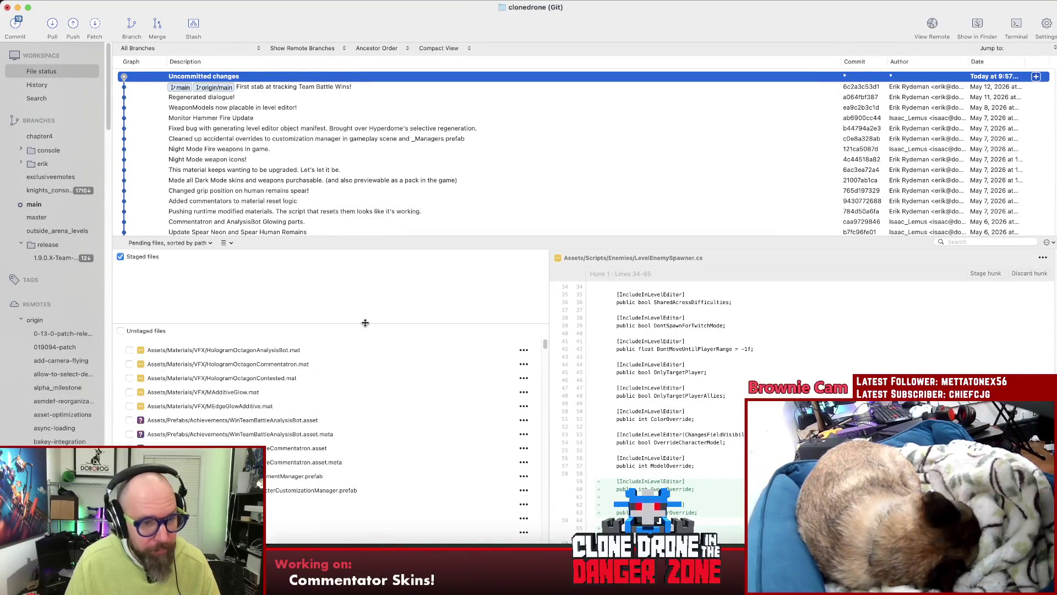
left_click(284, 351)
left_click(281, 378, "shift")
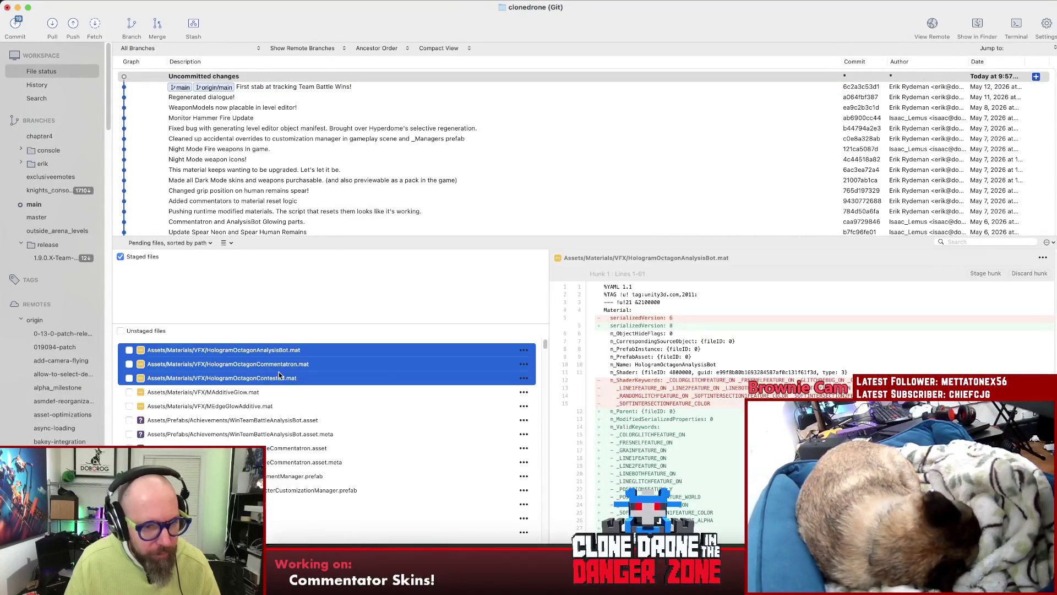
left_click(240, 393)
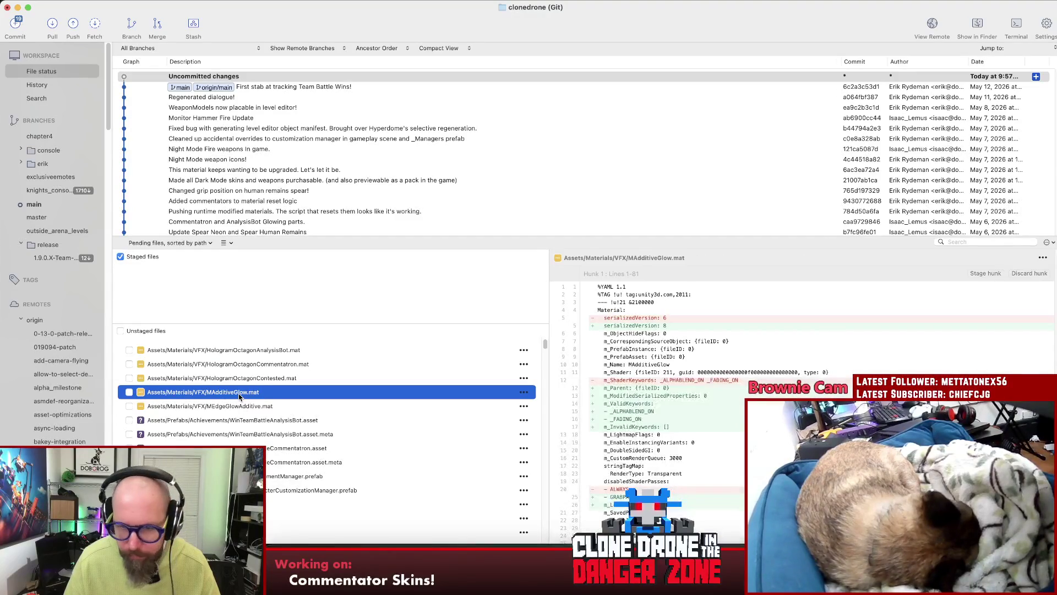
scroll(661, 386, "down", 10)
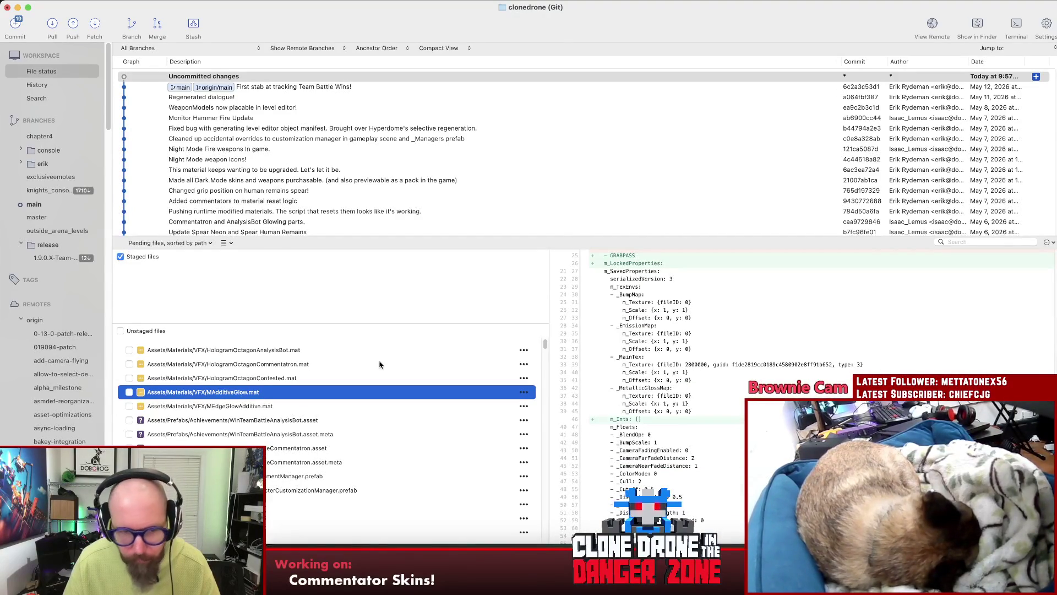
- Select the five VFX .mat files and discard their changes, confirming with OK
left_click(234, 351)
left_click(217, 407, "shift")
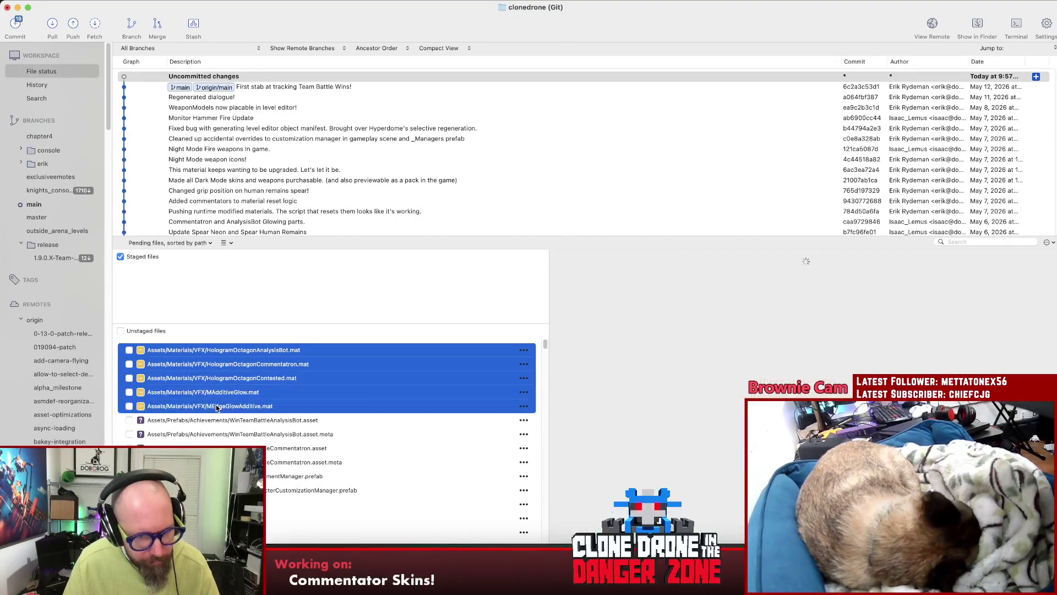
scroll(828, 377, "down", 5)
scroll(829, 377, "down", 20)
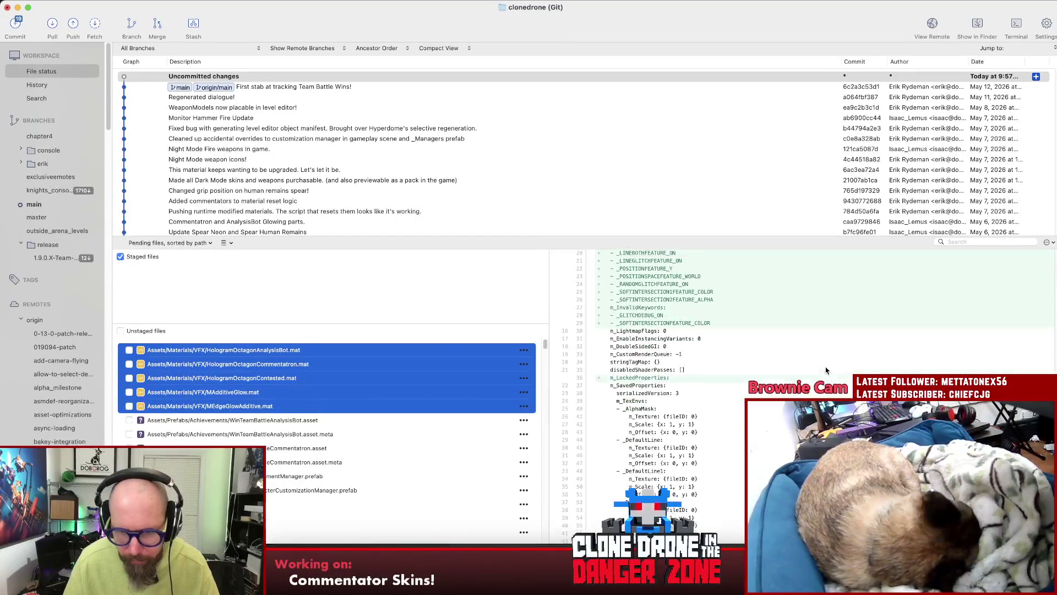
scroll(829, 377, "down", 10)
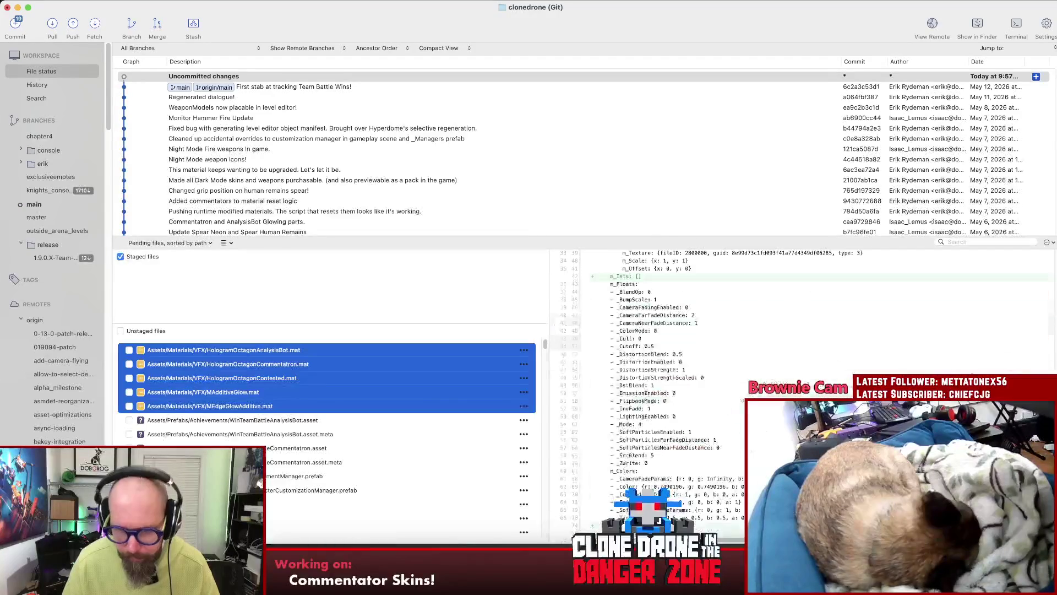
scroll(360, 375, "down", 10)
scroll(360, 374, "up", 10)
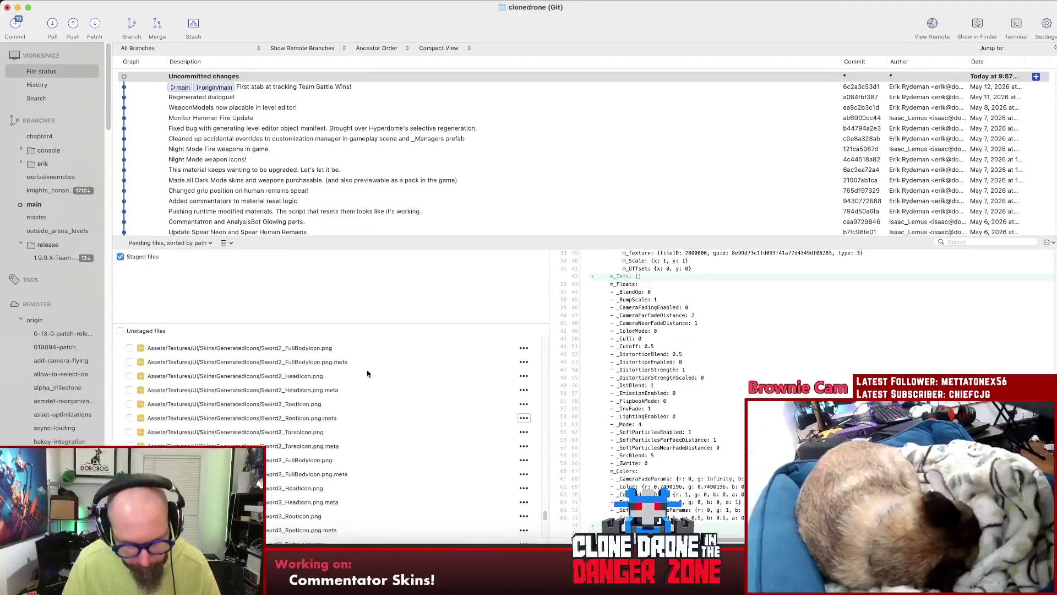
right_click(237, 375)
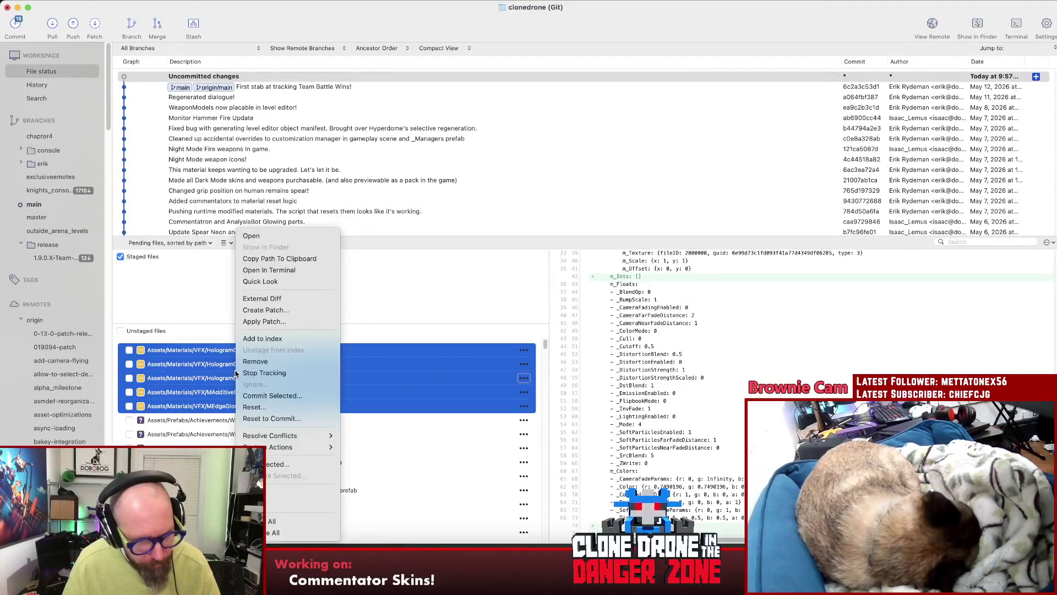
left_click(259, 401)
left_click(573, 263)
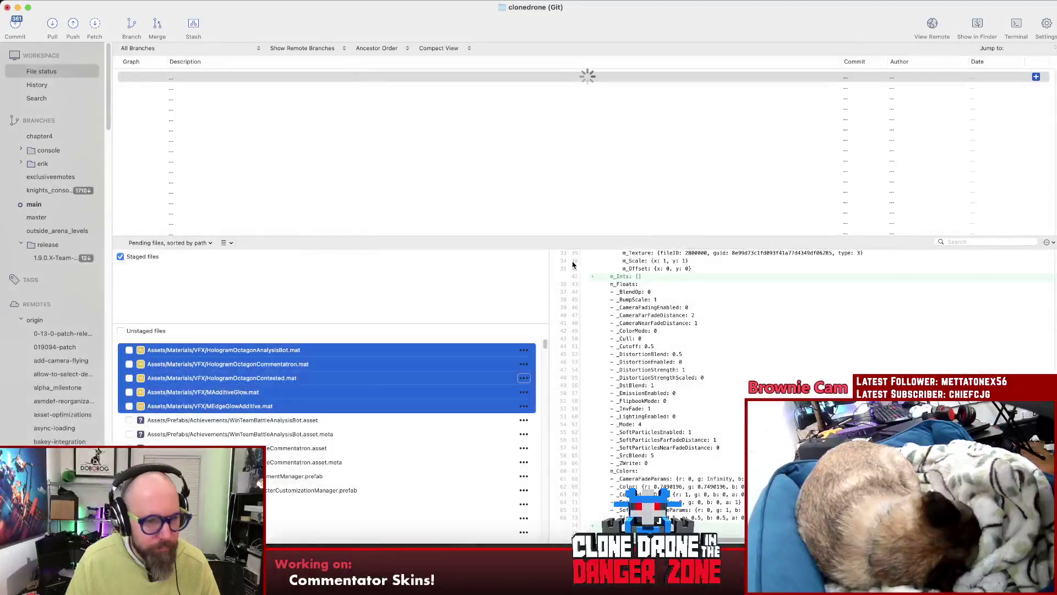
left_click(322, 391, "shift")
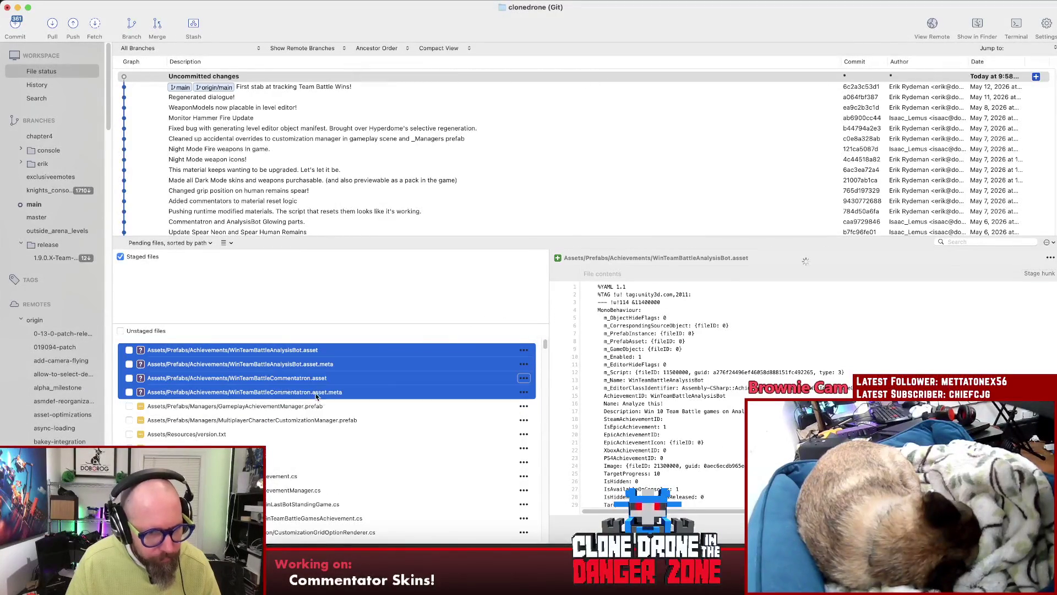
- Stage the achievement assets, manager prefabs and version.txt, and enlarge the staged list
left_click(309, 421, "shift")
left_click_drag(237, 378, 247, 297)
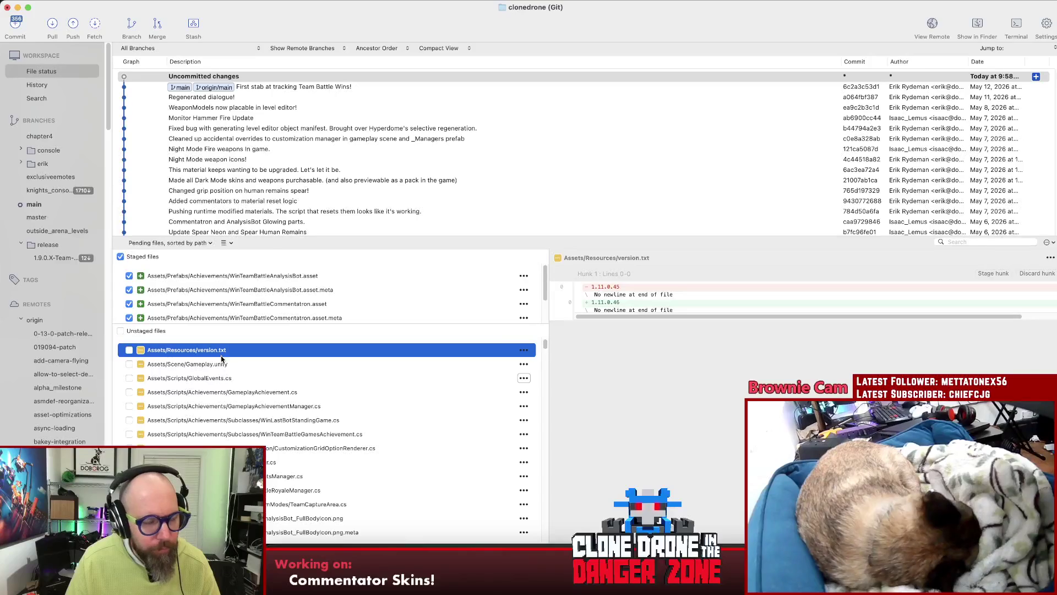
left_click_drag(218, 351, 232, 300)
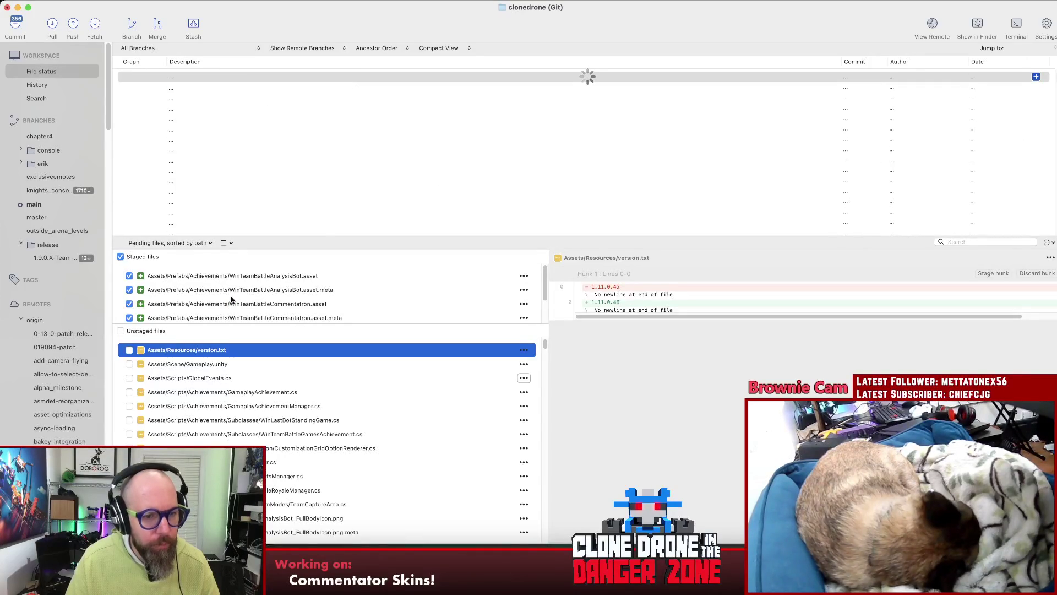
left_click_drag(242, 323, 246, 354)
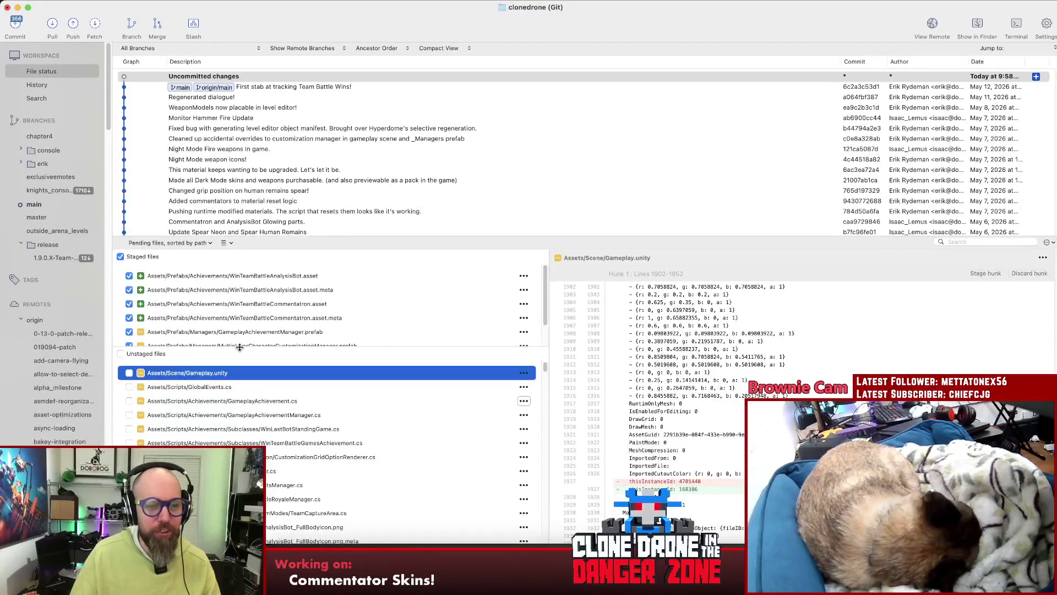
- Review the GlobalEvents.cs, GameplayAchievement.cs and GameplayAchievementManager.cs diffs
left_click(257, 390)
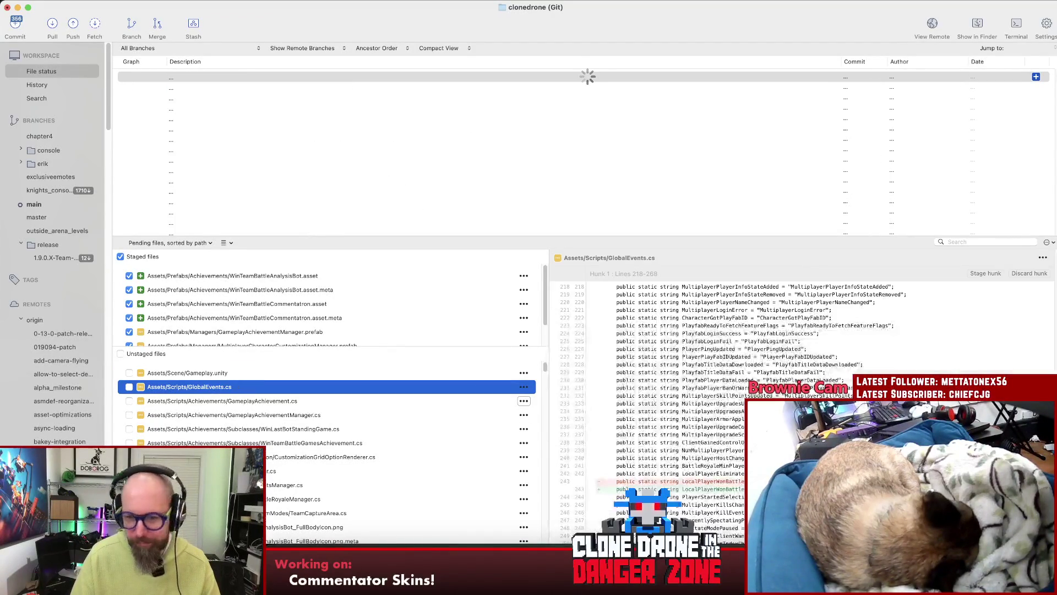
scroll(716, 330, "down", 5)
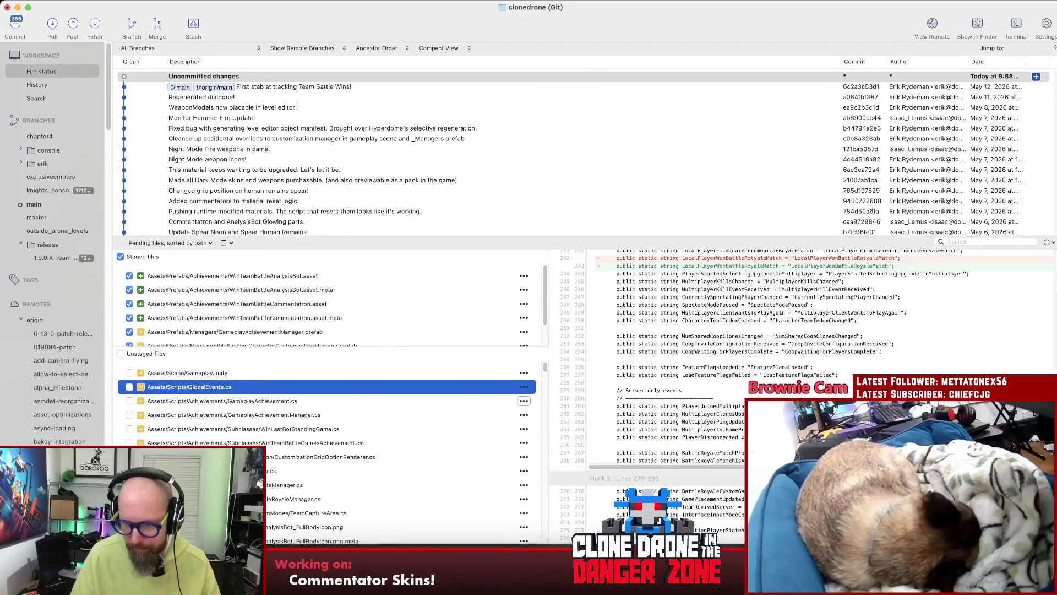
scroll(716, 331, "down", 4)
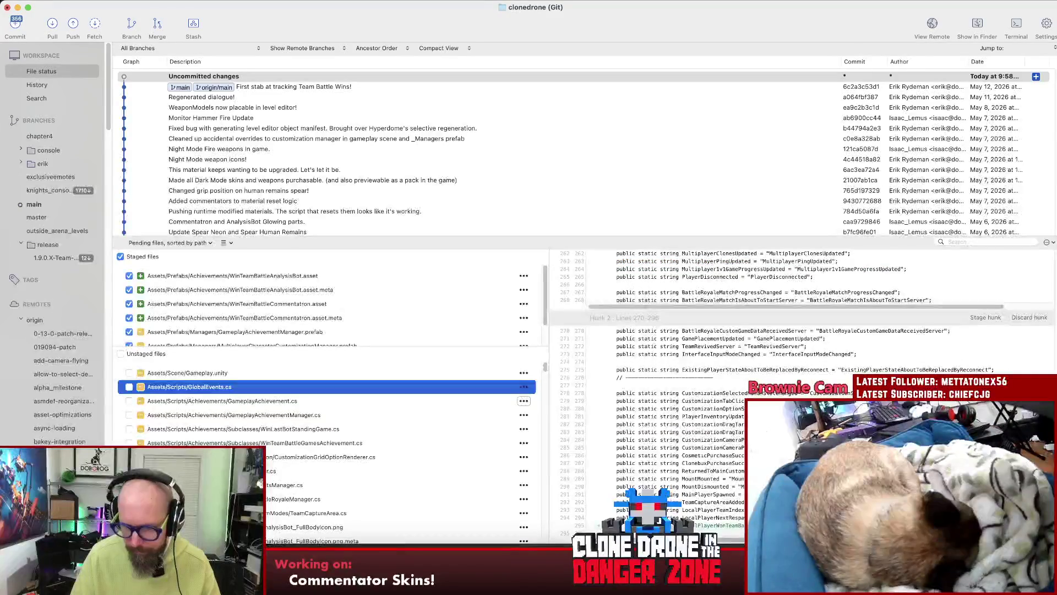
left_click(336, 403)
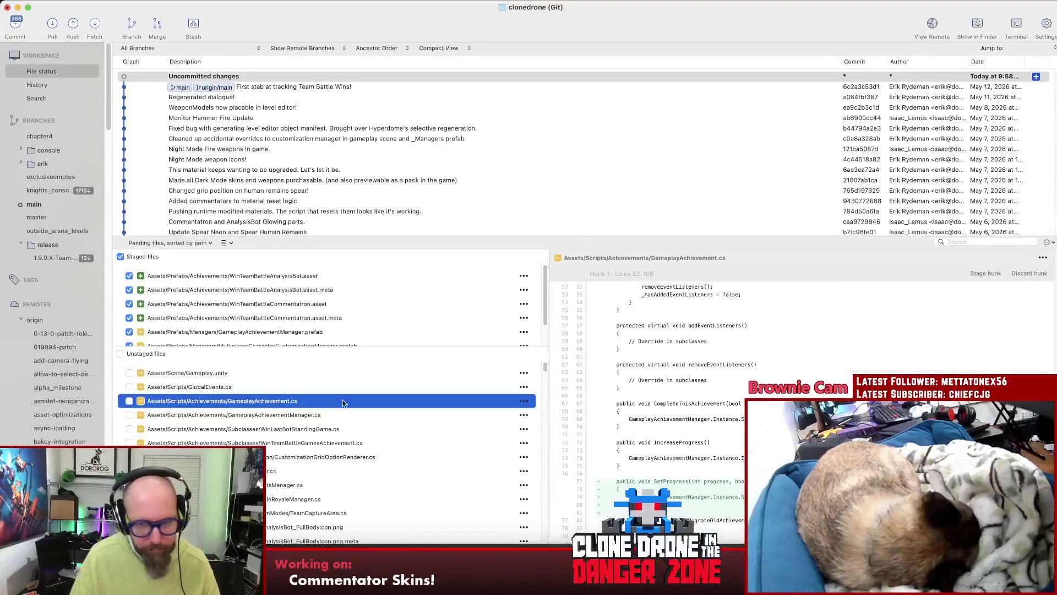
scroll(661, 385, "down", 3)
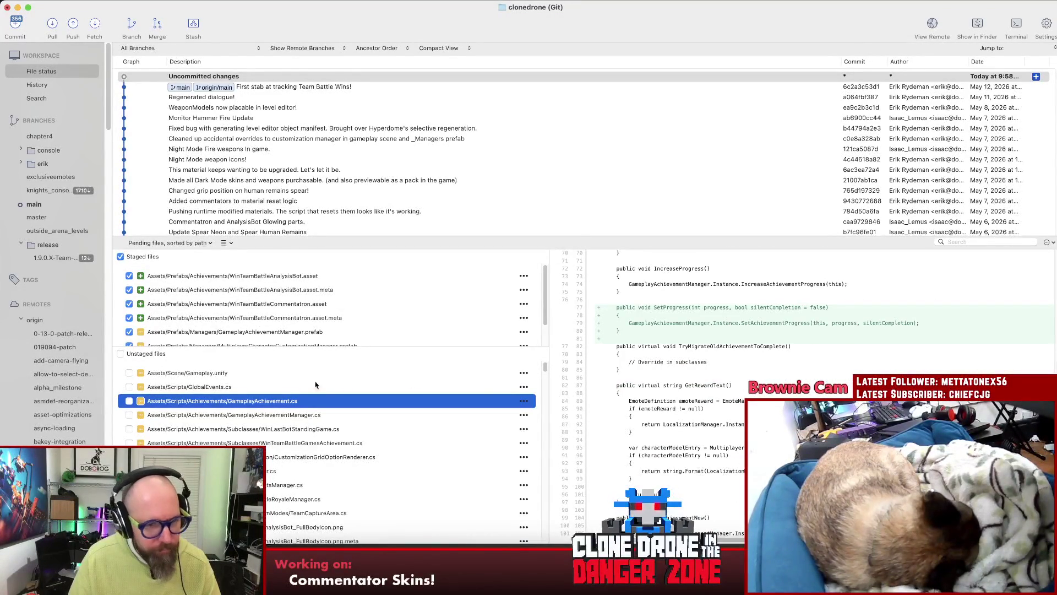
left_click(210, 388)
left_click(221, 415)
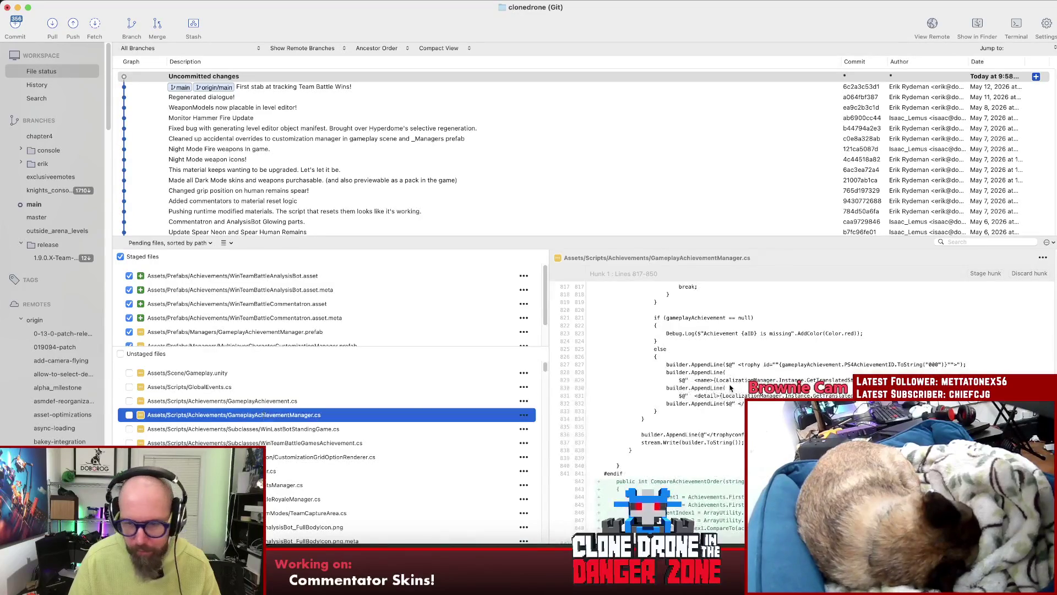
- Review the WinTeamBattleGamesAchievement, WinLastBotStandingGame and CustomizationGridOptionRenderer diffs, then bring up PlayFab in Chrome
left_click(199, 388)
left_click(259, 443)
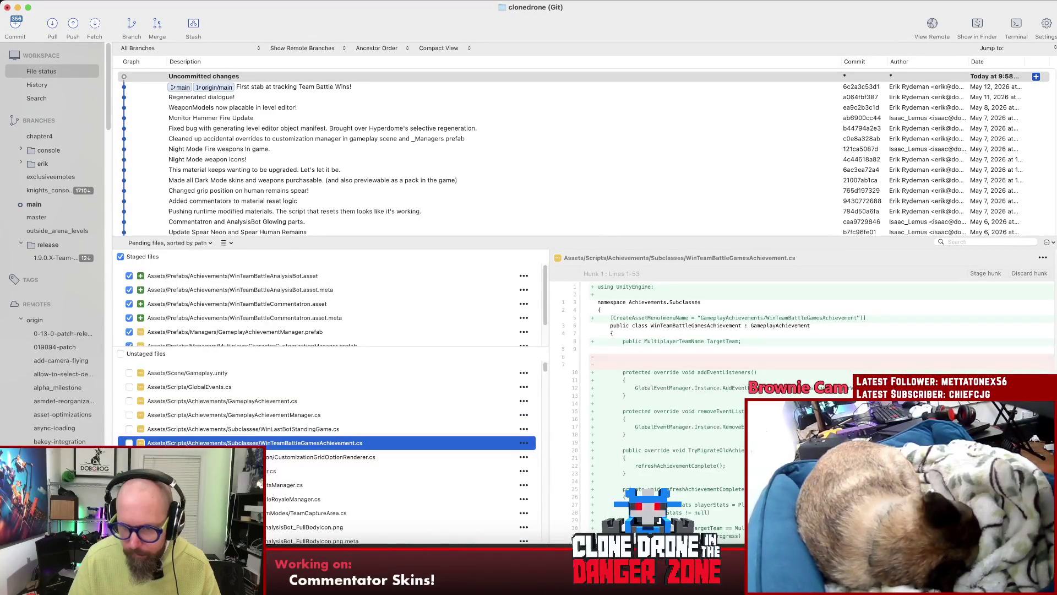
scroll(650, 385, "down", 5)
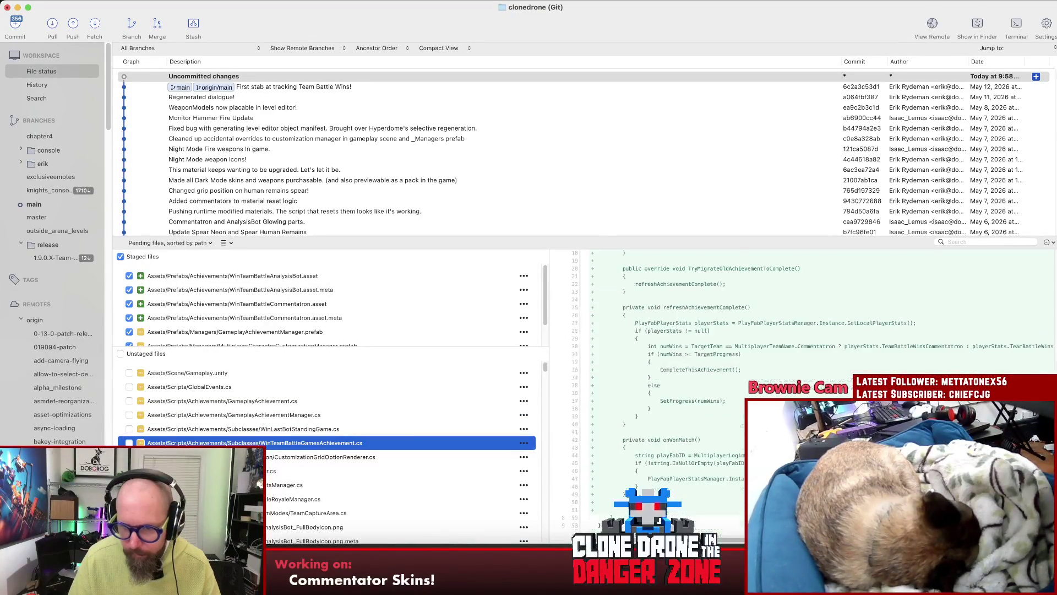
left_click(270, 429)
left_click(276, 457)
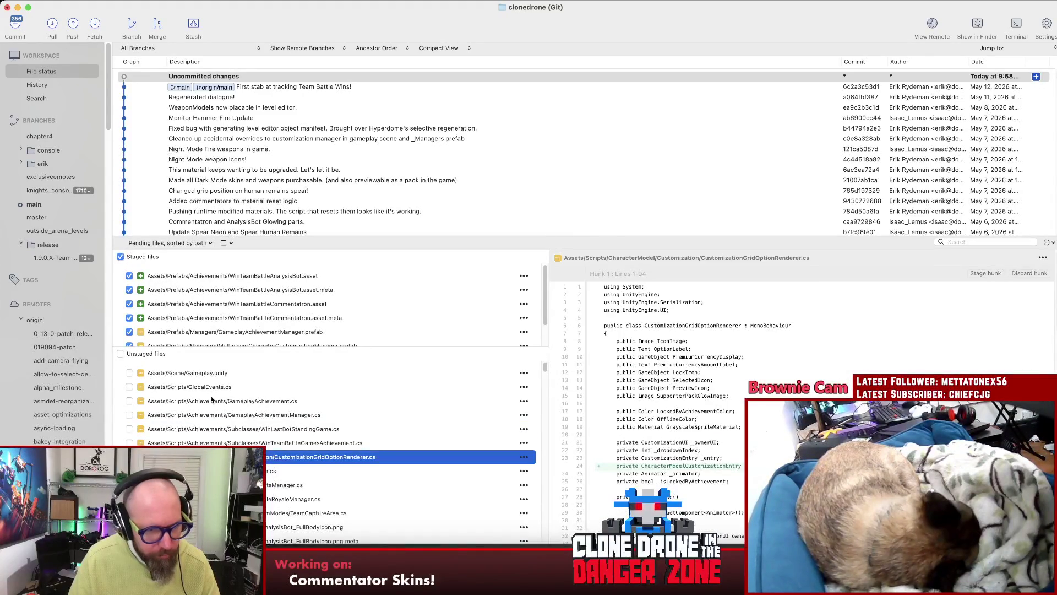
left_click(205, 388, "shift")
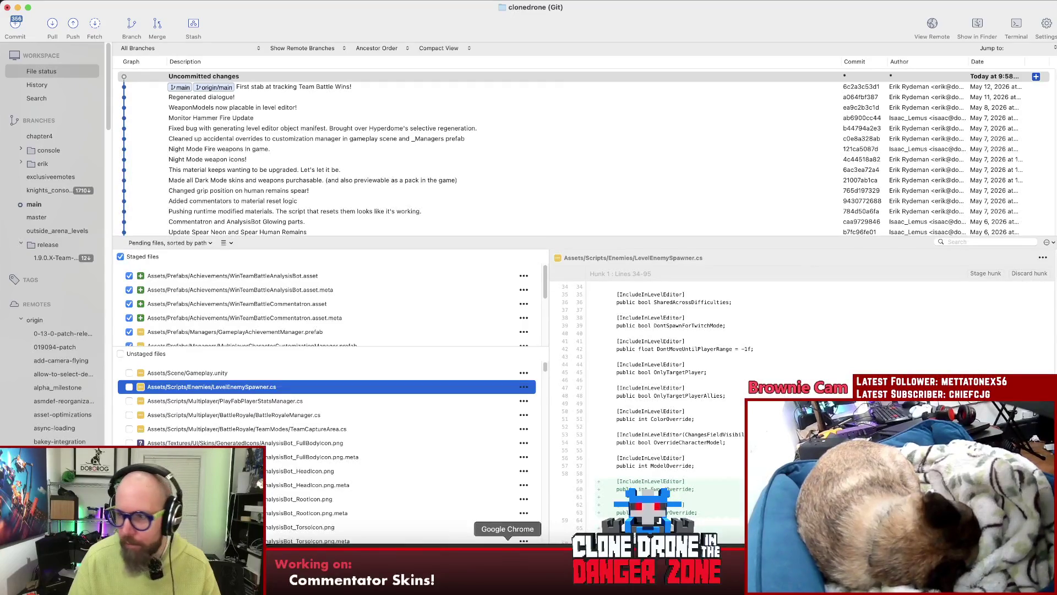
left_click(508, 565)
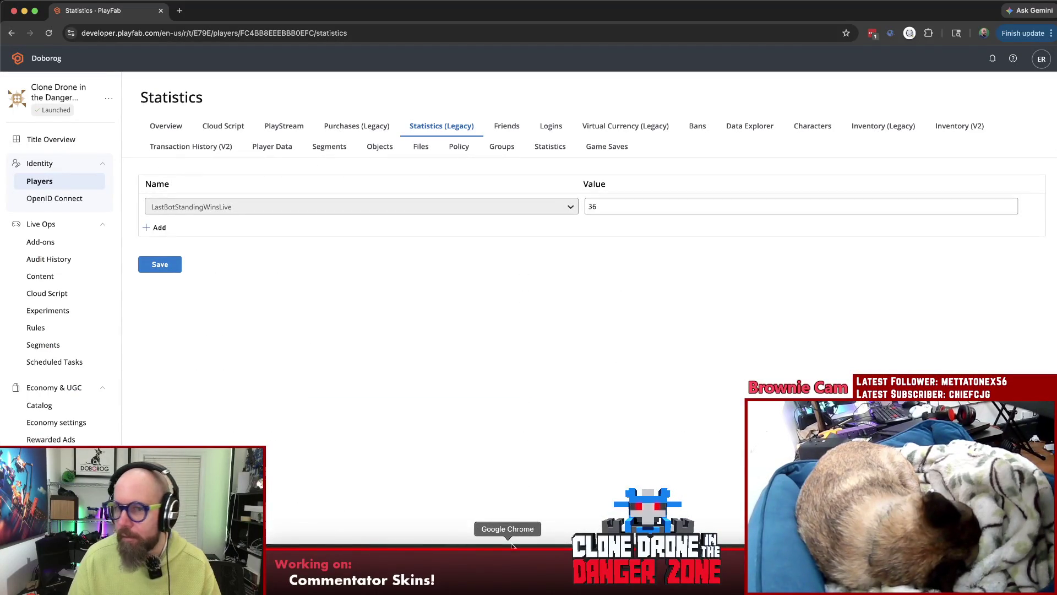
- Reload the PlayFab Statistics (Legacy) page to show TeamBattleWinsExperimental at 3, then switch to Unity
left_click(157, 33)
key("Return")
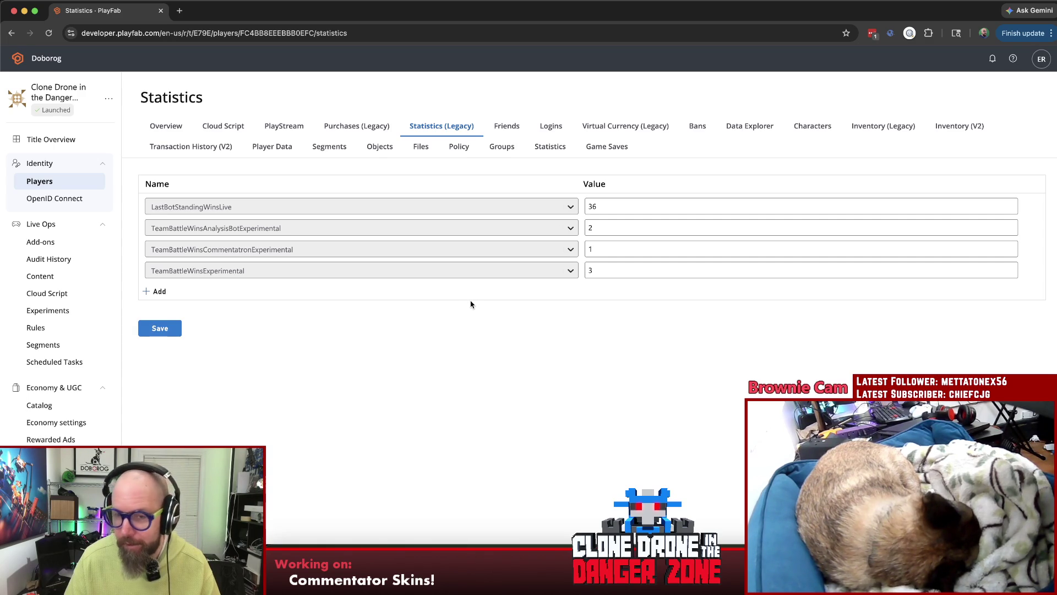
left_click(703, 575)
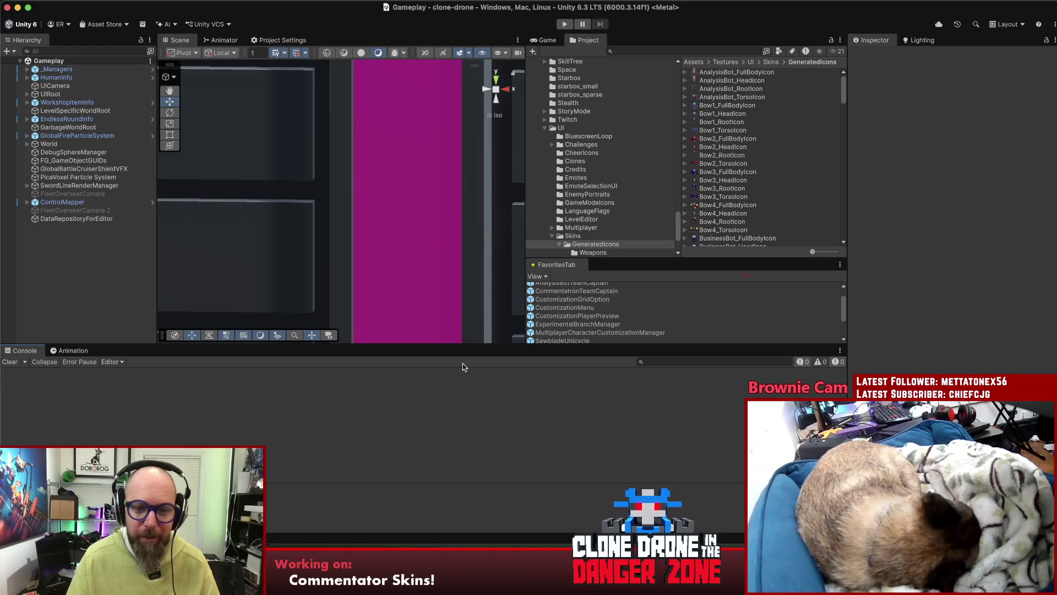
- Resize Unity's Scene and Console panels, check version.txt 1.11.8.46 in Rider, and return to SourceTree
left_click_drag(458, 343, 457, 349)
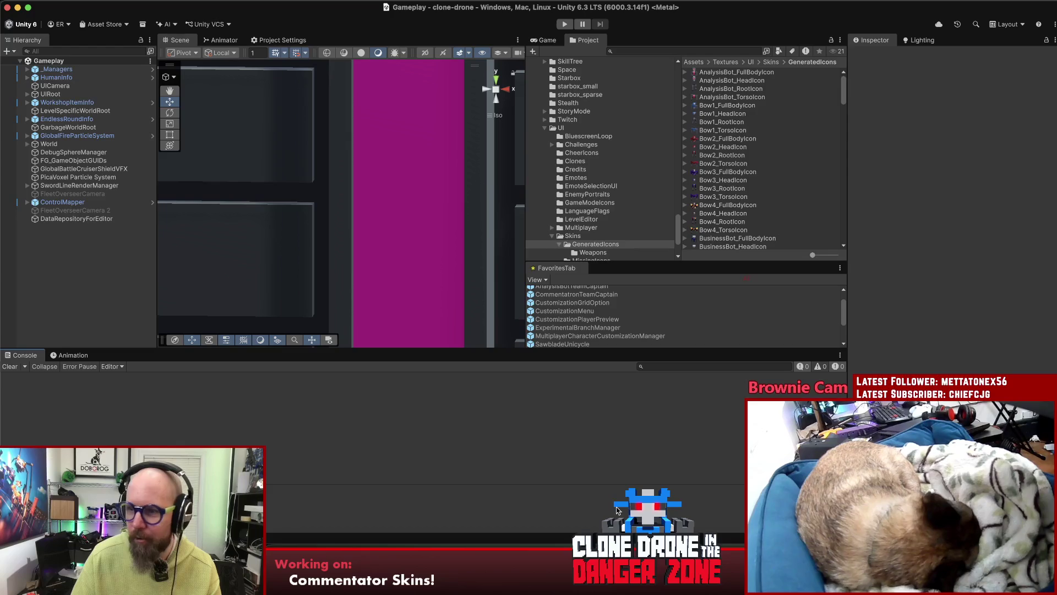
left_click_drag(614, 490, 614, 489)
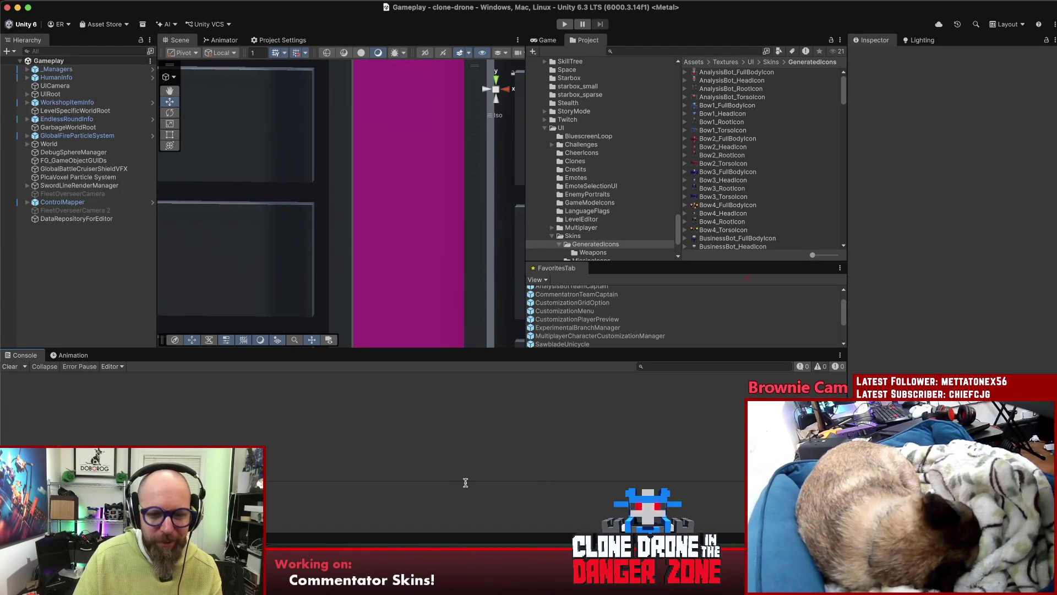
left_click(599, 556)
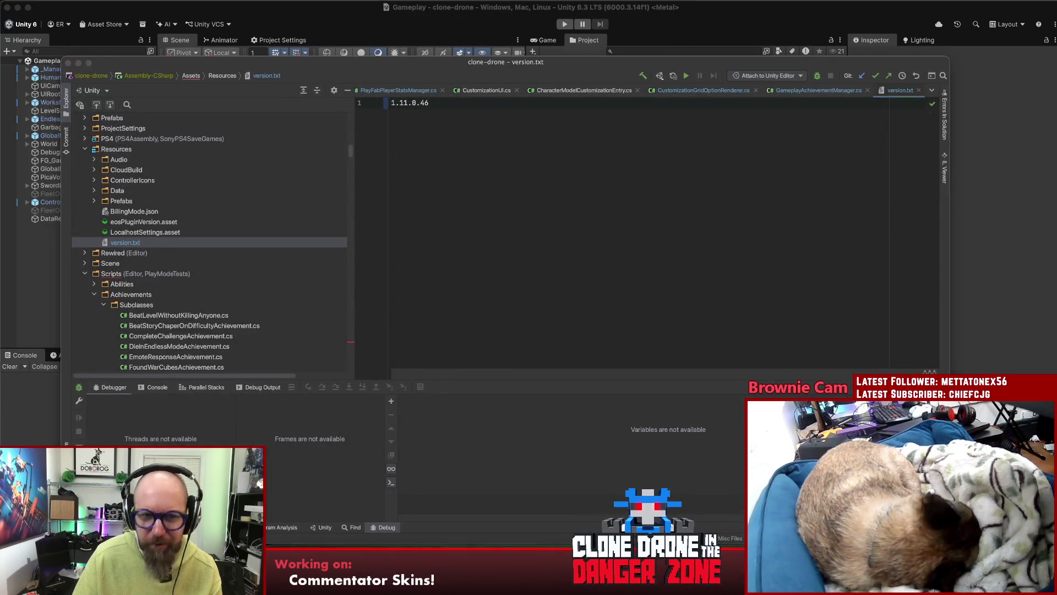
left_click(569, 557)
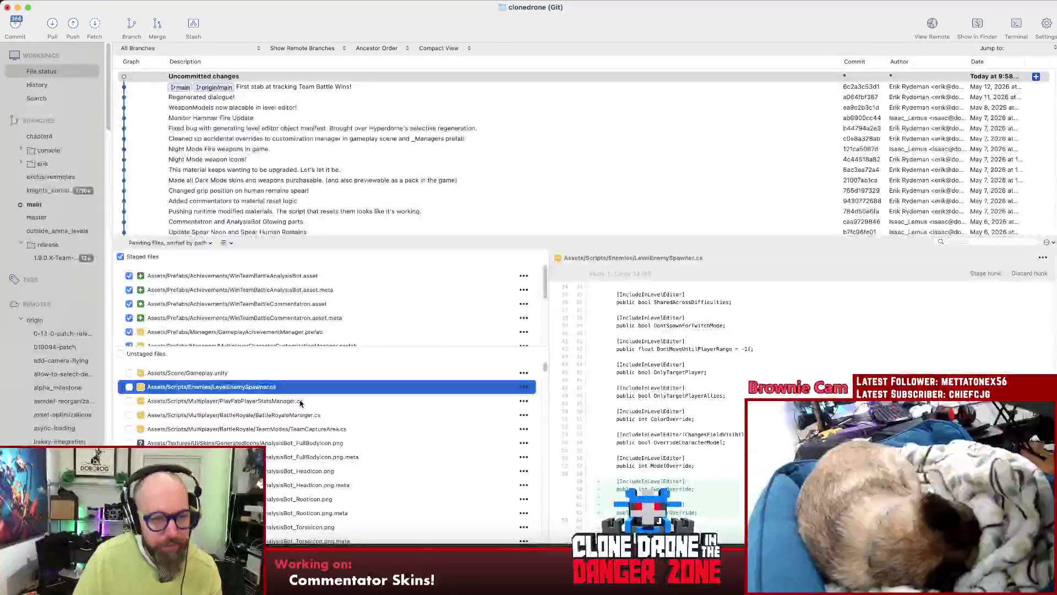
- Stage the four changed scripts and the eight AnalysisBot icon files
left_click(319, 428, "shift")
left_click_drag(282, 418, 316, 306)
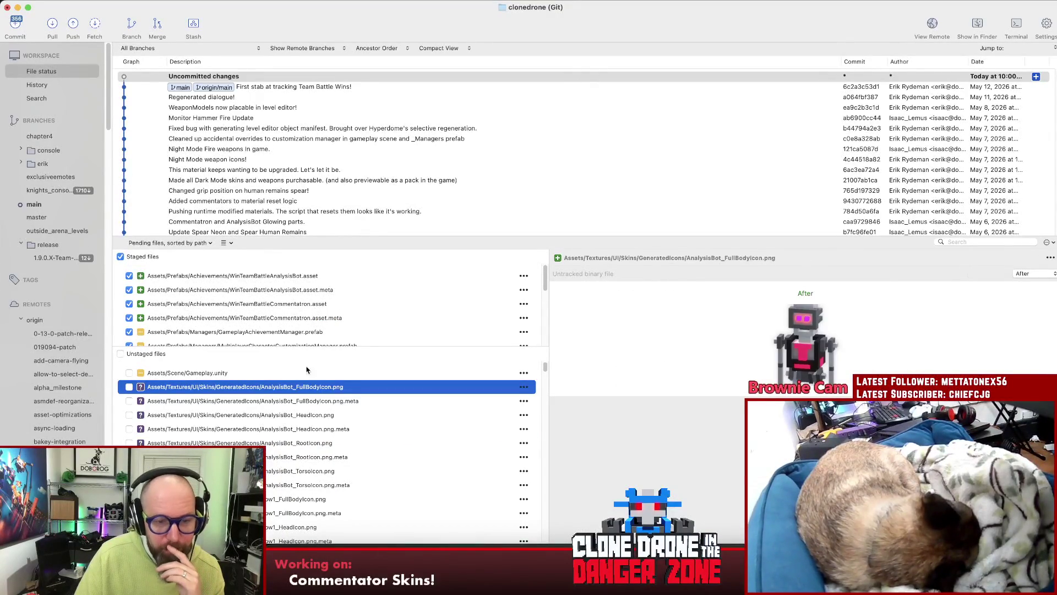
left_click(301, 486, "shift")
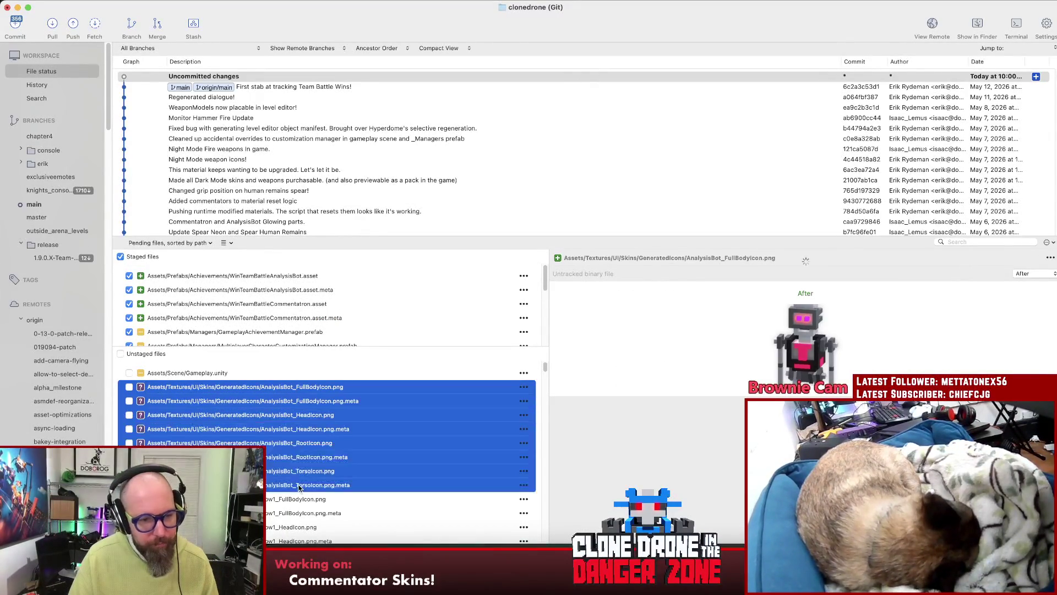
left_click_drag(293, 393, 299, 329)
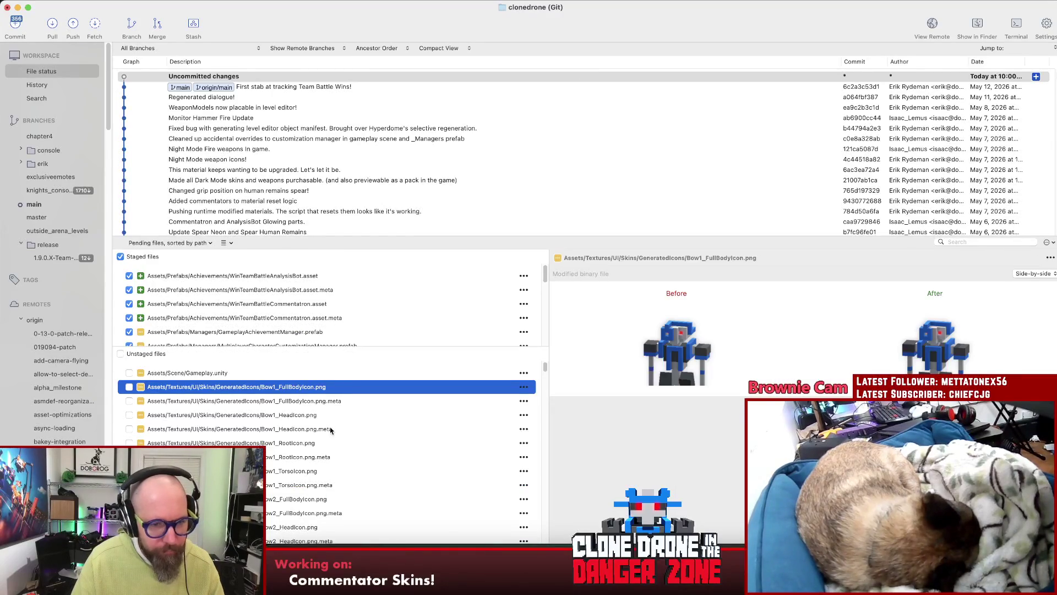
- Stage the eight Commentatron icon files
scroll(315, 458, "down", 3)
scroll(316, 458, "down", 5)
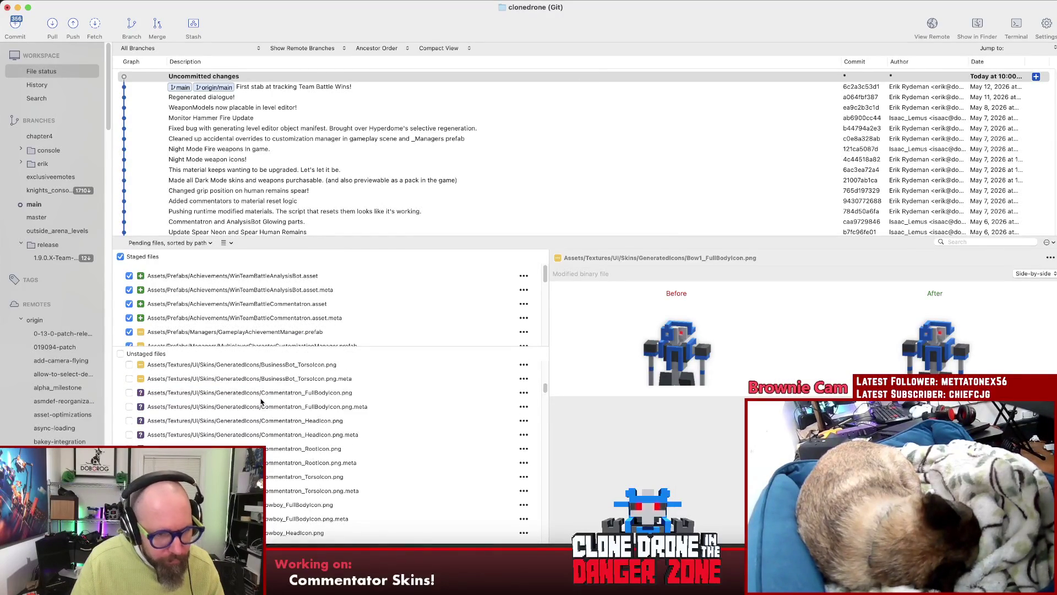
left_click(263, 394)
left_click(265, 492, "shift")
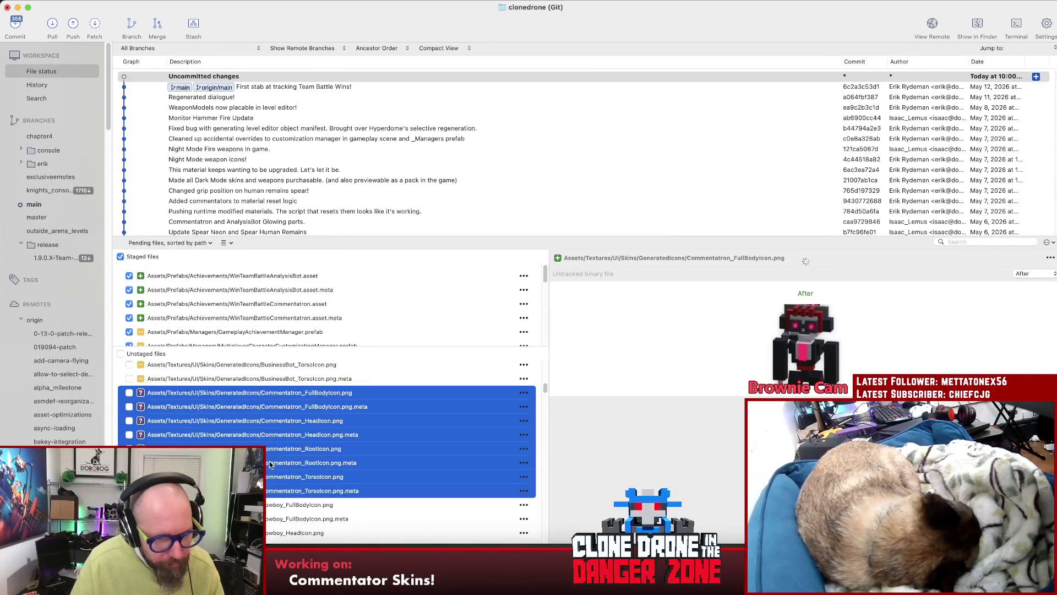
left_click_drag(275, 463, 271, 320)
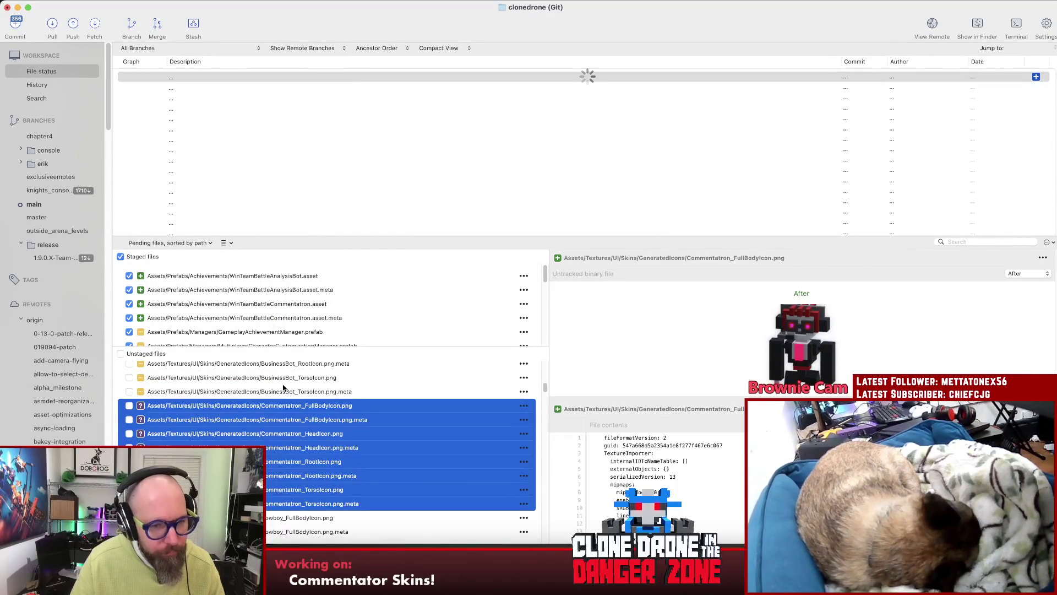
- Inspect the Bow1 icon diffs and select the modified skin icon files through Zombie1
scroll(281, 429, "up", 5)
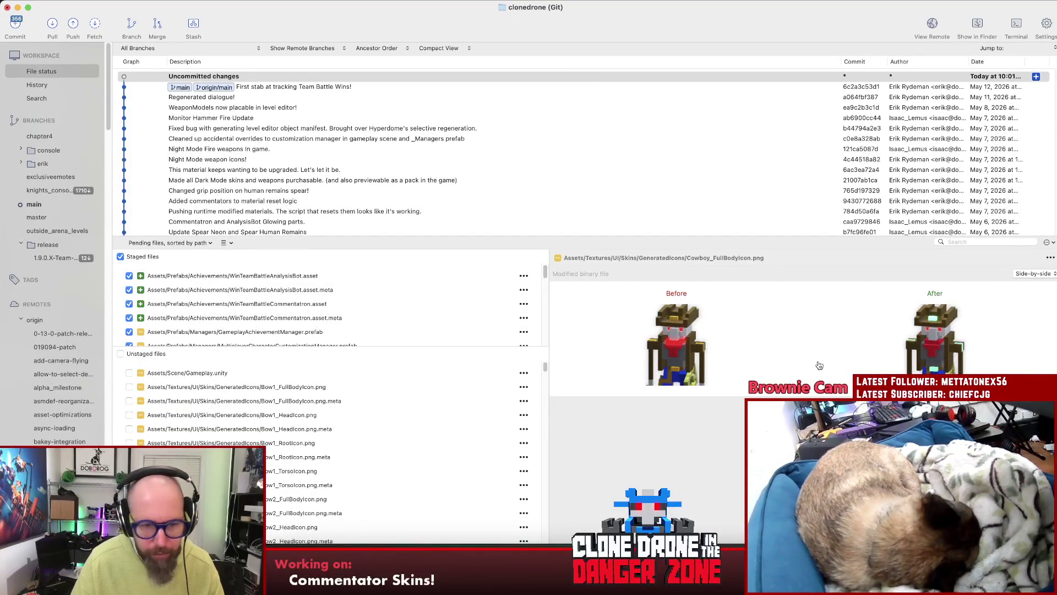
left_click(270, 457)
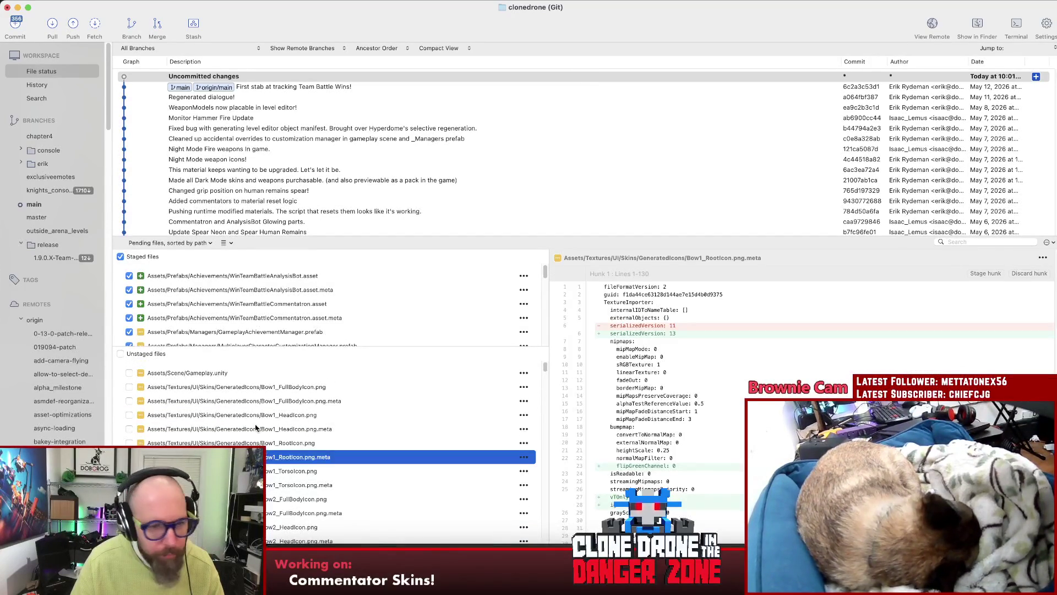
left_click(240, 386)
mouse_move(544, 369)
left_mouse_down()
mouse_move(554, 475)
mouse_move(542, 567)
left_mouse_up()
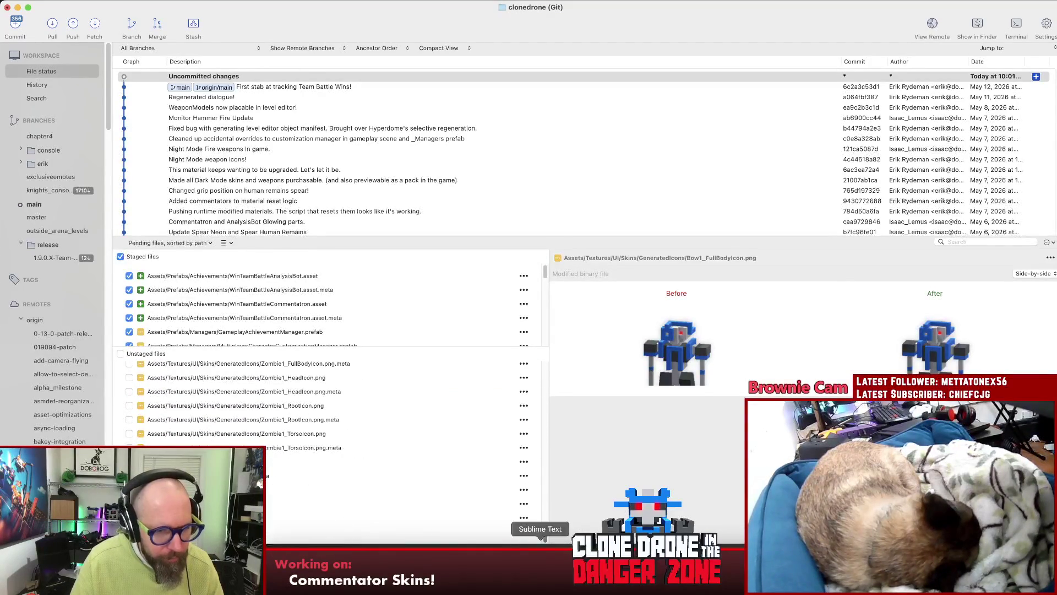
left_click(247, 446, "shift")
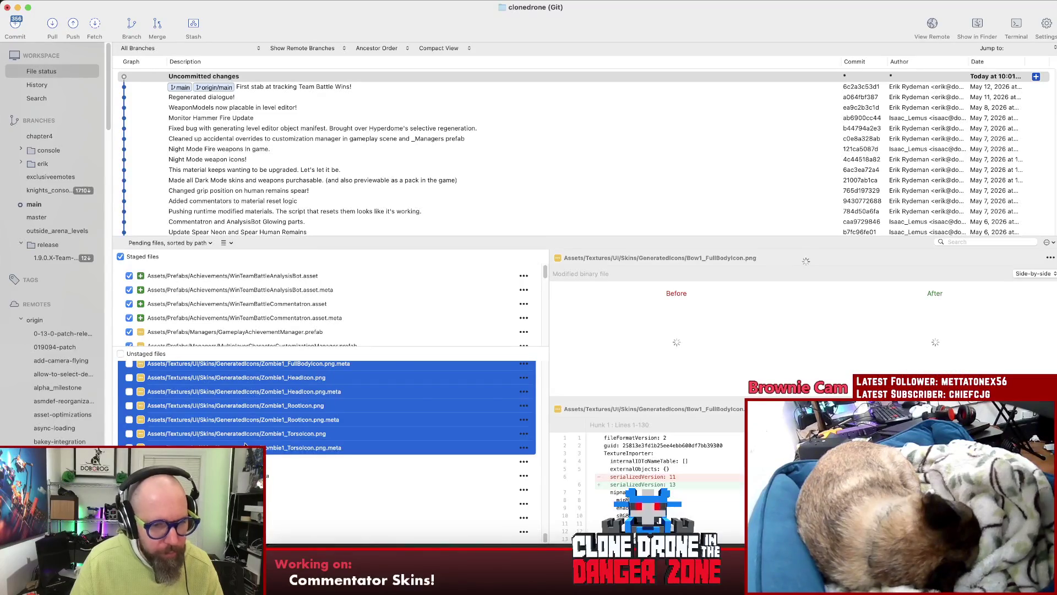
right_click(241, 438)
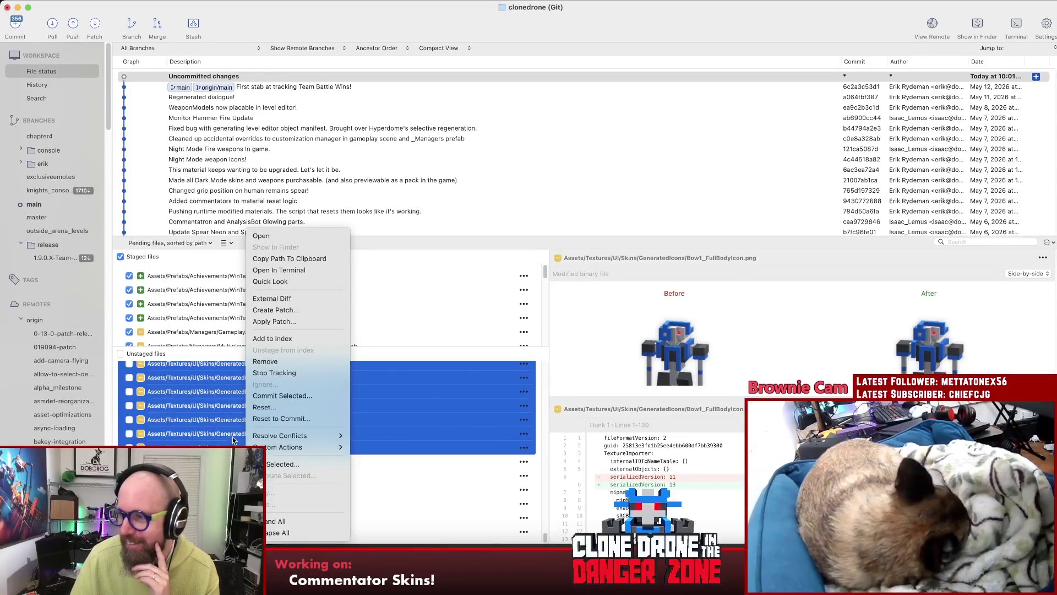
- Reset the selected GeneratedIcons skin texture changes and confirm with OK
left_click(272, 416)
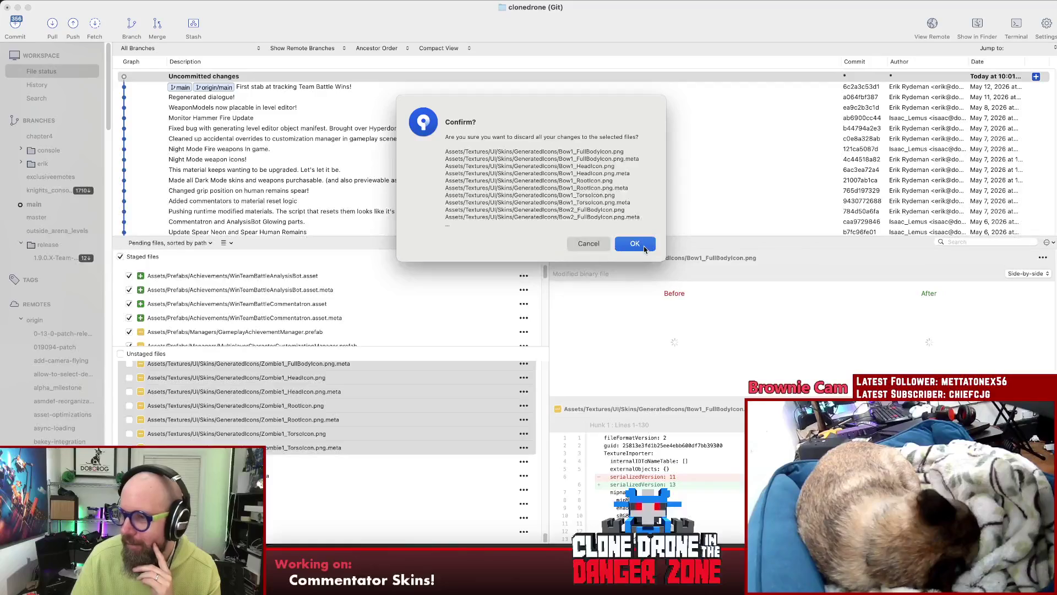
left_click(642, 246)
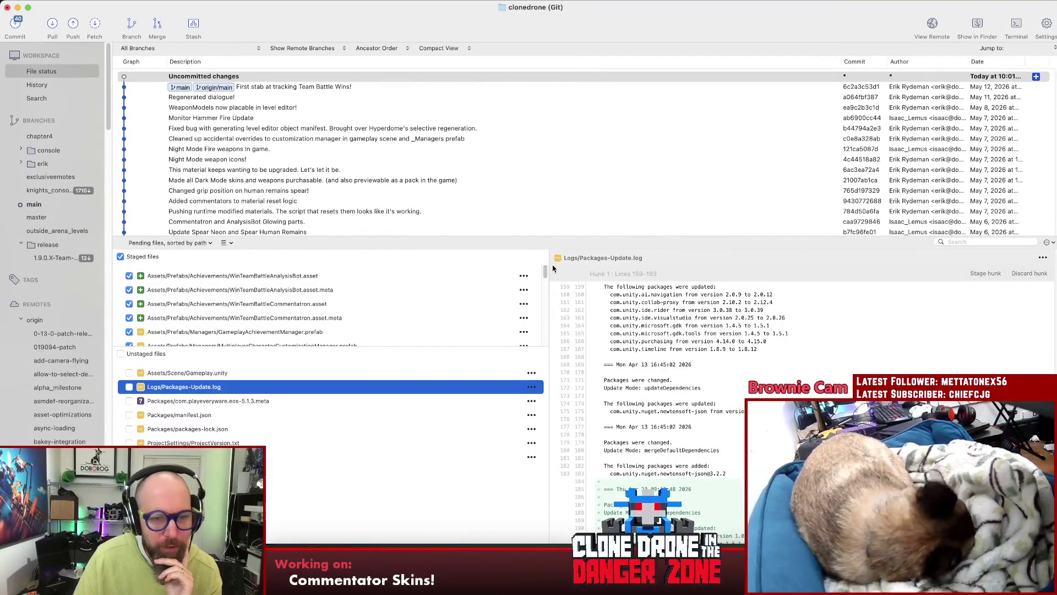
- Drag the Staged/Unstaged splitter down twice to show the staged assets, prefabs, version.txt and scripts
left_click_drag(381, 348, 409, 426)
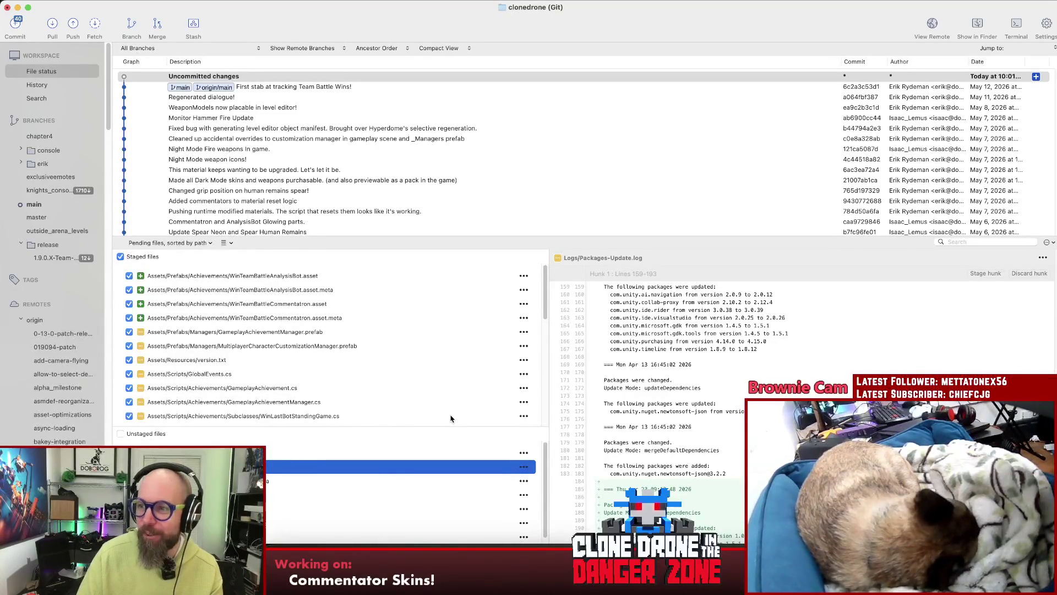
scroll(301, 485, "down", 1)
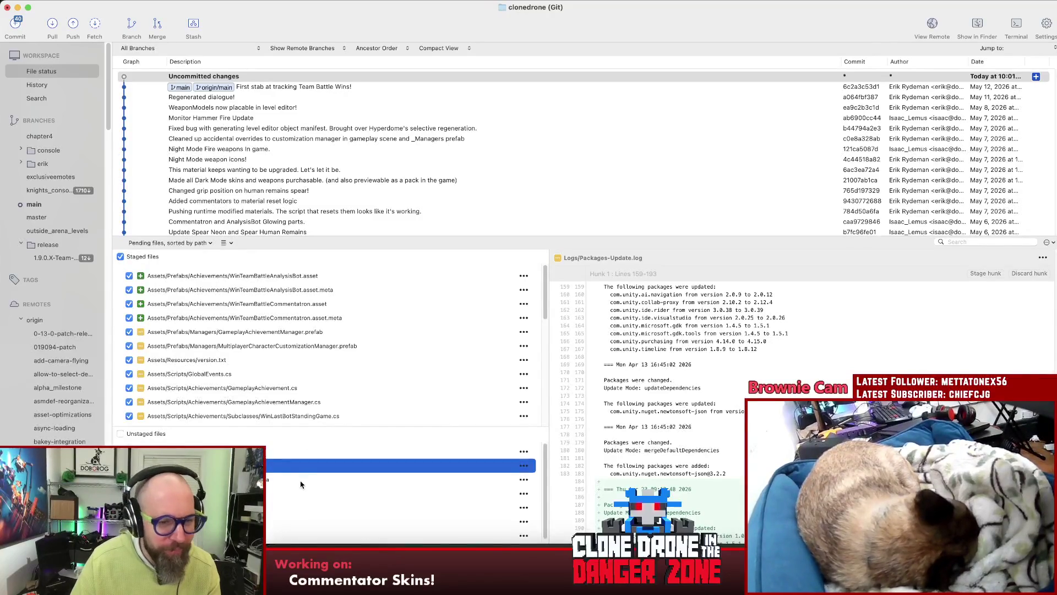
mouse_move(318, 428)
left_mouse_down()
mouse_move(314, 455)
mouse_move(316, 433)
left_mouse_up()
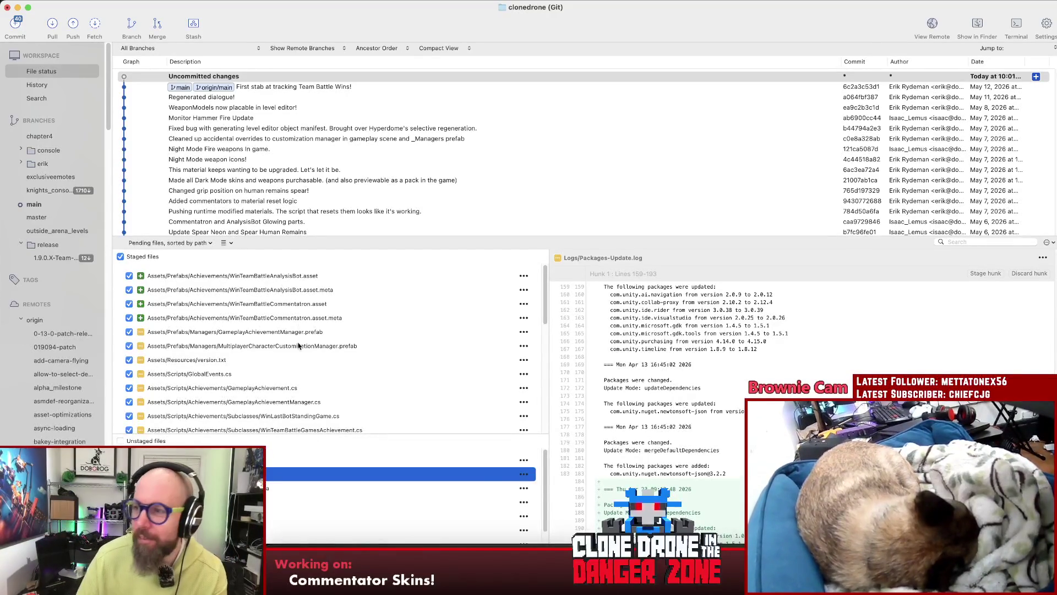
scroll(302, 344, "down", 3)
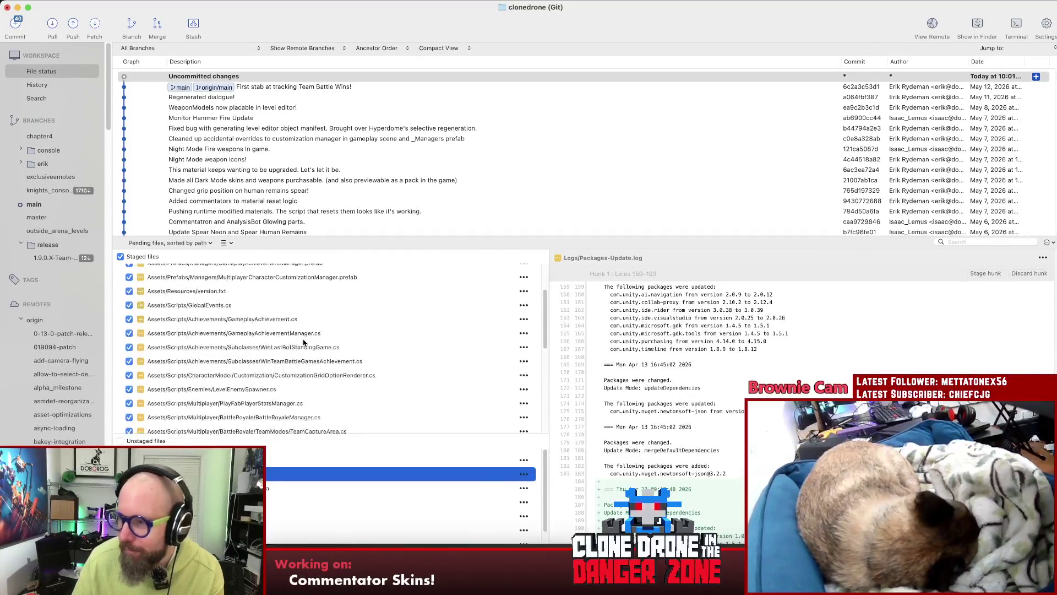
scroll(302, 343, "up", 3)
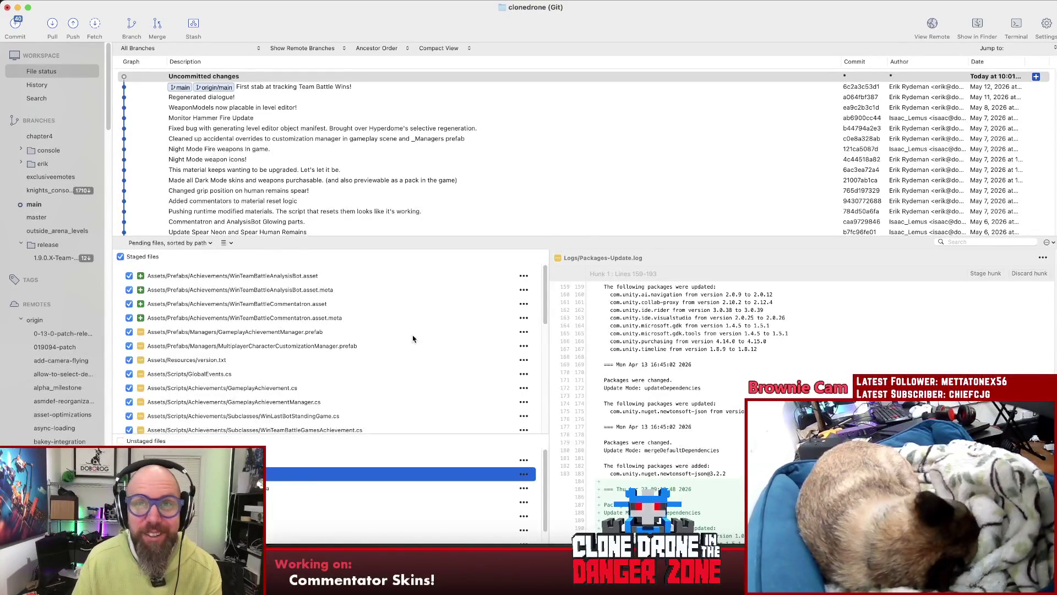
scroll(449, 327, "down", 3)
scroll(248, 336, "up", 1)
left_click(219, 299)
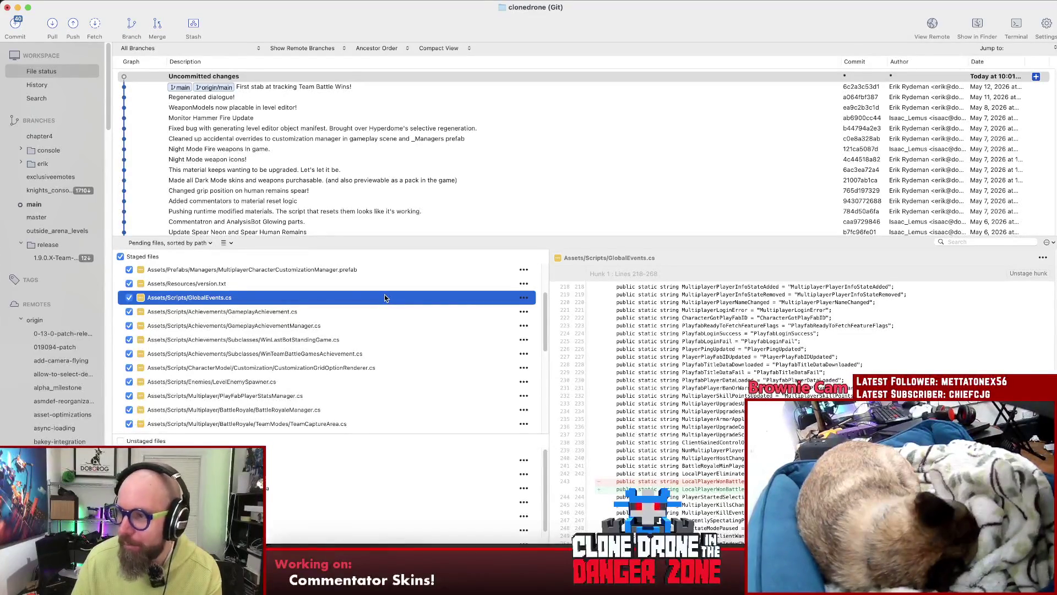
- Review the staged GameplayAchievement.cs, WinTeamBattleGamesAchievement.cs and CustomizationGridOptionRenderer.cs diffs
left_click(301, 317)
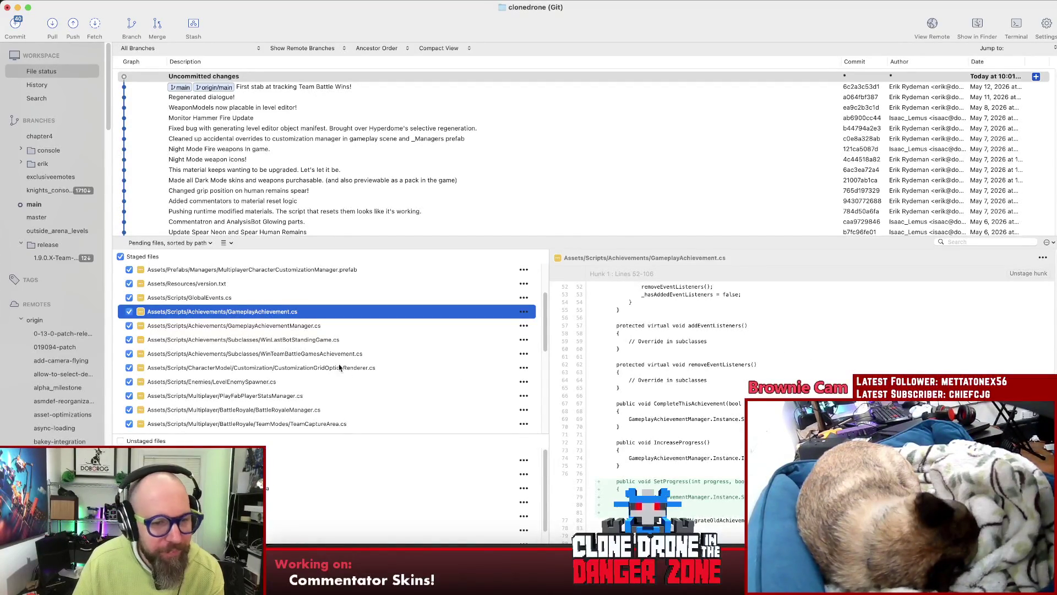
left_click(303, 353)
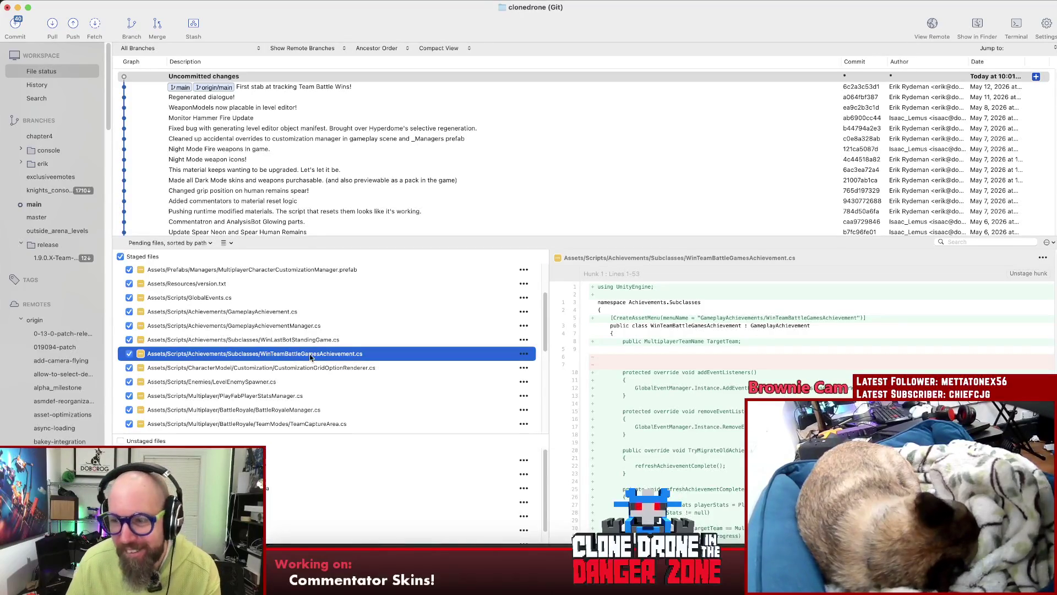
left_click(308, 368)
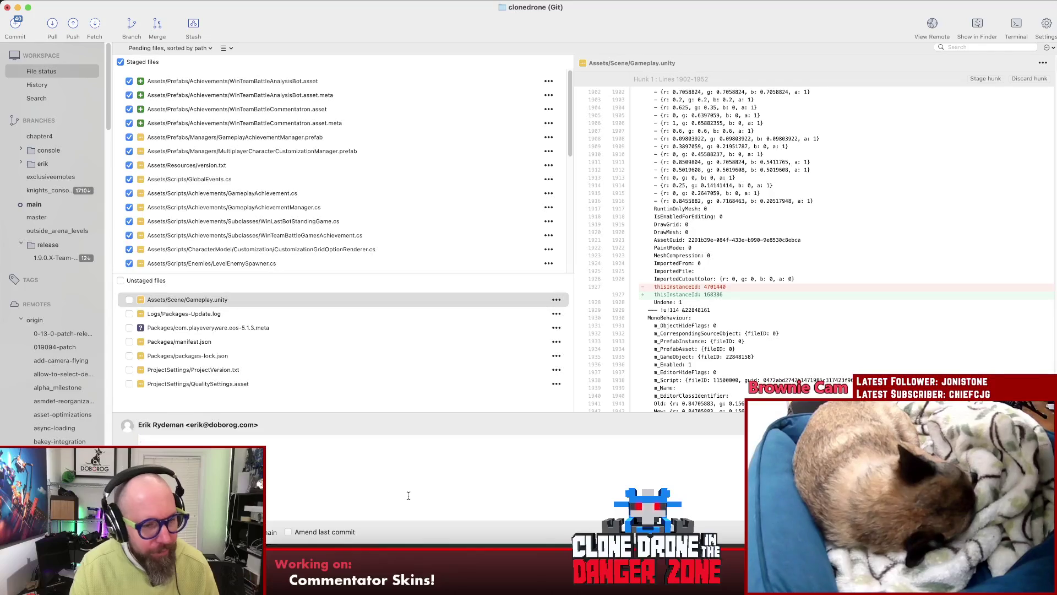
- Commit the staged files as 'Commentatron and Analysis-Bot achievements for winning team battles! :D' and widen the unstaged list
type("Commen")
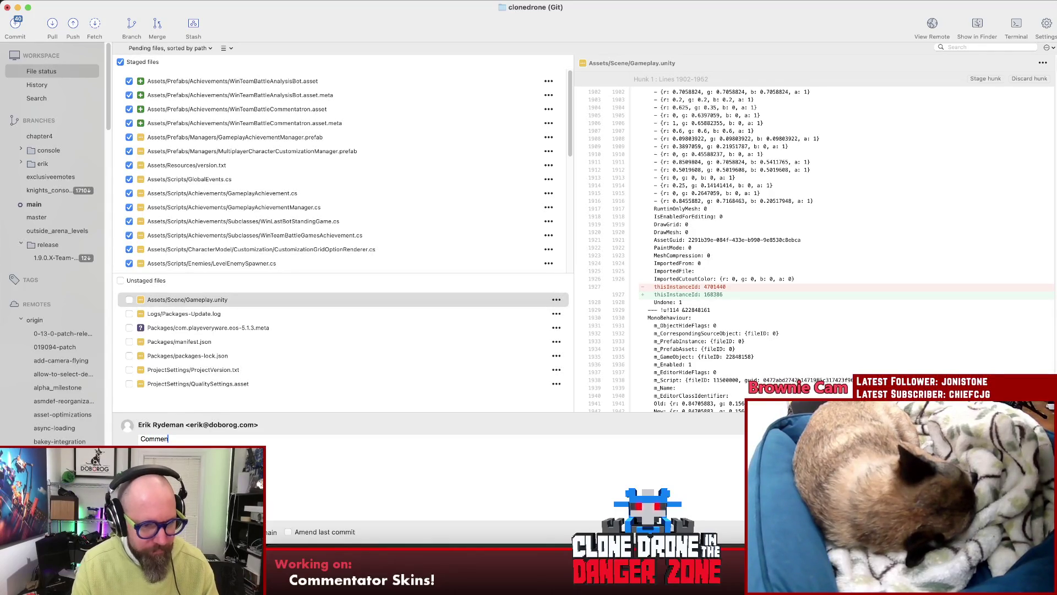
type("tatron and Analysis-Bot achie")
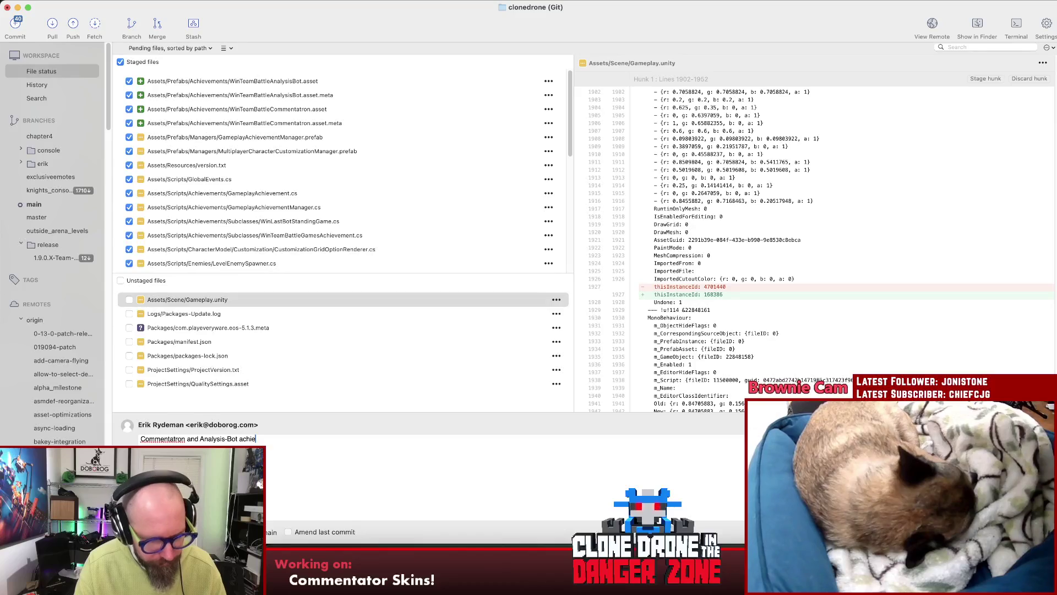
type("vements ")
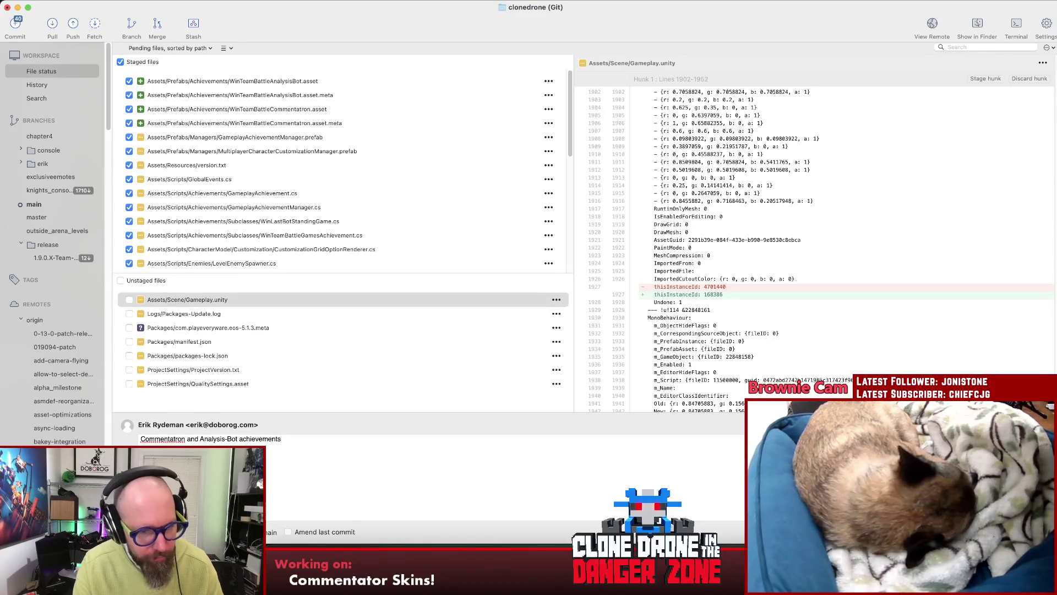
type("for winn")
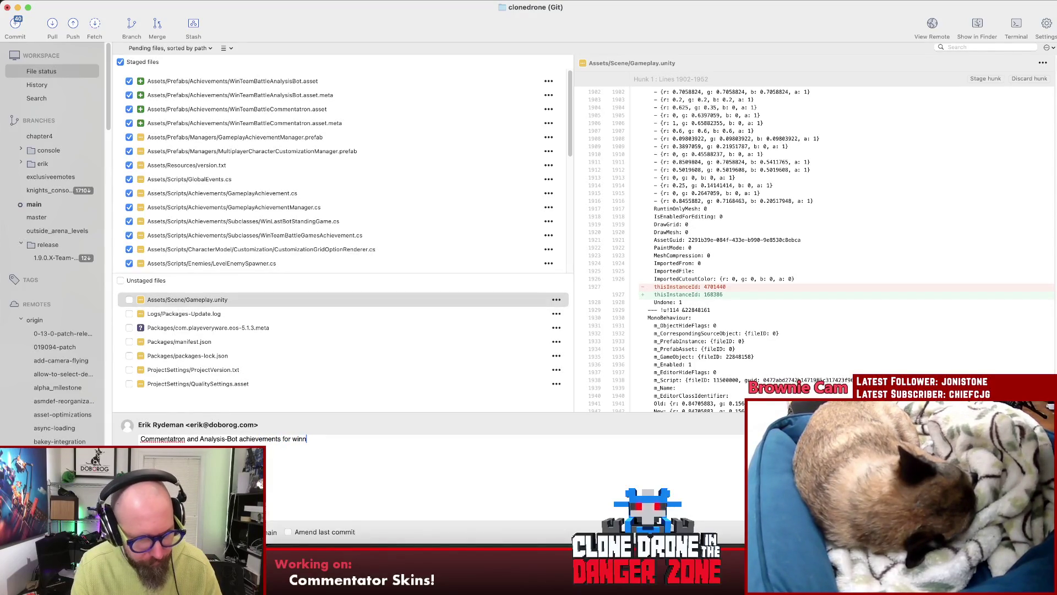
type("ing team battles! ")
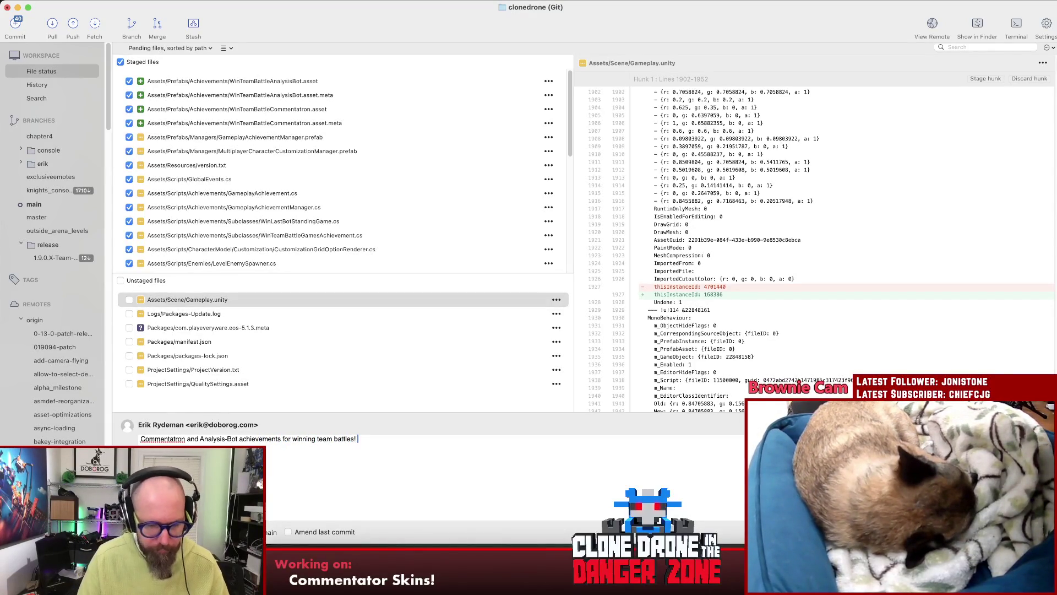
type(":D")
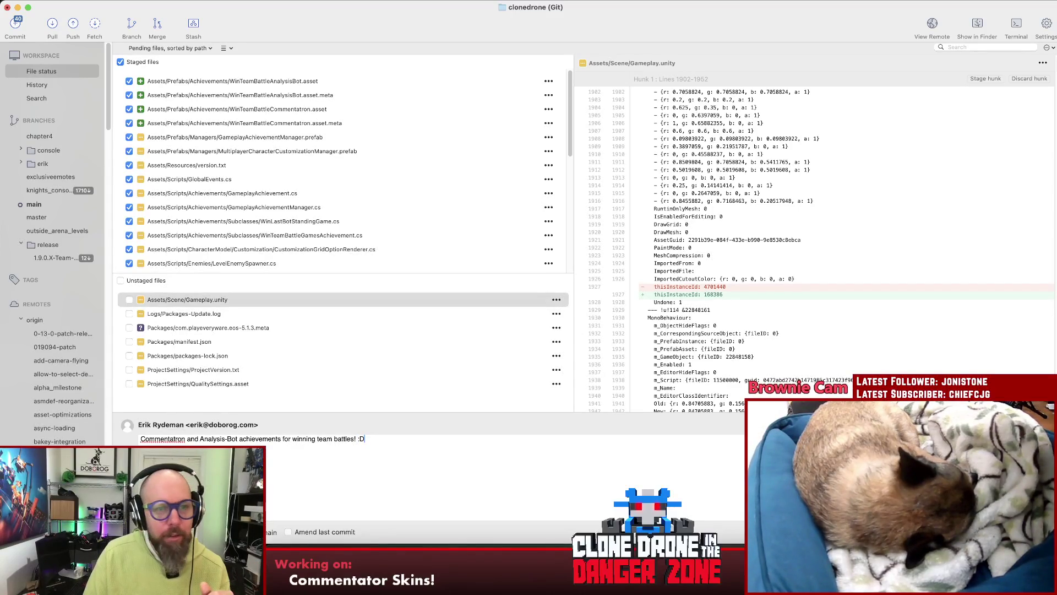
key("super+Return")
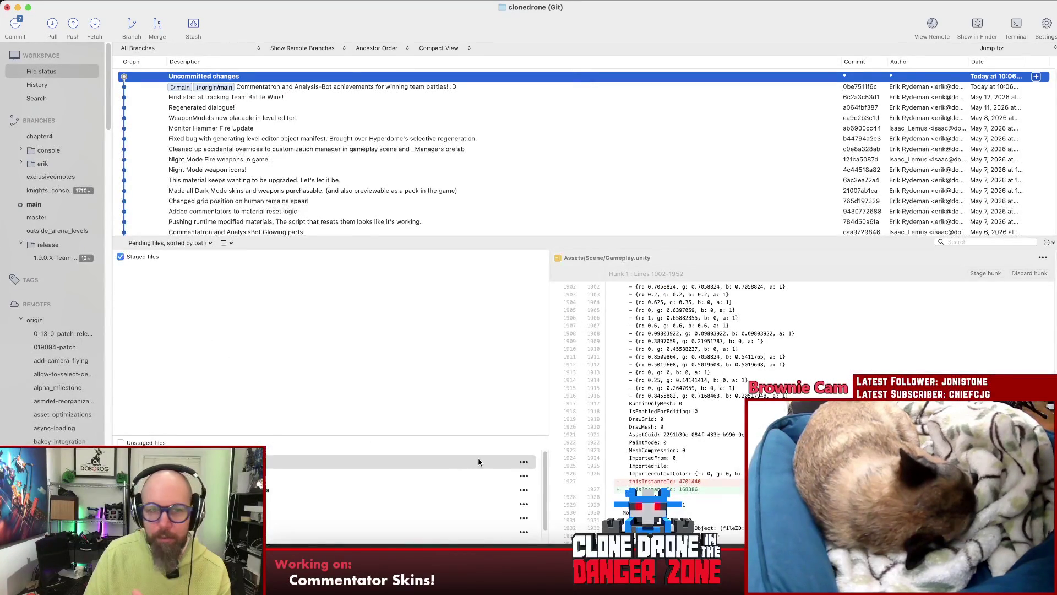
left_click(326, 389)
left_click_drag(324, 436, 325, 421)
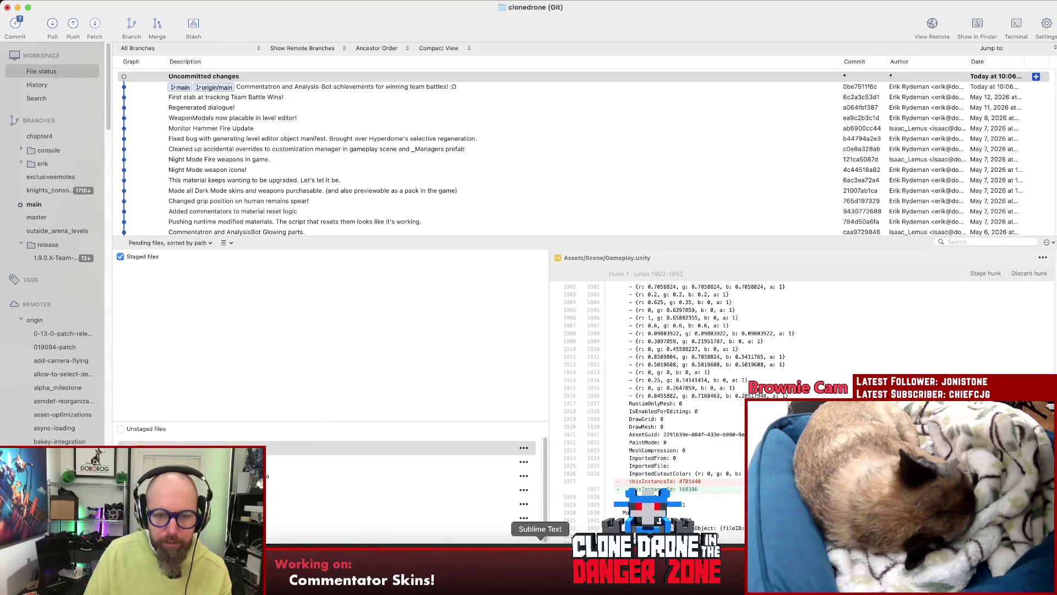
key("super+Tab")
- Delete the finished Commentatron task lines and look over the Supporter packs section
left_click_drag(397, 217, 143, 156)
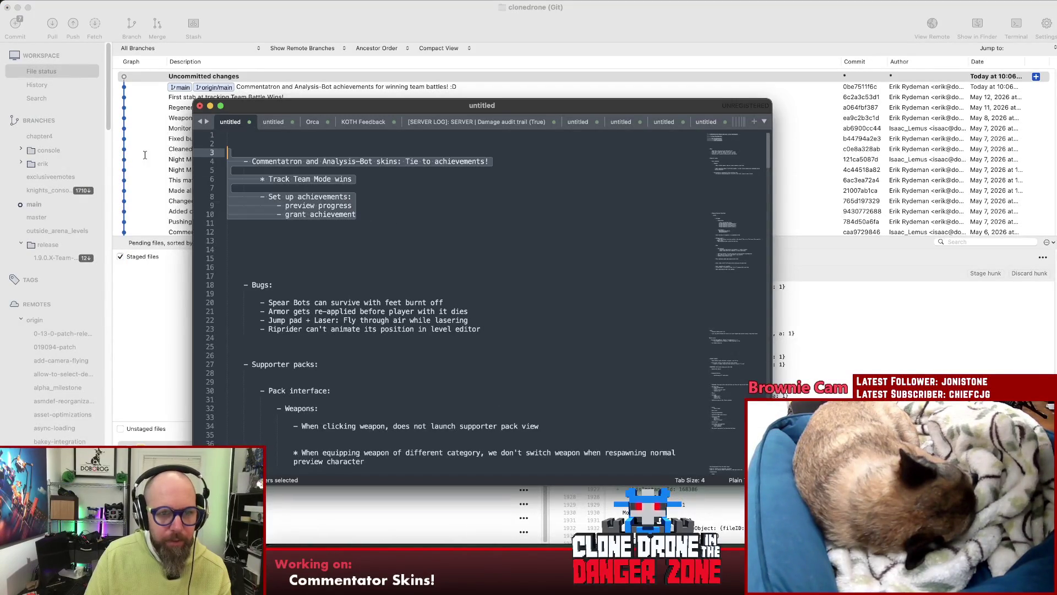
key("BackSpace")
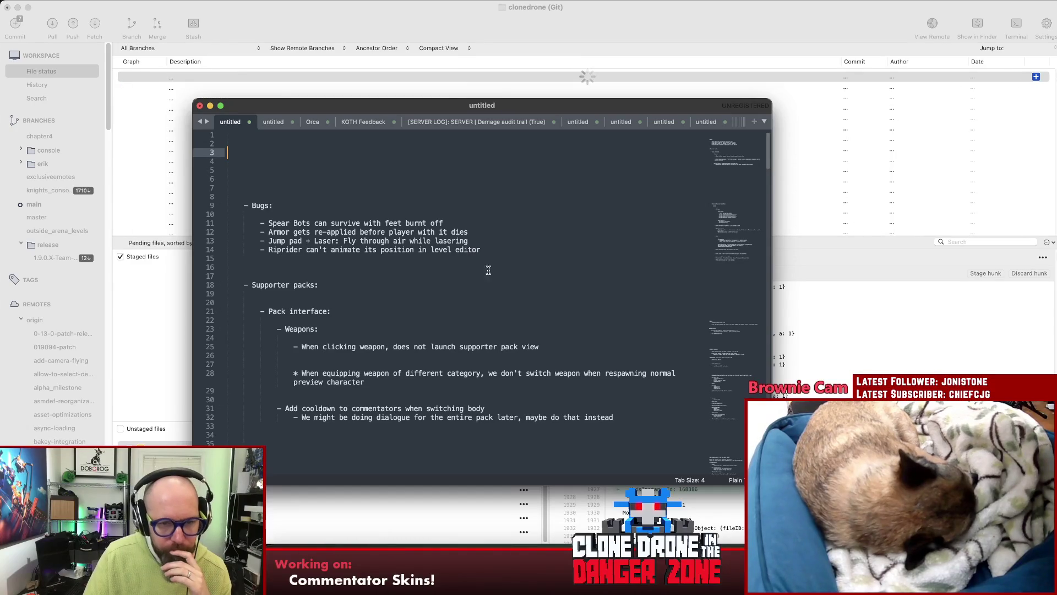
left_click(533, 287)
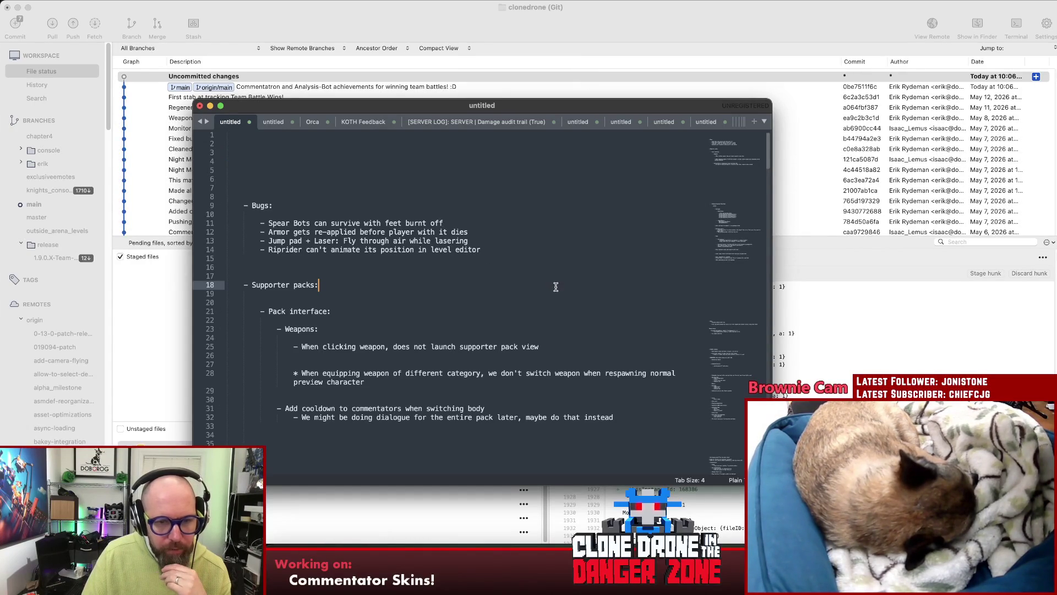
left_click_drag(245, 284, 676, 420)
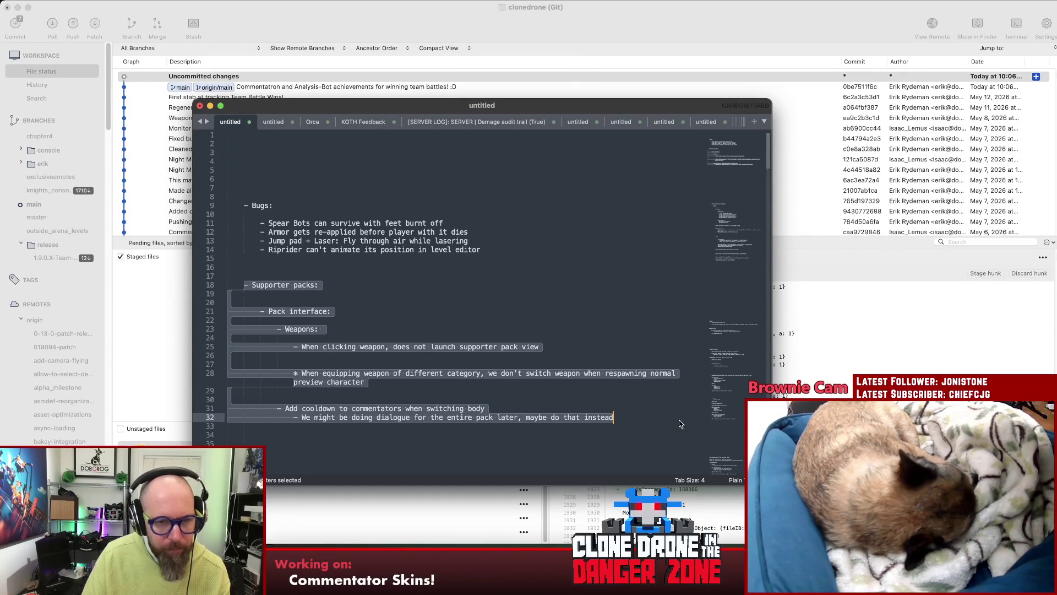
left_click(414, 324)
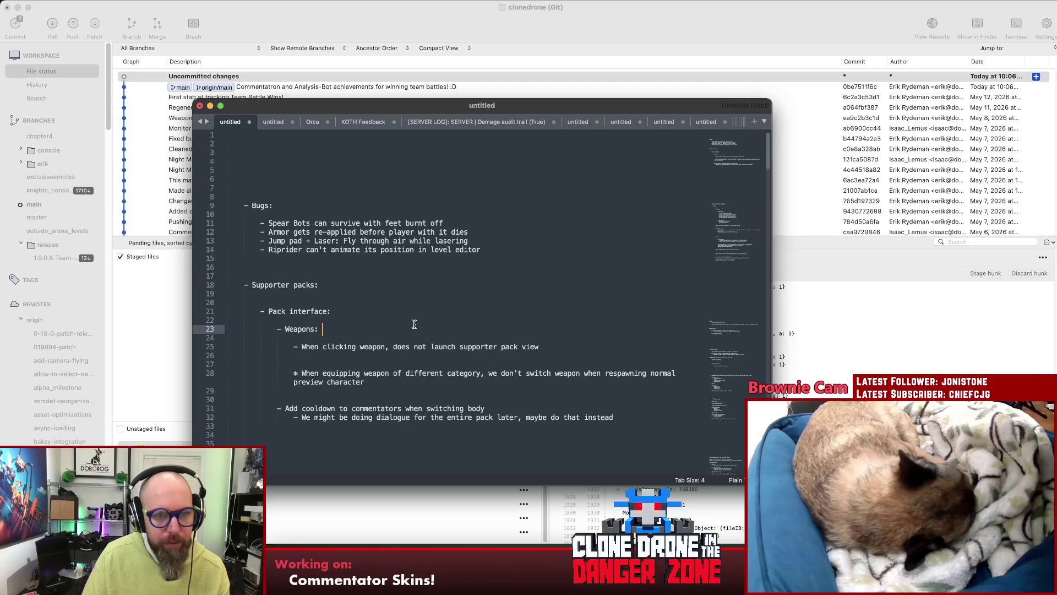
- Move the caret among the empty lines 3, 4 and 6 of the notes
left_click(417, 179)
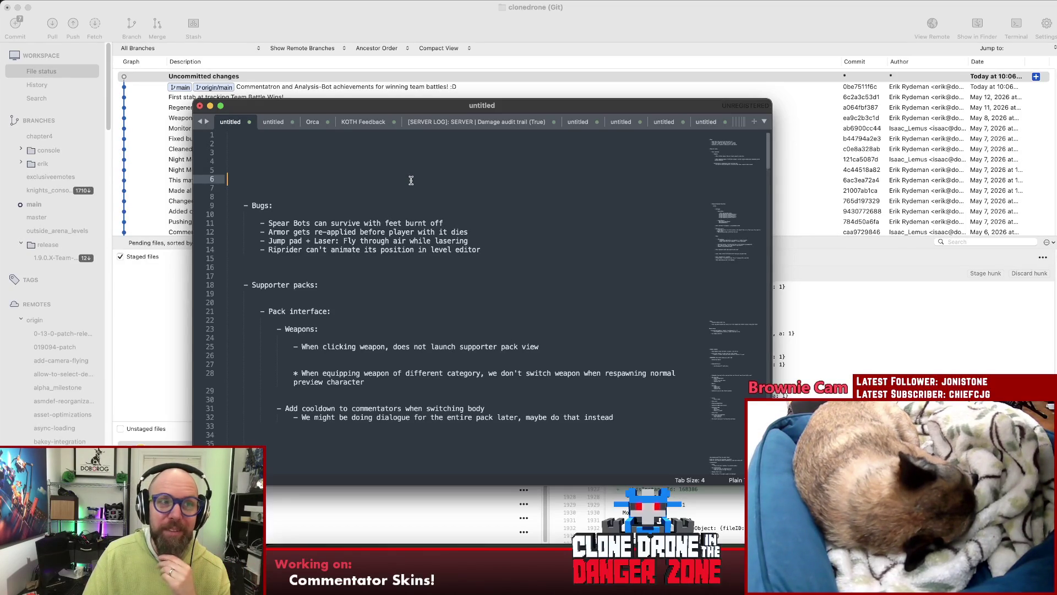
left_click(406, 153)
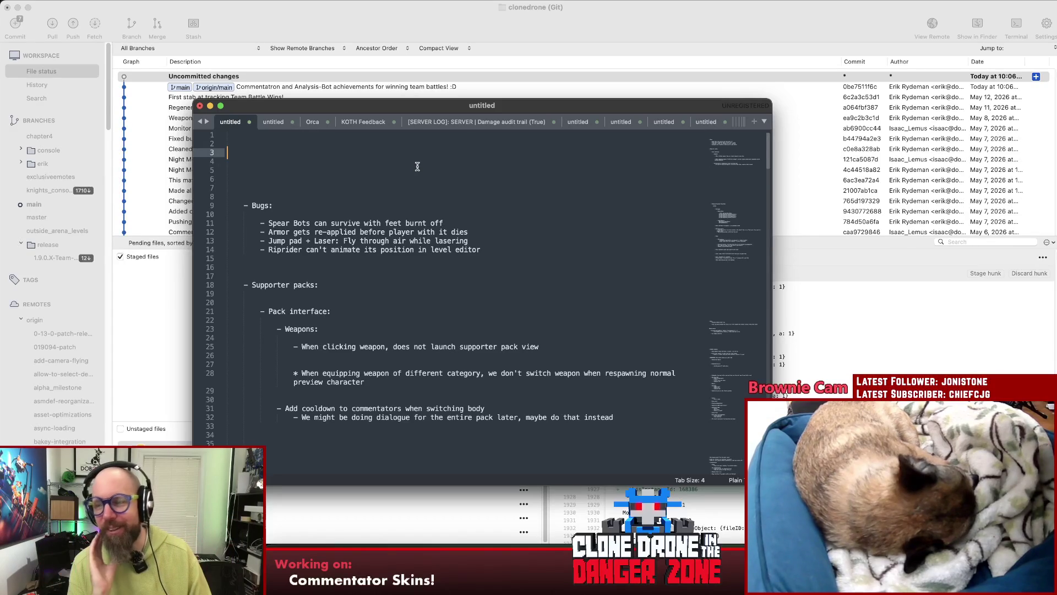
left_click(417, 166)
left_click(395, 155)
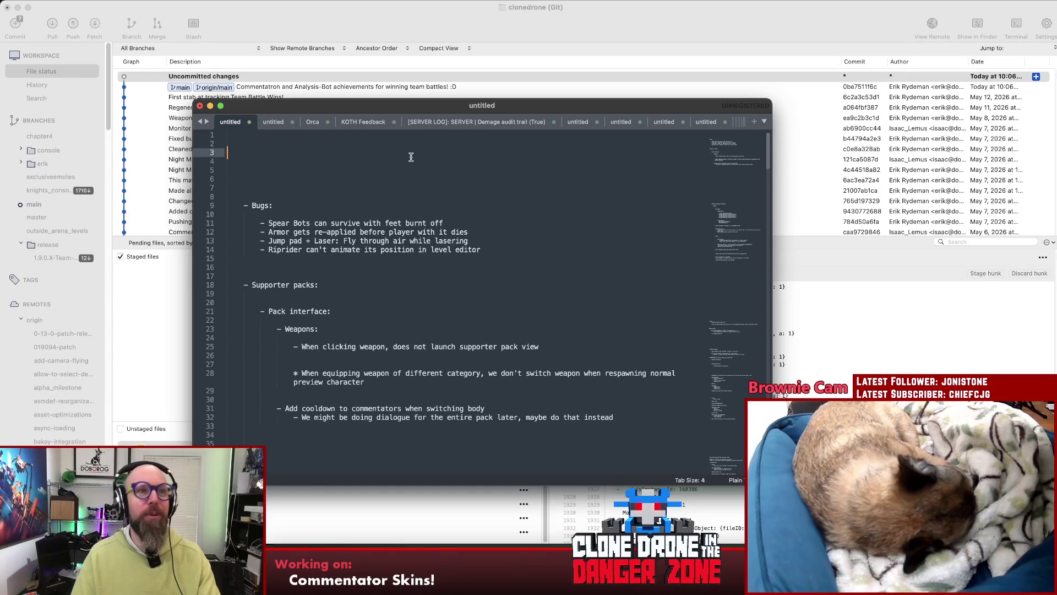
left_click(412, 163)
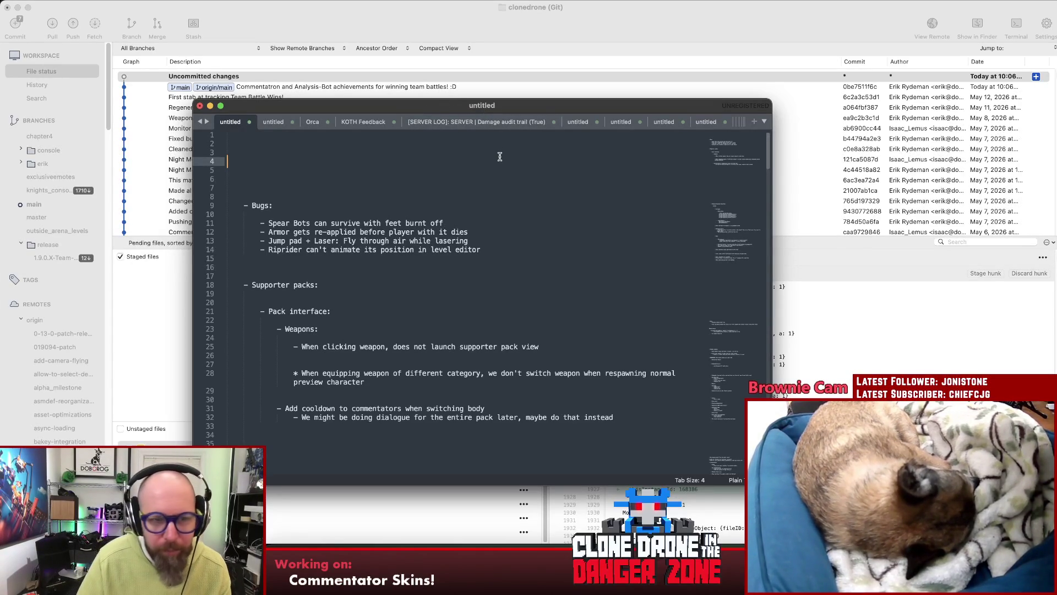
left_click(510, 249)
- Cut the Riprider level-editor bug out of Bugs and paste it at the top of the notes
mouse_move(511, 249)
left_mouse_down()
mouse_move(265, 240)
mouse_move(261, 250)
left_mouse_up()
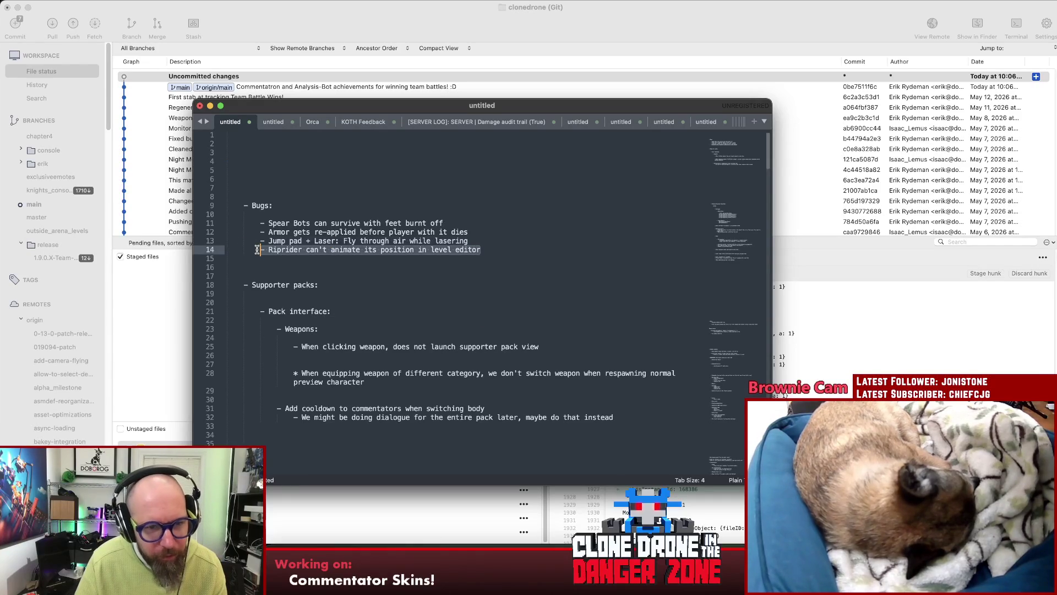
left_click(517, 242)
key("Return")
left_click_drag(516, 260, 255, 259)
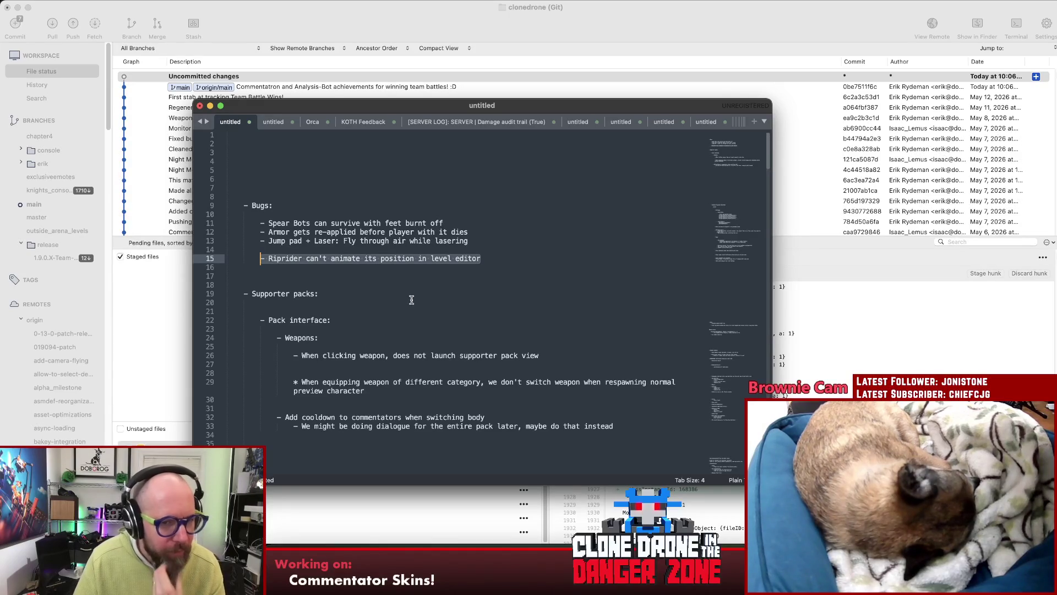
key("cmd+x")
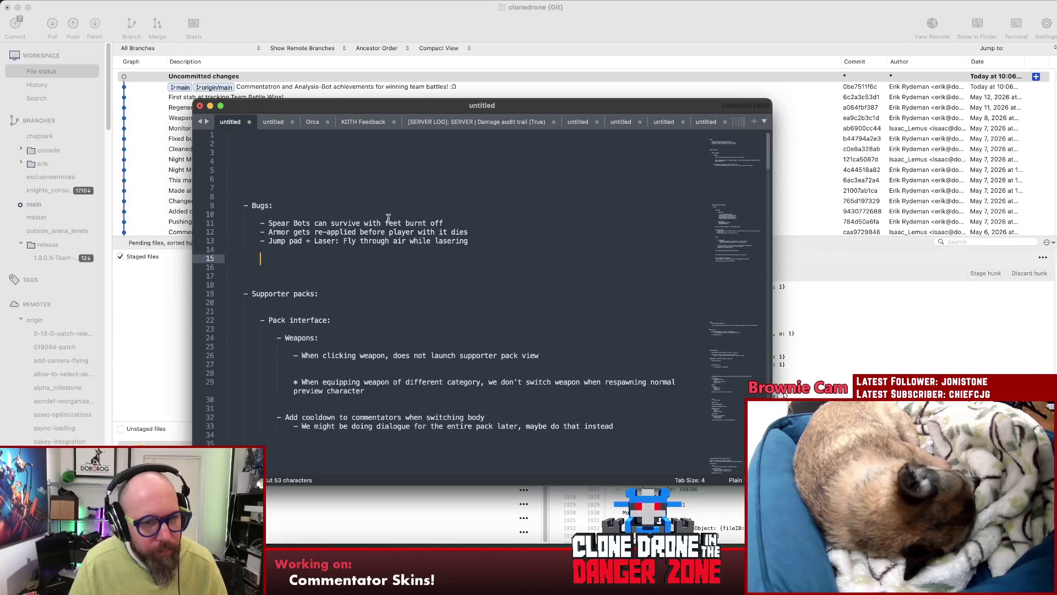
left_click(386, 144)
key("cmd+v")
- Indent the Riprider line with a tab and fix the blank lines above it
left_click(225, 144)
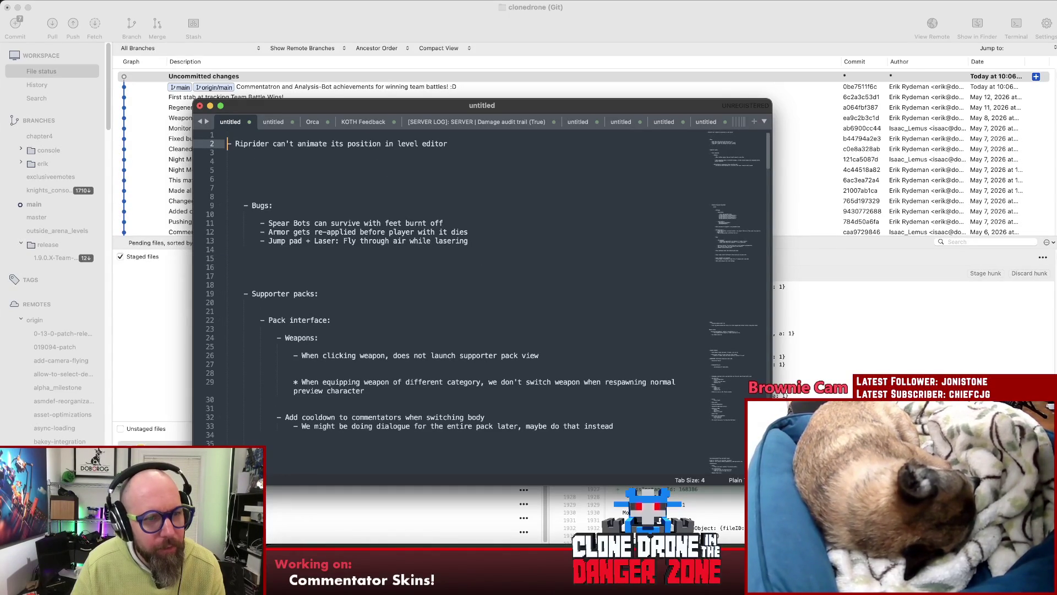
key("Return")
key("Return")
key("Return")
key("Tab")
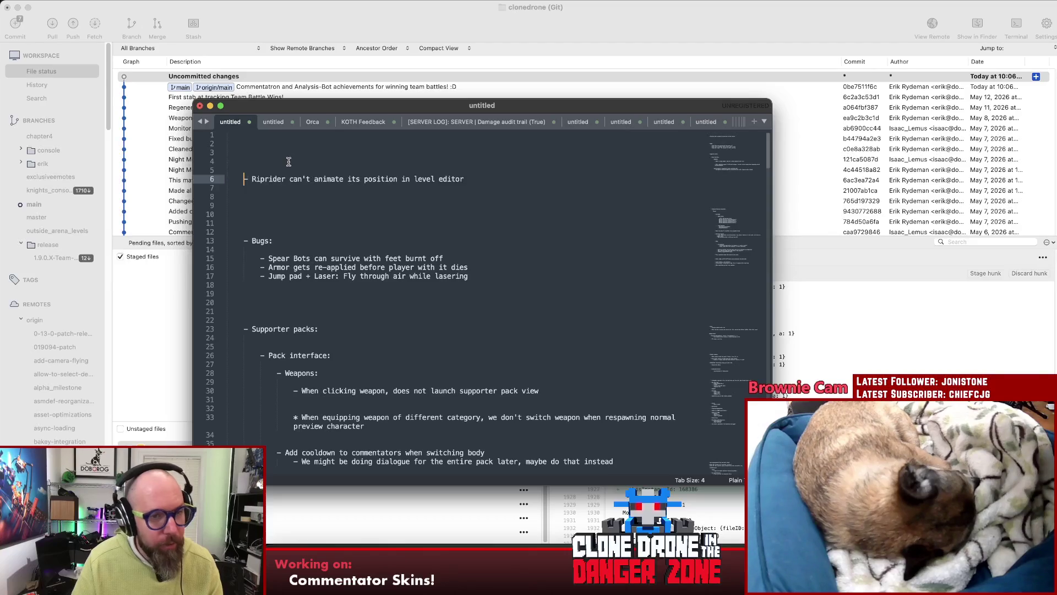
key("Up")
key("Up")
key("BackSpace")
key("Down")
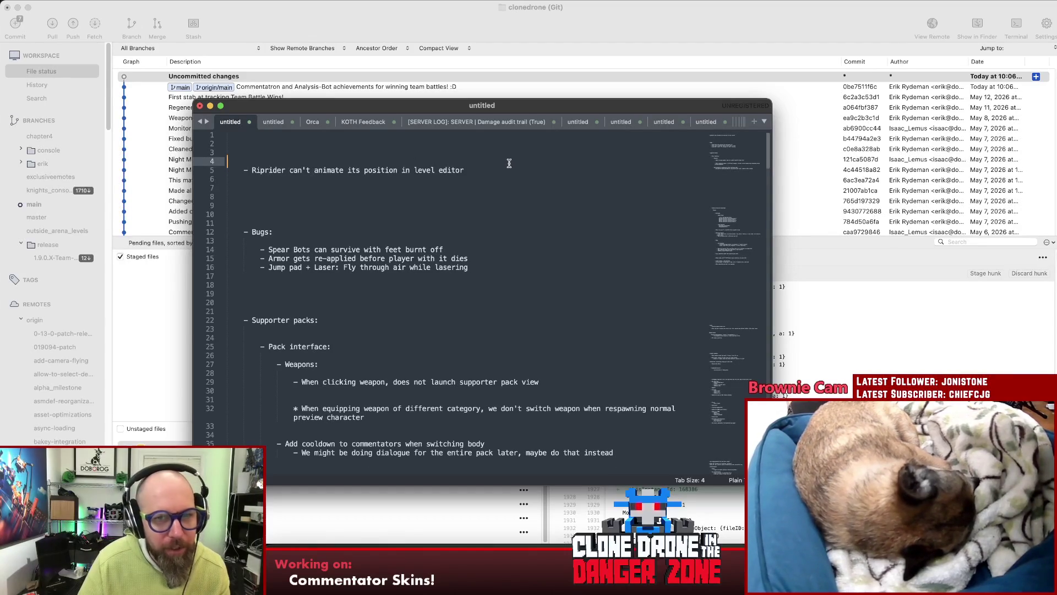
left_click(503, 170)
mouse_move(519, 109)
left_mouse_down()
mouse_move(597, 72)
mouse_move(573, 88)
mouse_move(605, 88)
left_mouse_up()
- Delete the extra empty line 9 below the Riprider entry
left_click(395, 182)
key("BackSpace")
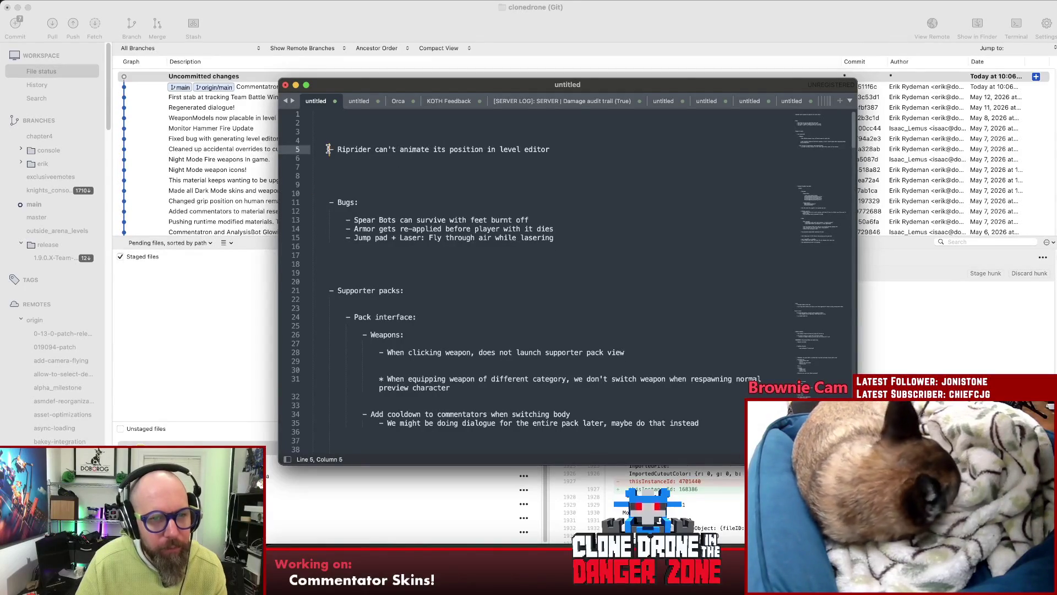
left_click_drag(329, 149, 683, 145)
left_click(684, 145)
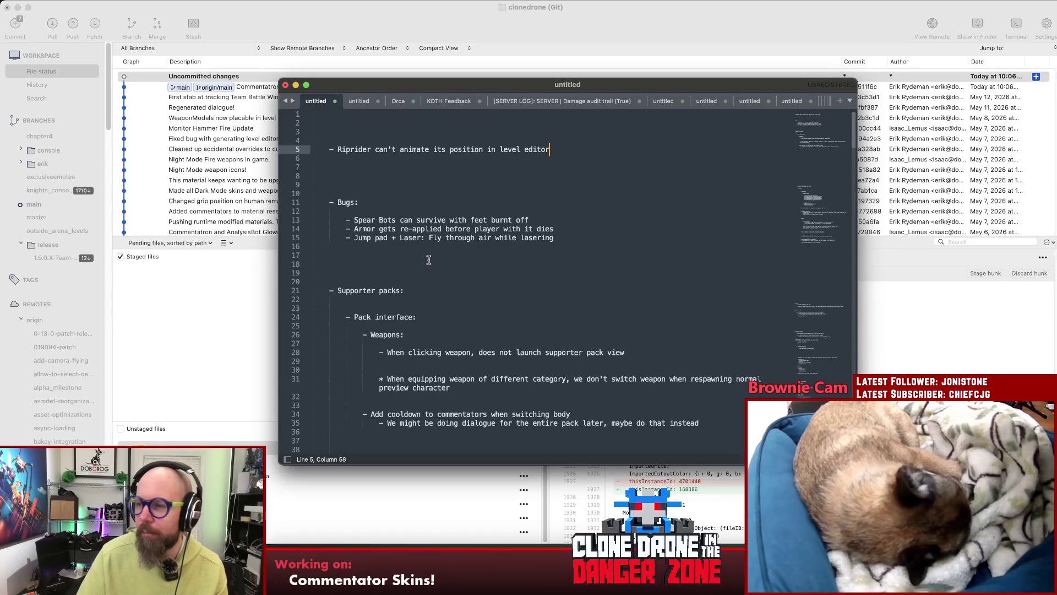
left_click(389, 166)
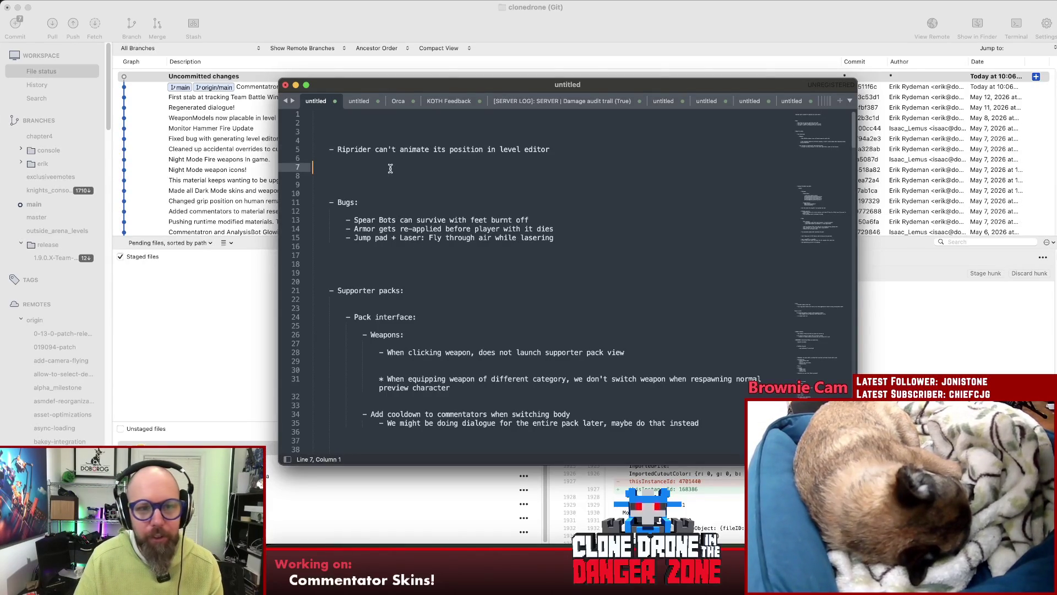
left_click(388, 171)
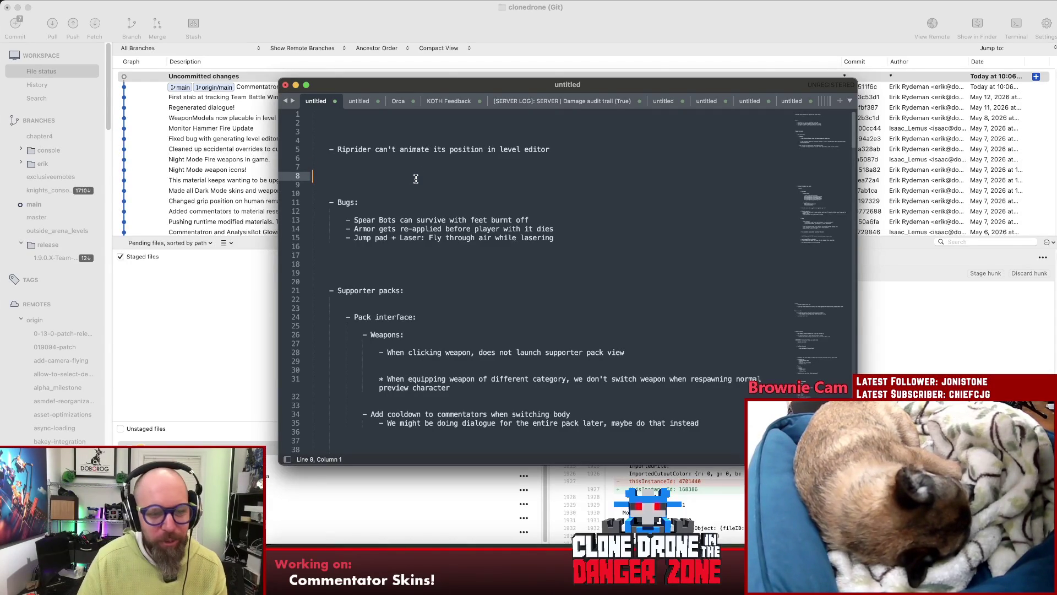
- Replace the Riprider entry's dash bullet with a '*'
key("Up")
key("Up")
key("Up")
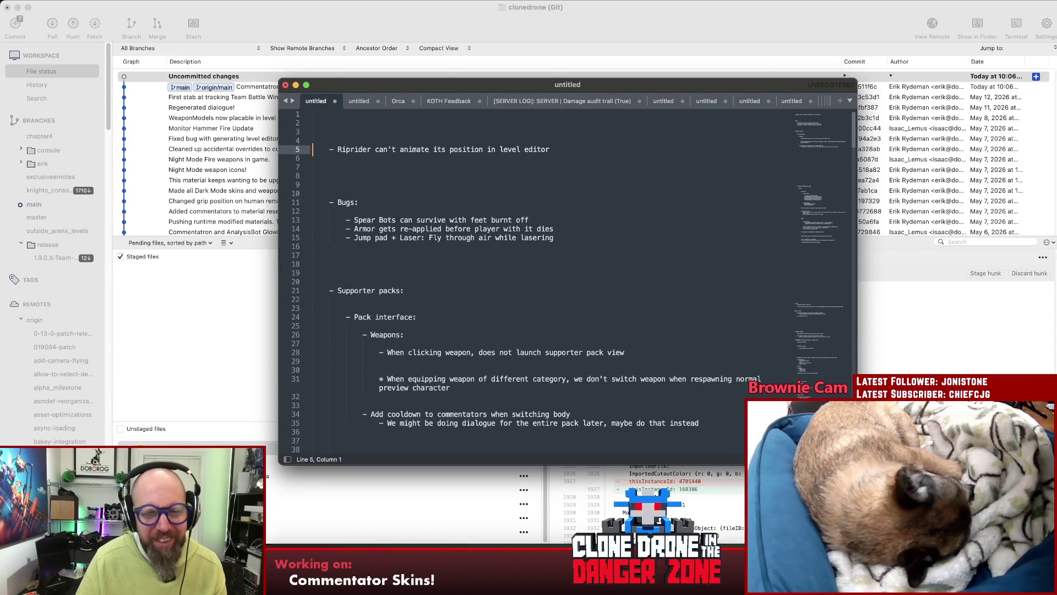
key("alt+Right")
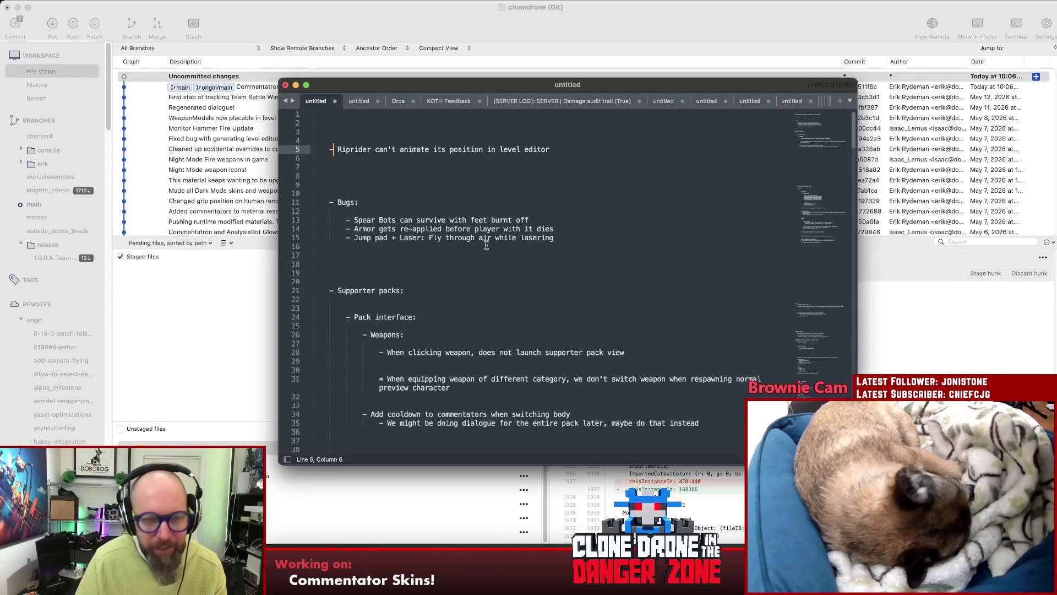
key("BackSpace")
type("*")
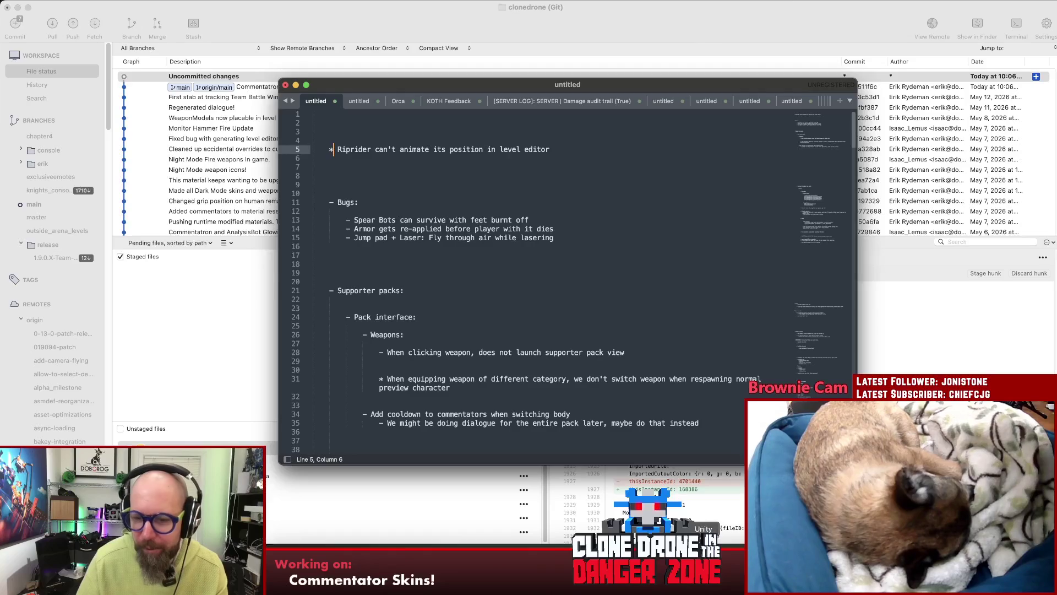
key("super+Tab")
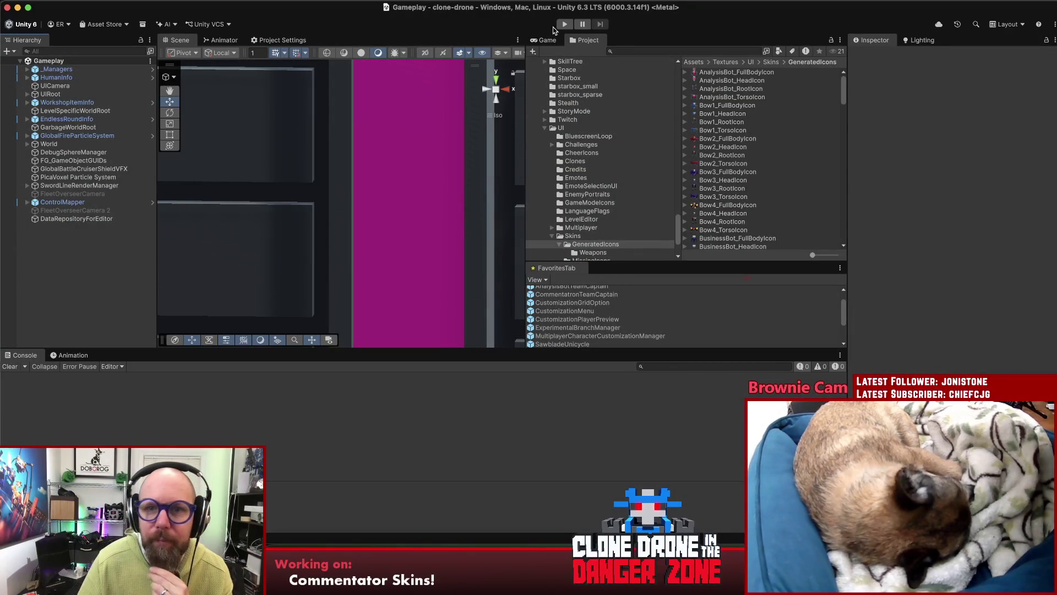
- Start Unity's play mode, then show the latest commit's changed files in SourceTree
left_click(564, 25)
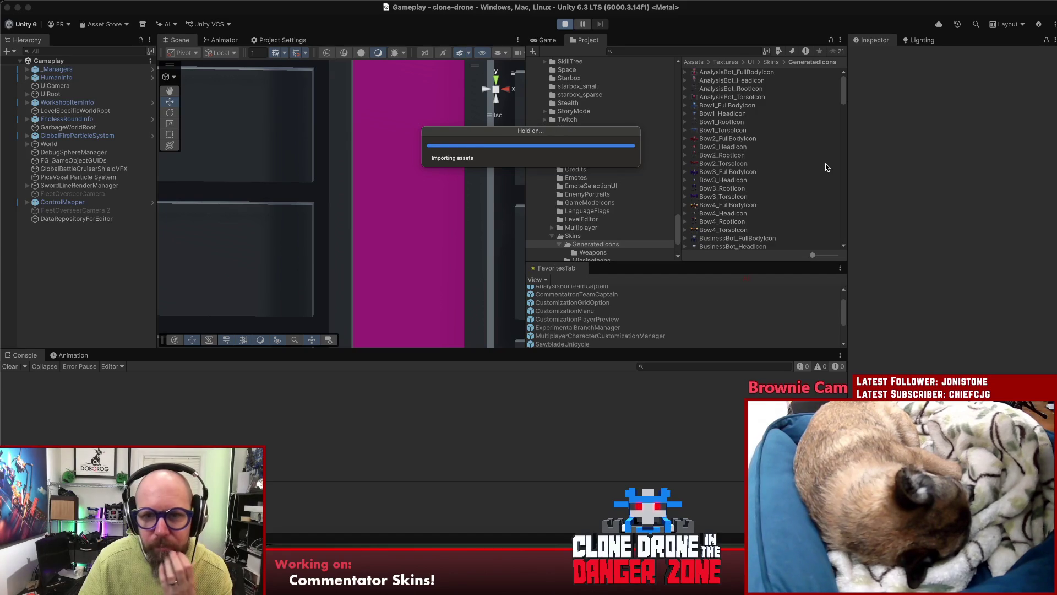
left_click(573, 576)
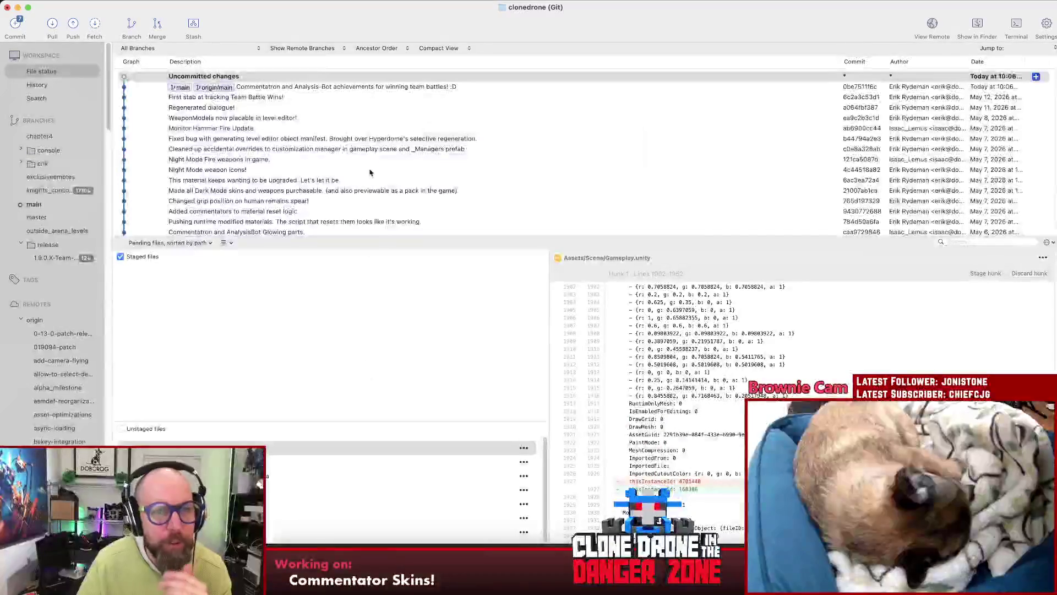
left_click(378, 88)
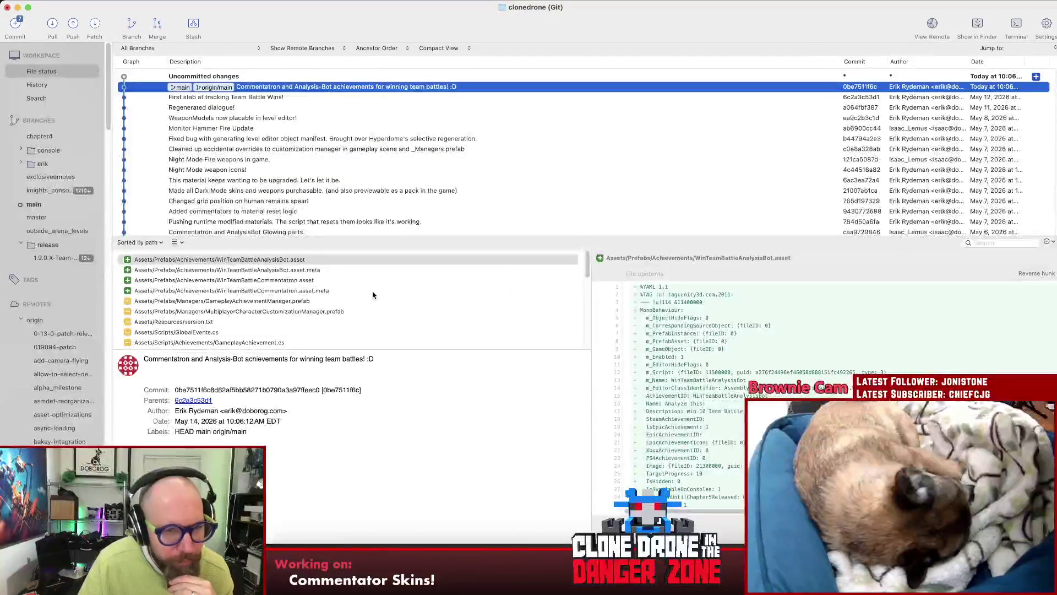
- Review LevelEnemySpawner.cs's diff in the latest achievements commit
scroll(387, 295, "down", 2)
scroll(395, 291, "down", 3)
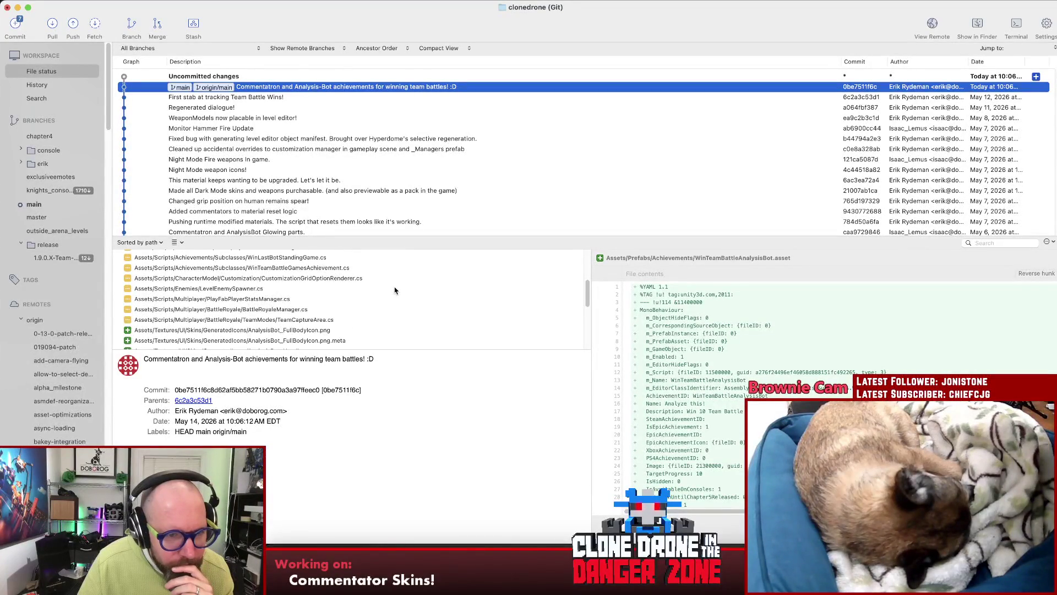
left_click(244, 290)
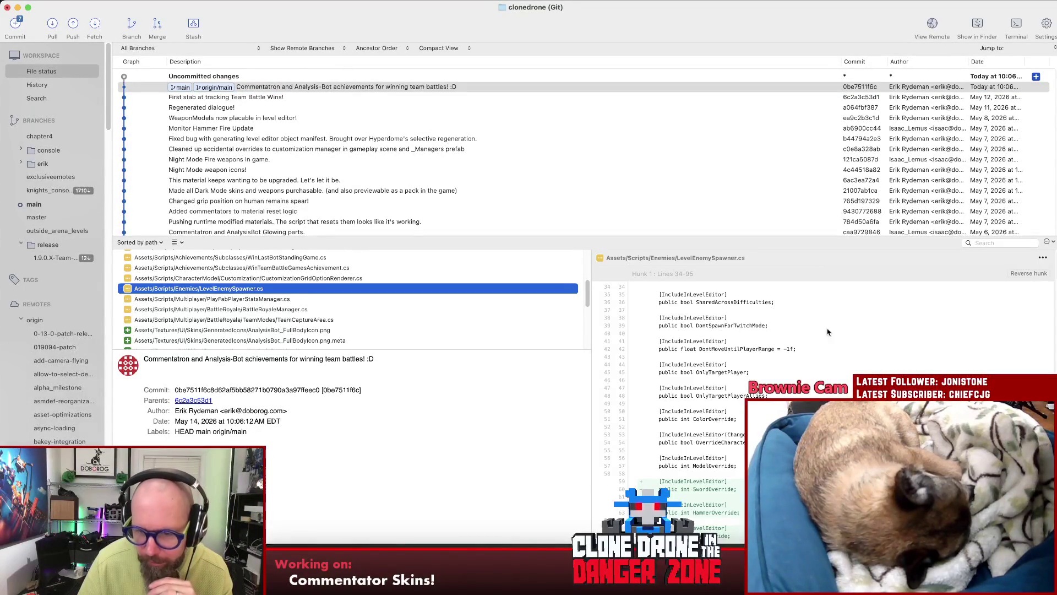
scroll(940, 348, "down", 3)
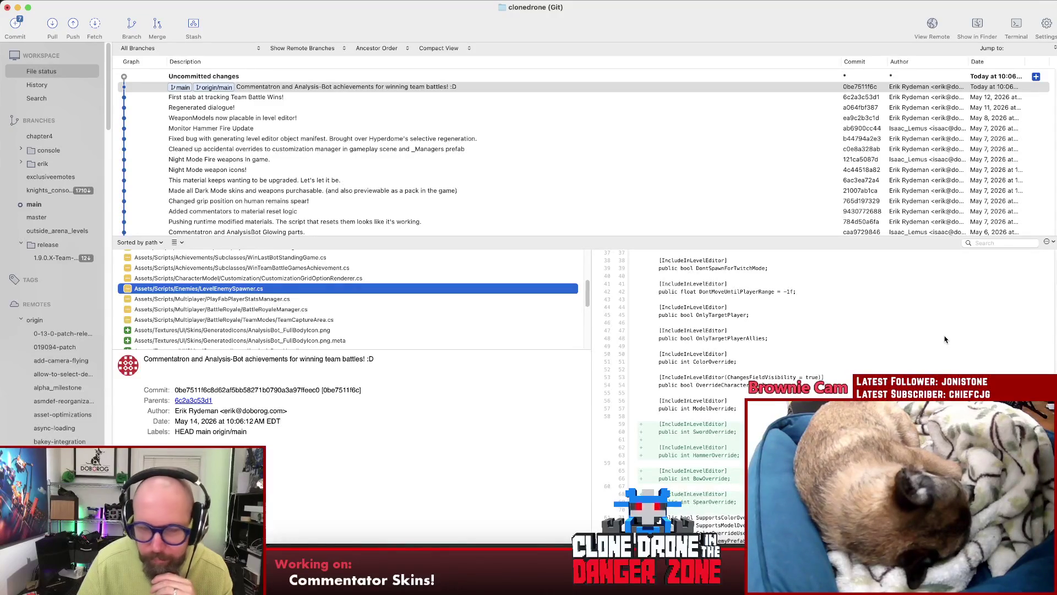
scroll(892, 321, "down", 20)
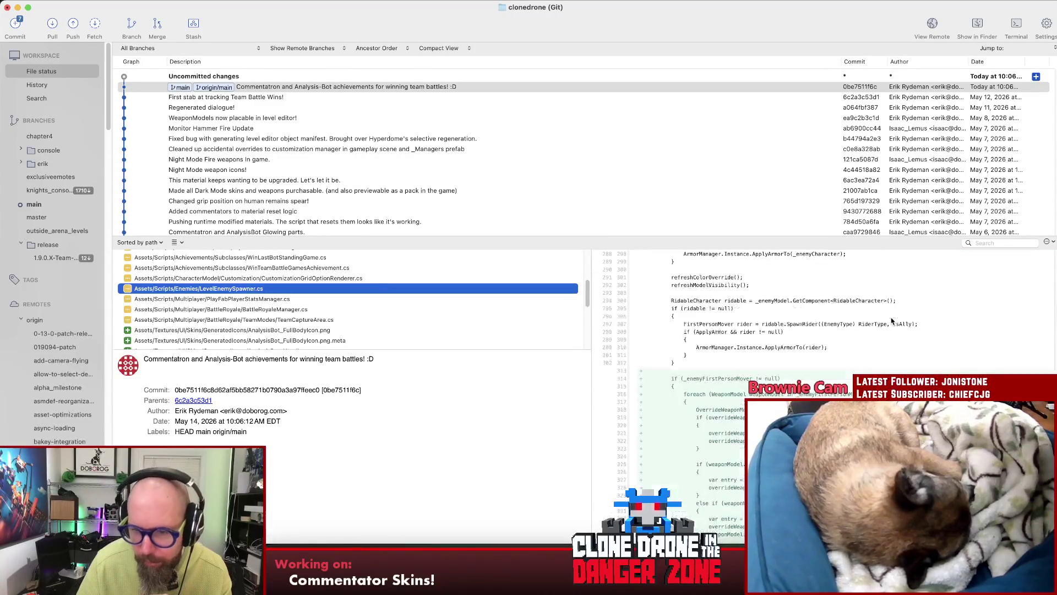
scroll(891, 320, "down", 3)
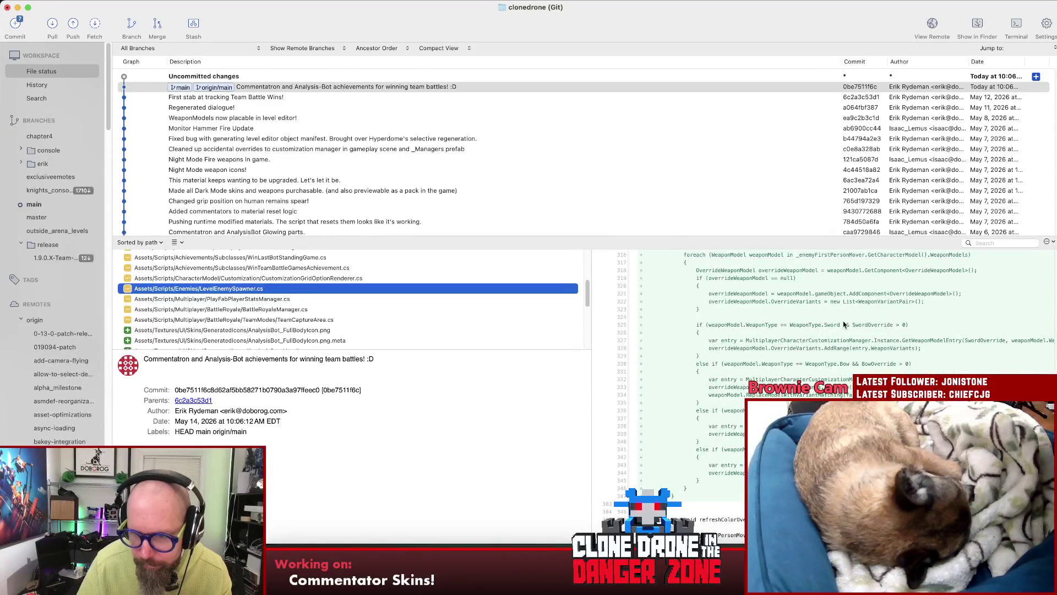
scroll(845, 324, "down", 15)
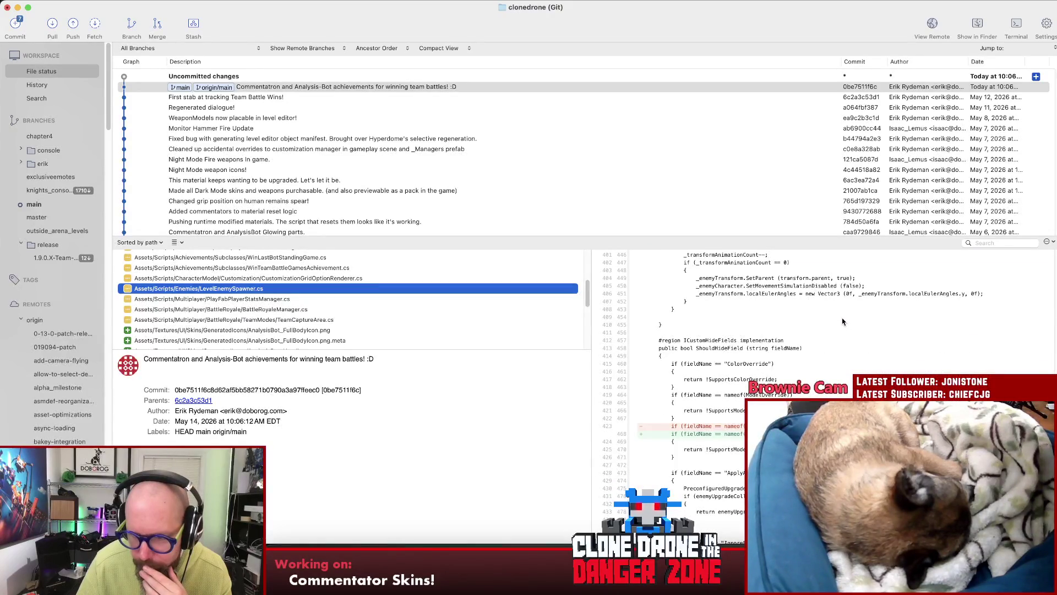
- Reset LevelEnemySpawner.cs to that commit, confirm, and recheck the uncommitted changes
right_click(235, 290)
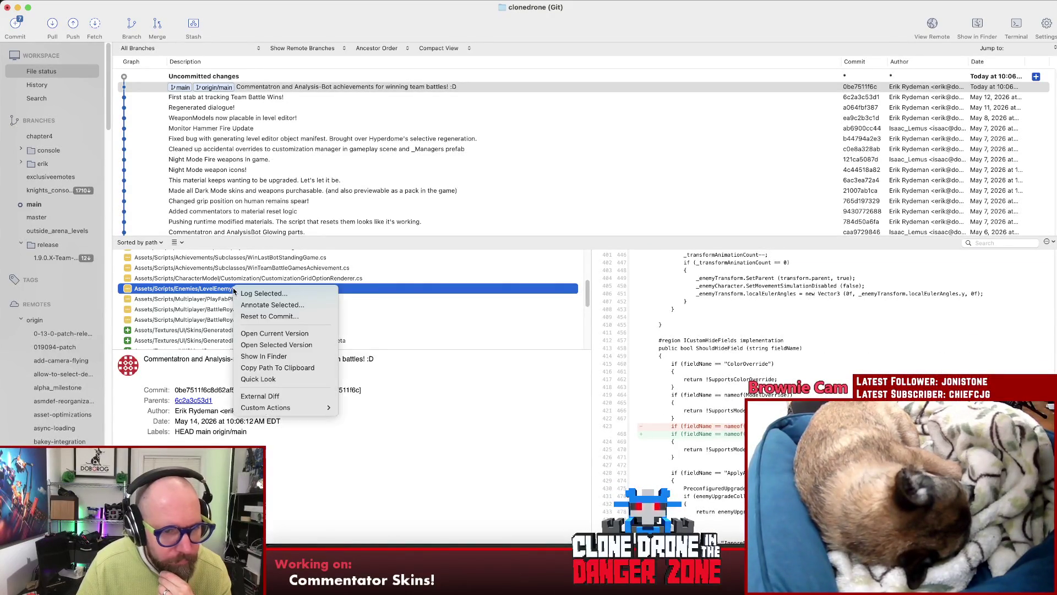
left_click(273, 316)
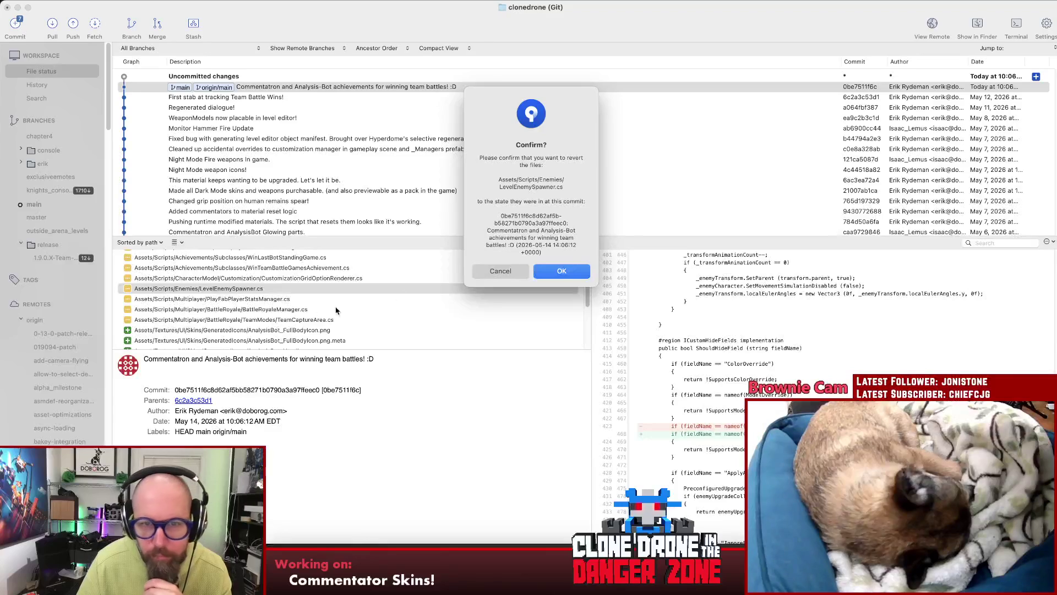
left_click(570, 271)
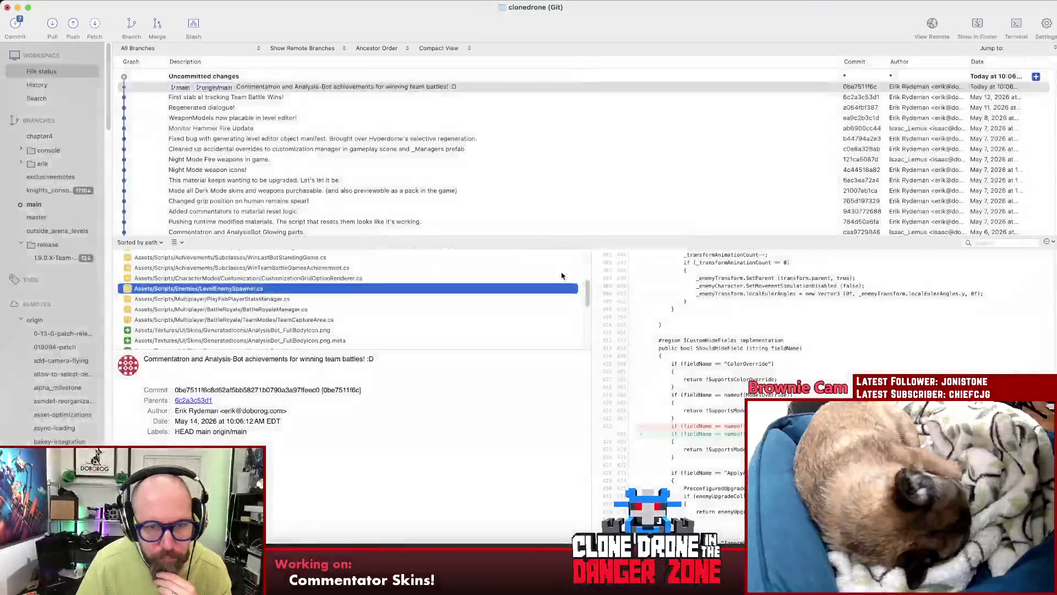
left_click(222, 78)
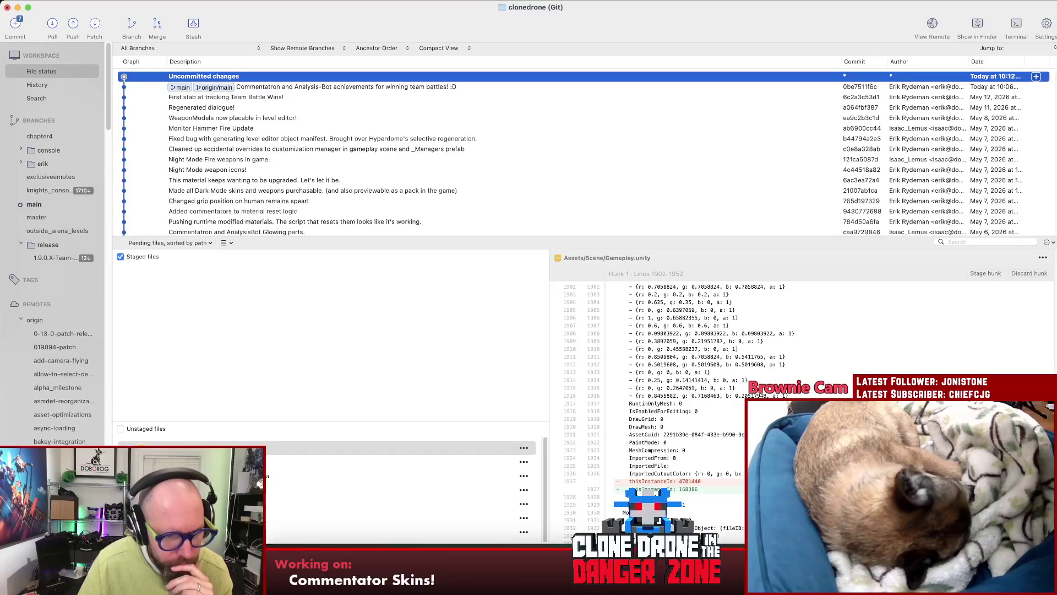
left_click(295, 87)
scroll(315, 311, "down", 5)
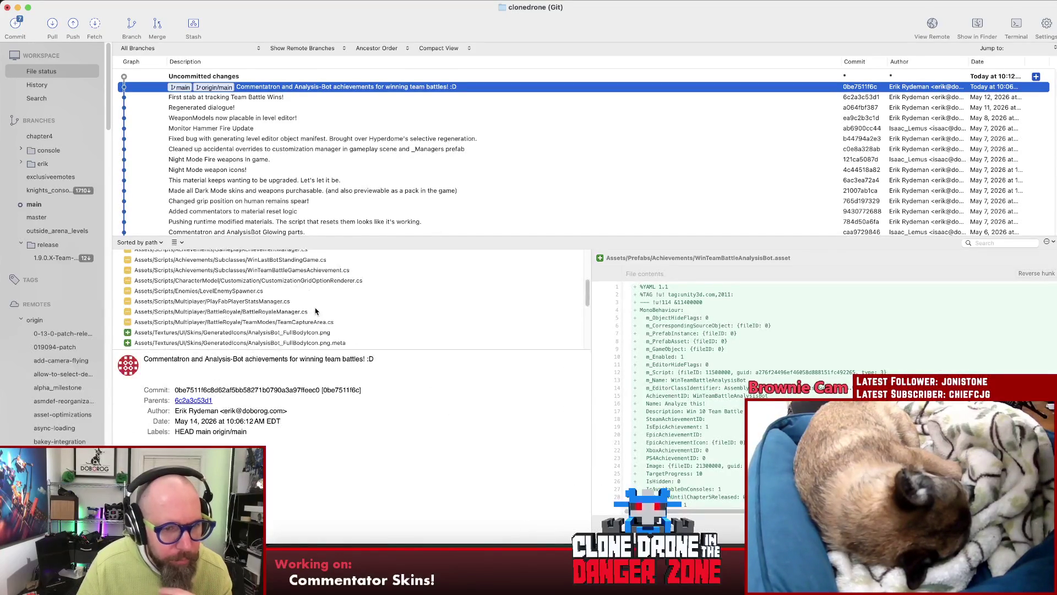
- Select LevelEnemySpawner.cs in the commit's files and open its history log
scroll(296, 275, "down", 3)
scroll(295, 289, "up", 10)
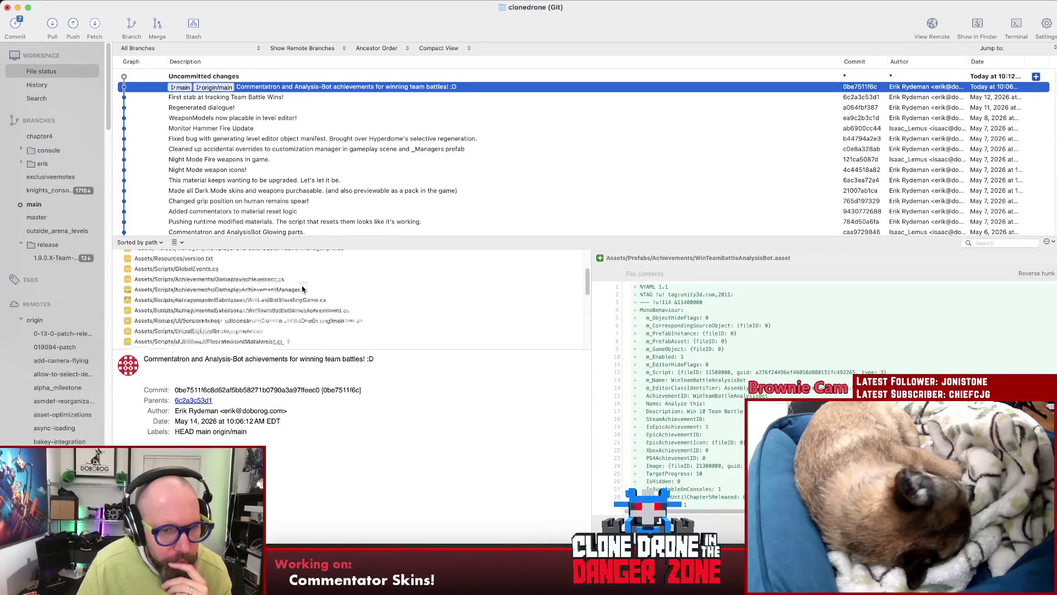
scroll(291, 294, "down", 3)
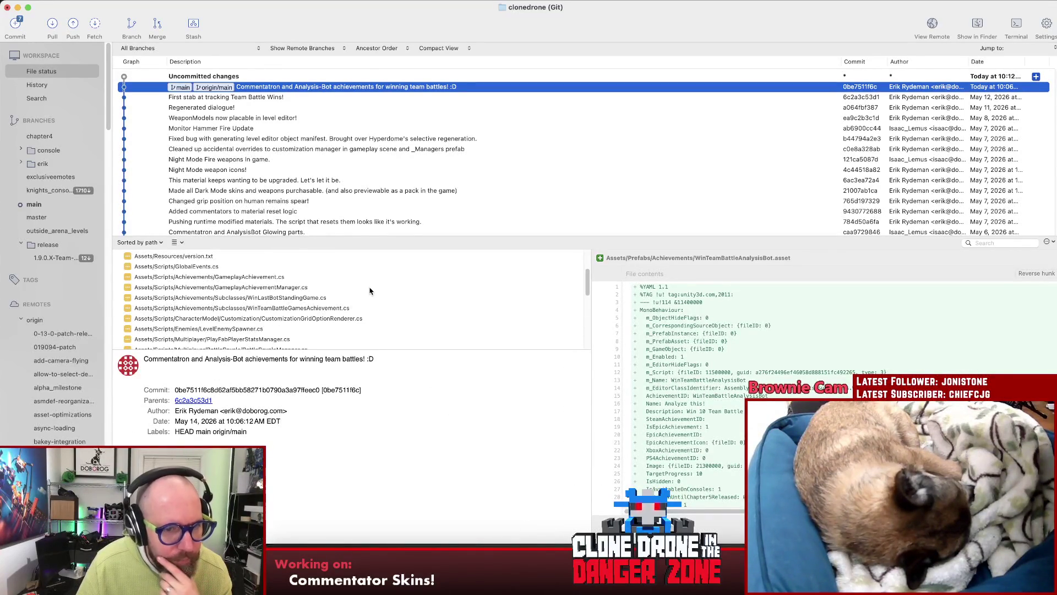
left_click(248, 329)
right_click(251, 331)
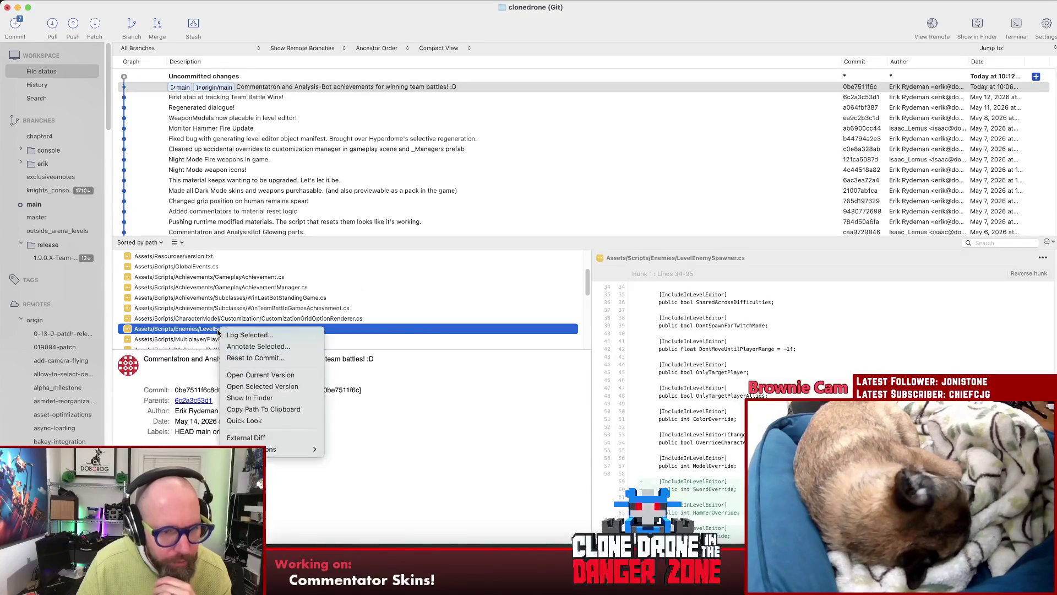
key("Escape")
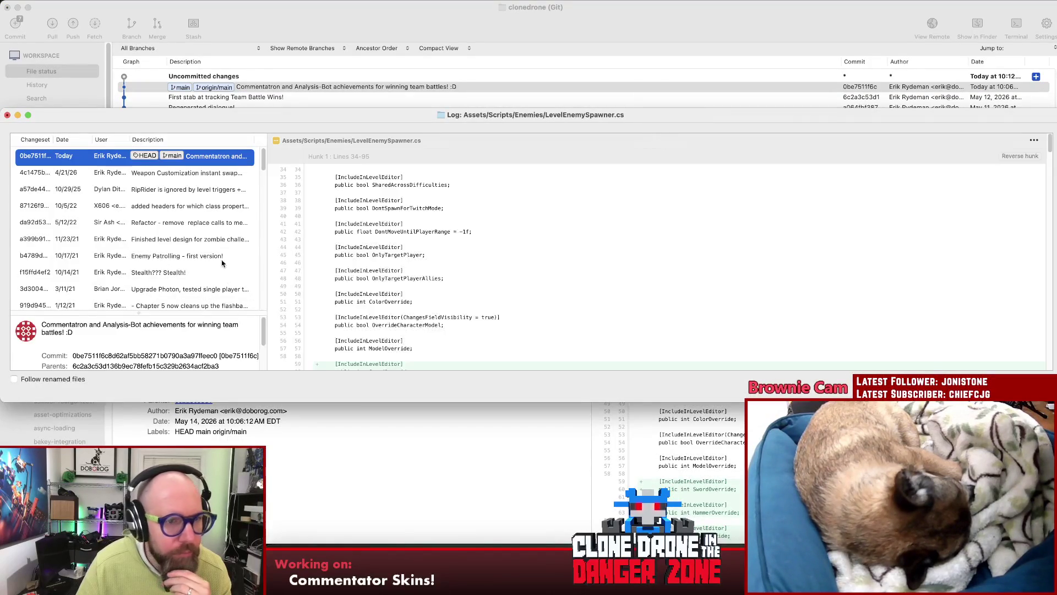
- Reset the file to the Weapon Customization instant swap WIP commit, then close the log
left_click(192, 174)
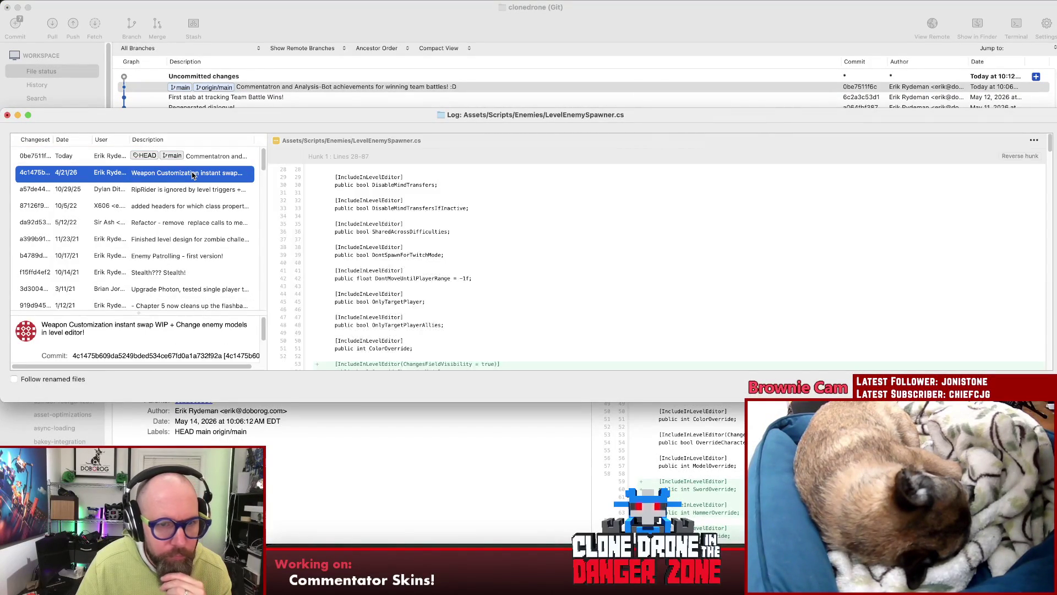
right_click(192, 175)
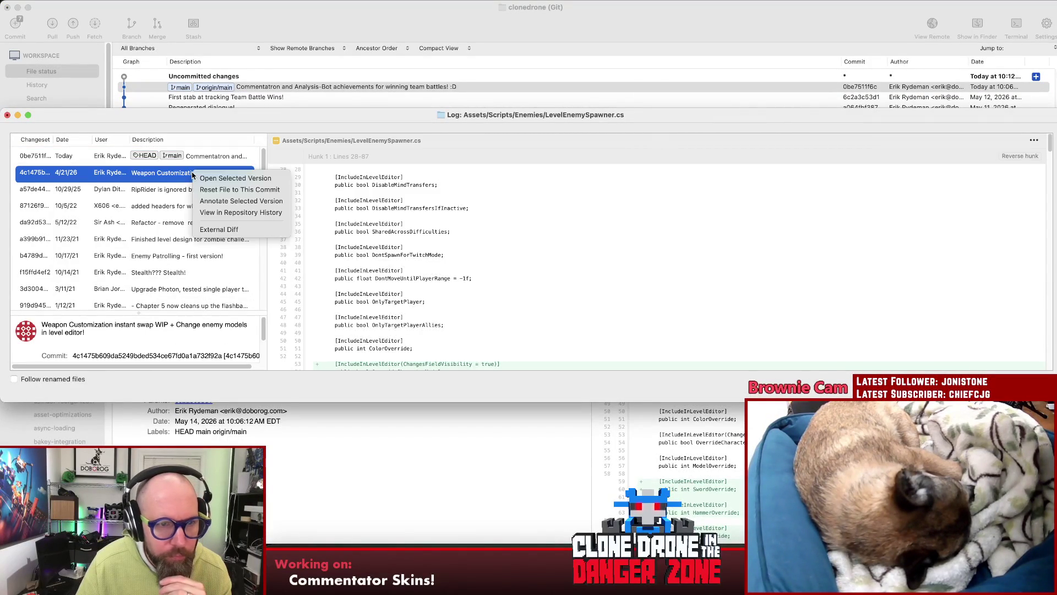
left_click(237, 190)
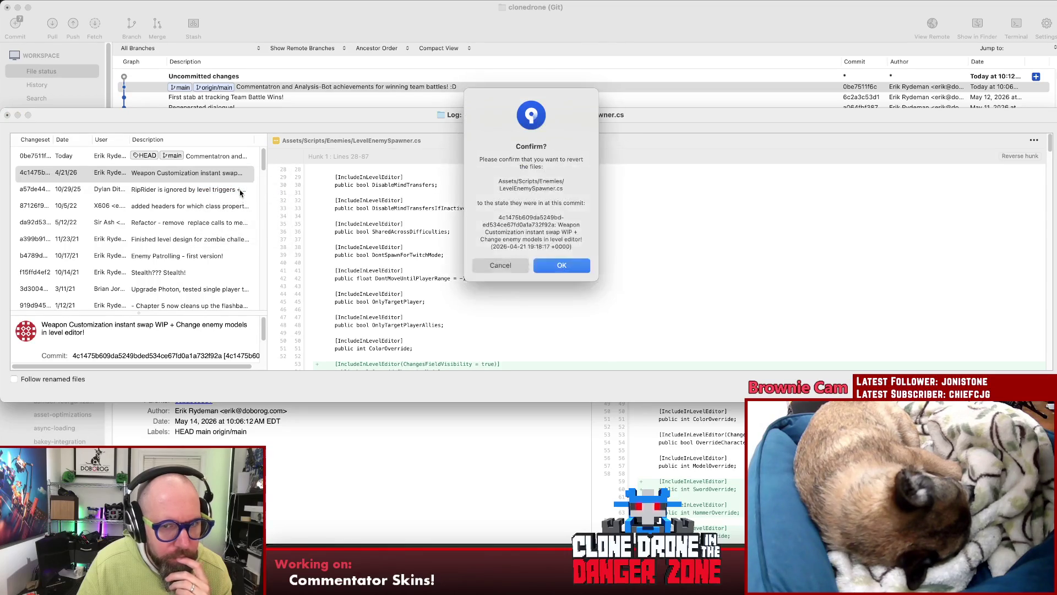
left_click(580, 268)
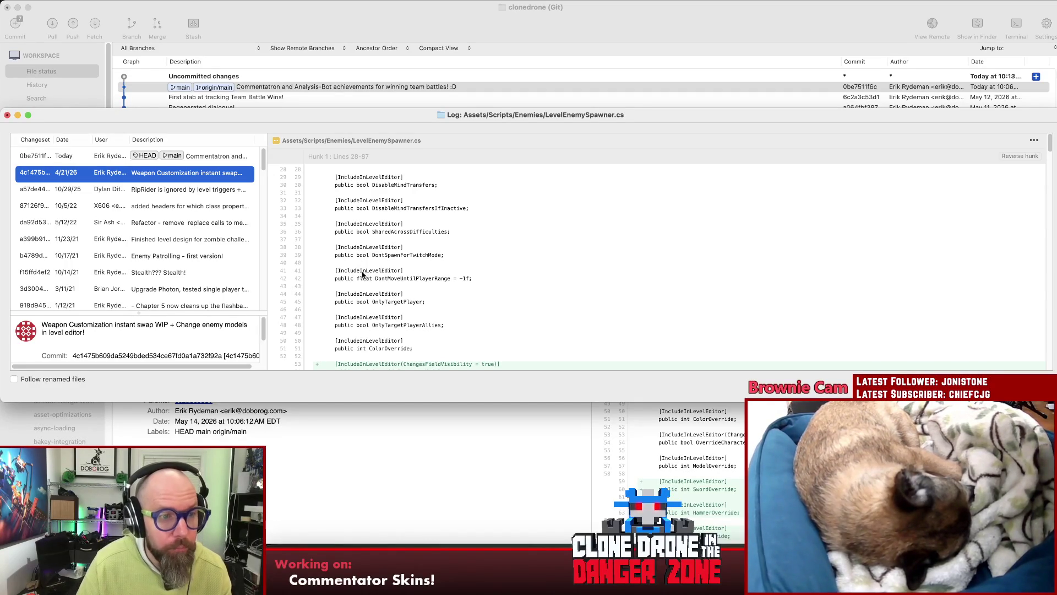
left_click(222, 158)
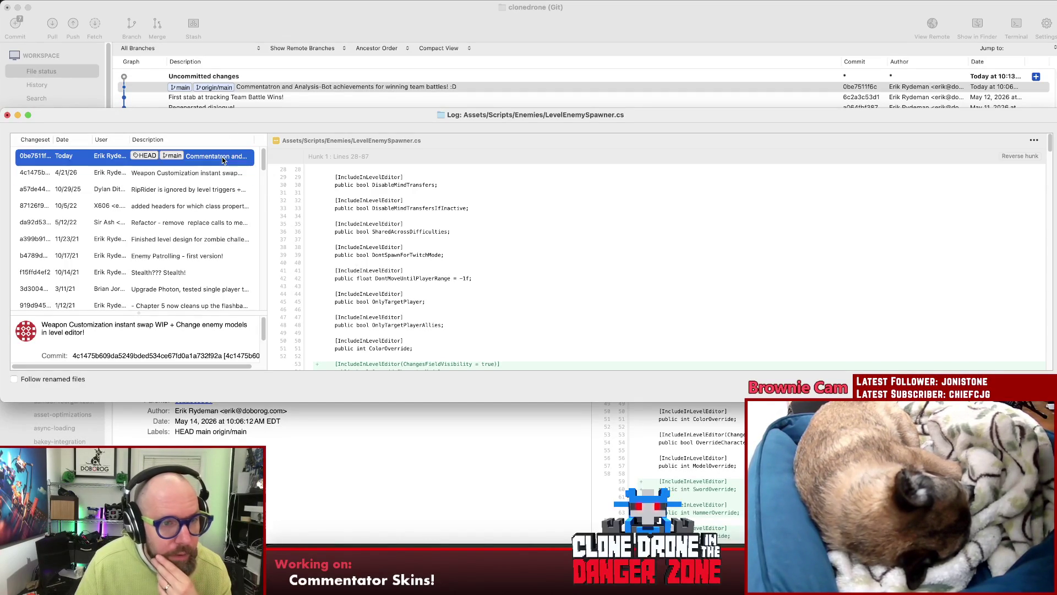
left_click(7, 116)
left_click(204, 77)
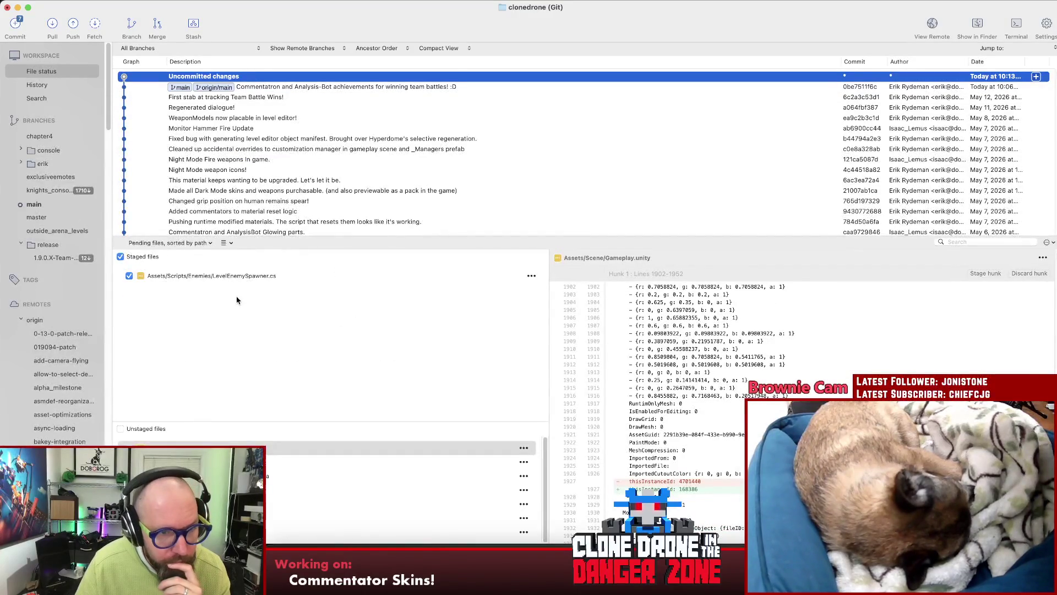
- Read through the staged LevelEnemySpawner.cs diff of removed override code, then choose to discard it
left_click(235, 275)
scroll(799, 385, "down", 15)
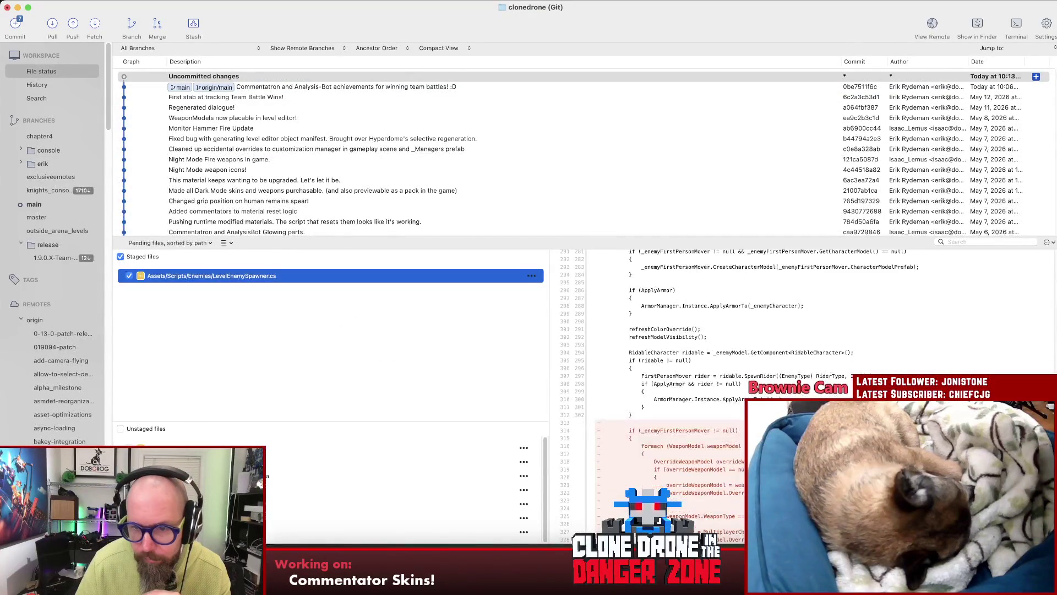
scroll(798, 385, "down", 4)
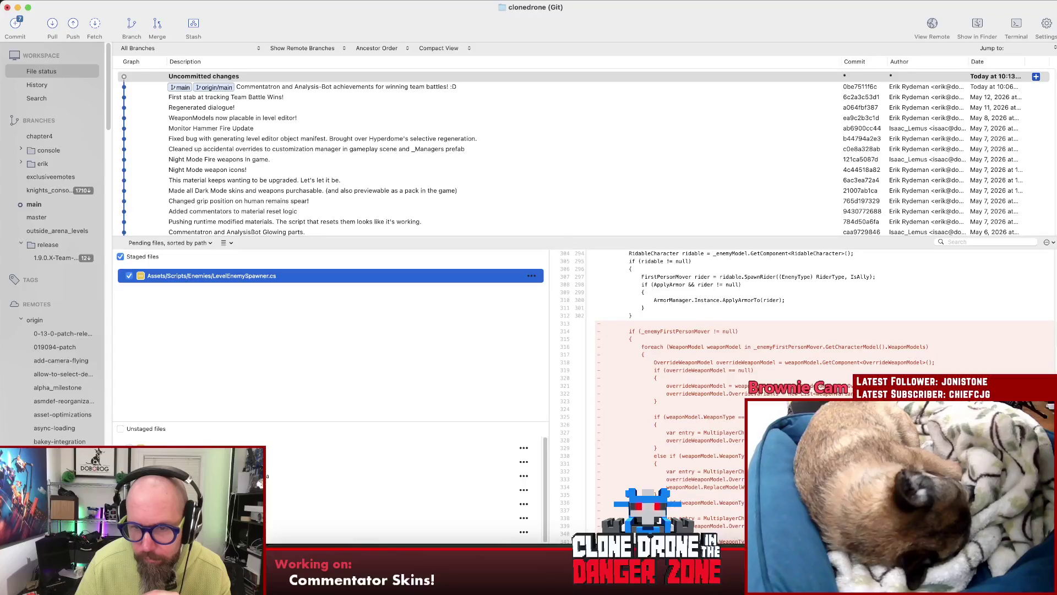
scroll(799, 385, "down", 10)
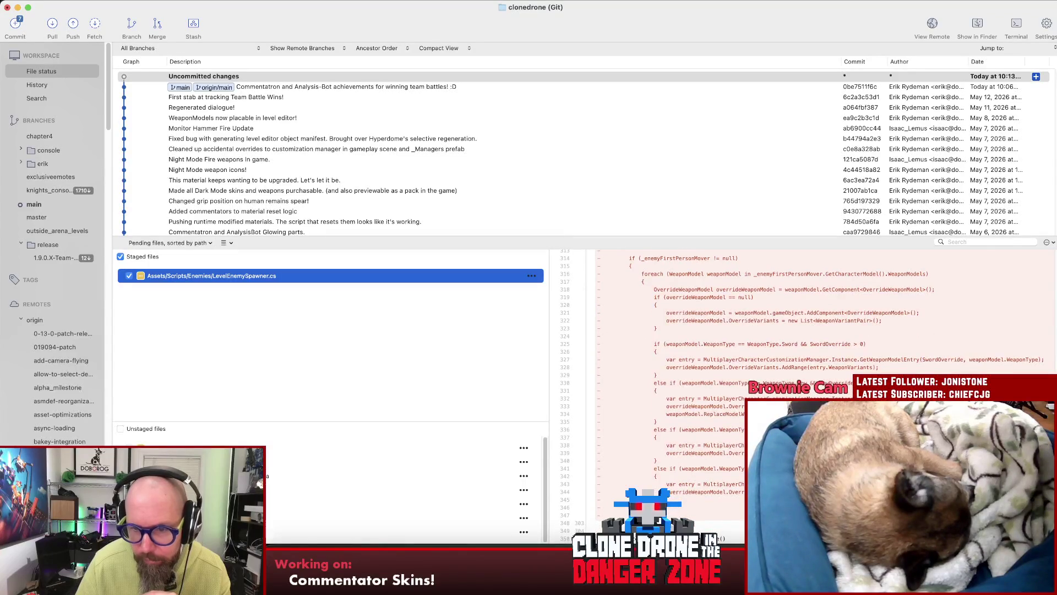
scroll(716, 331, "down", 20)
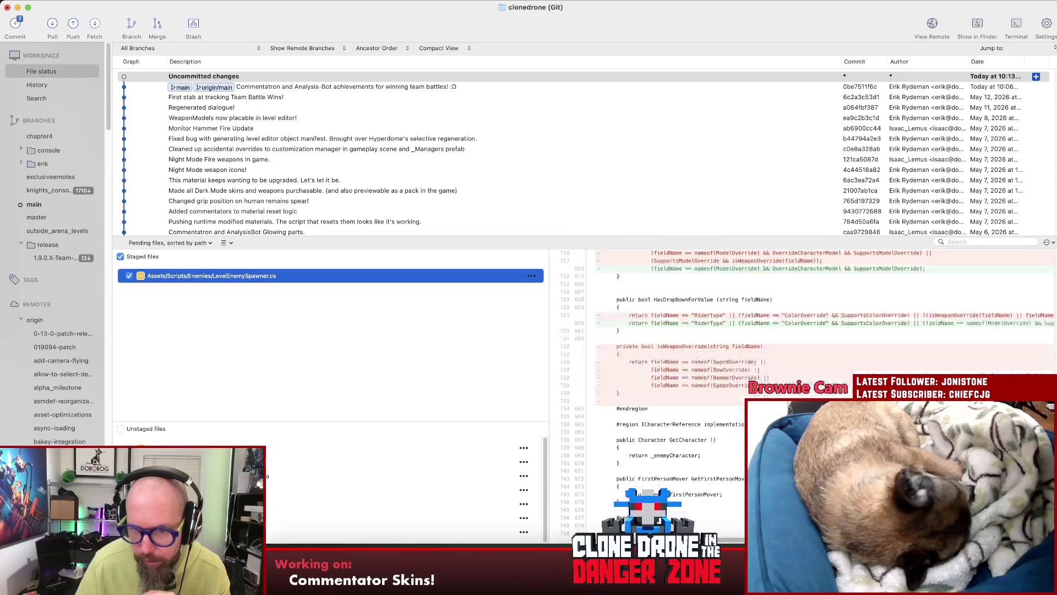
scroll(798, 385, "up", 20)
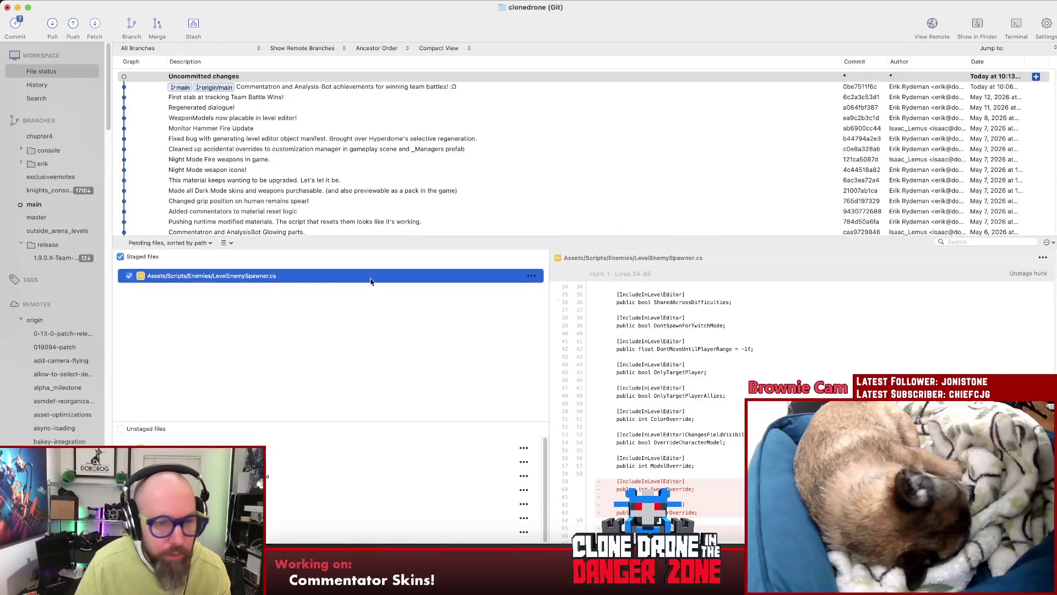
right_click(303, 281)
left_click(370, 404)
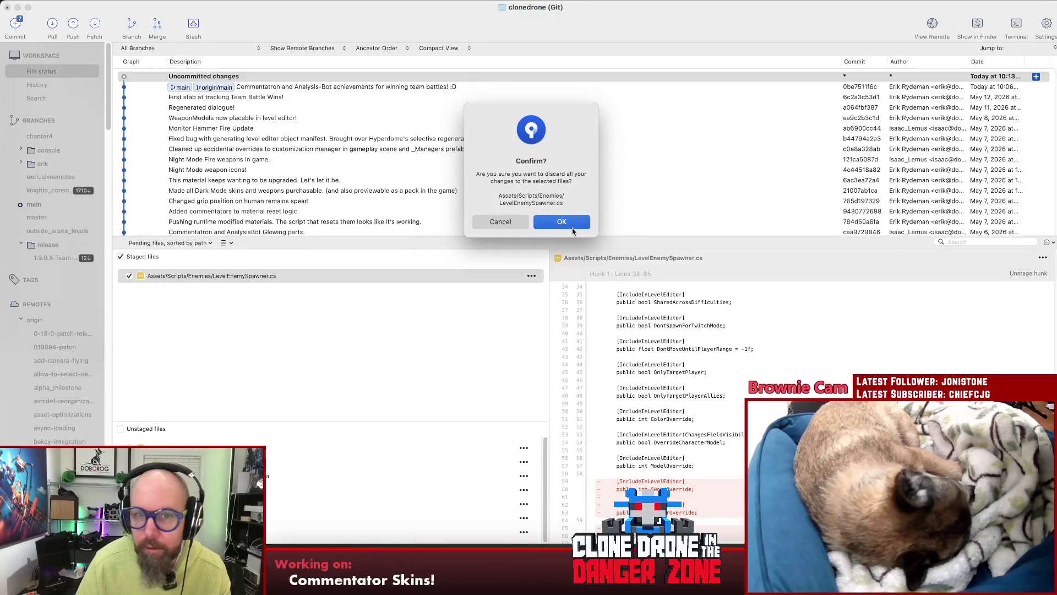
- Confirm discarding LevelEnemySpawner.cs changes and check that only Gameplay.unity remains pending
left_click(572, 227)
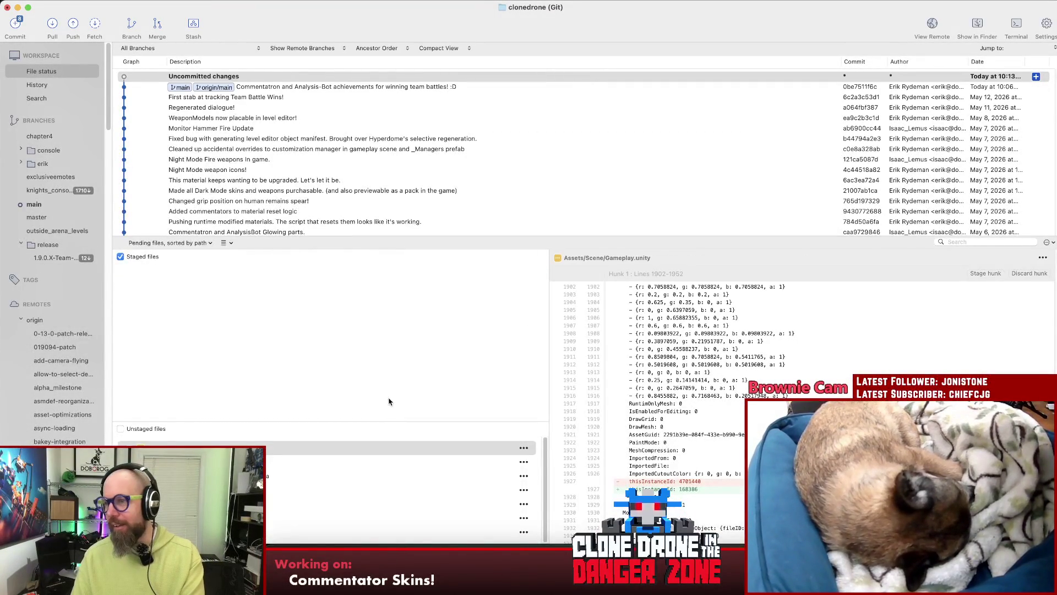
mouse_move(338, 422)
left_mouse_down()
mouse_move(347, 378)
mouse_move(283, 402)
mouse_move(286, 413)
left_mouse_up()
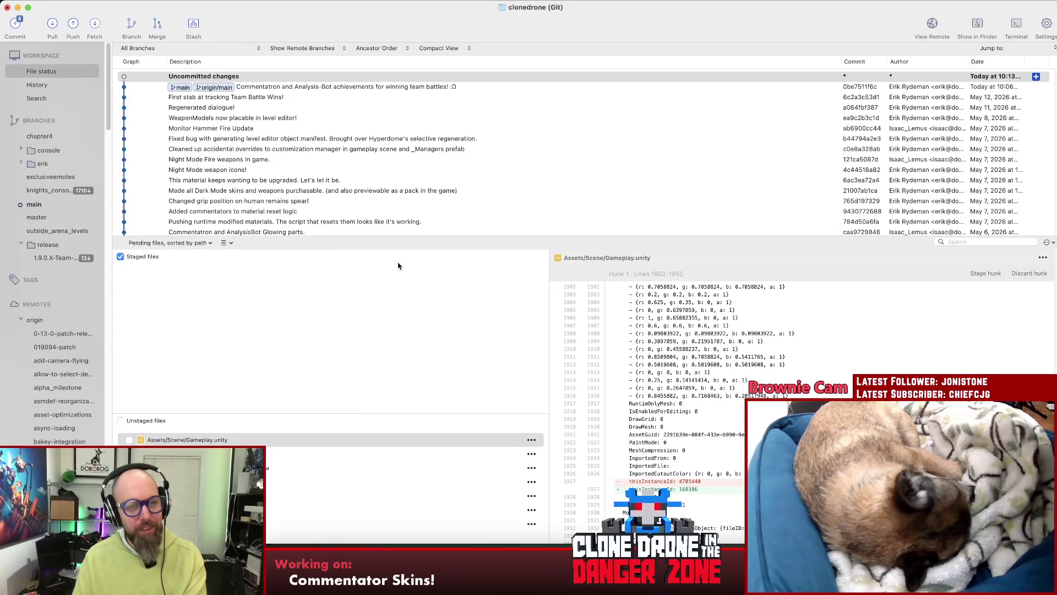
left_click(405, 232)
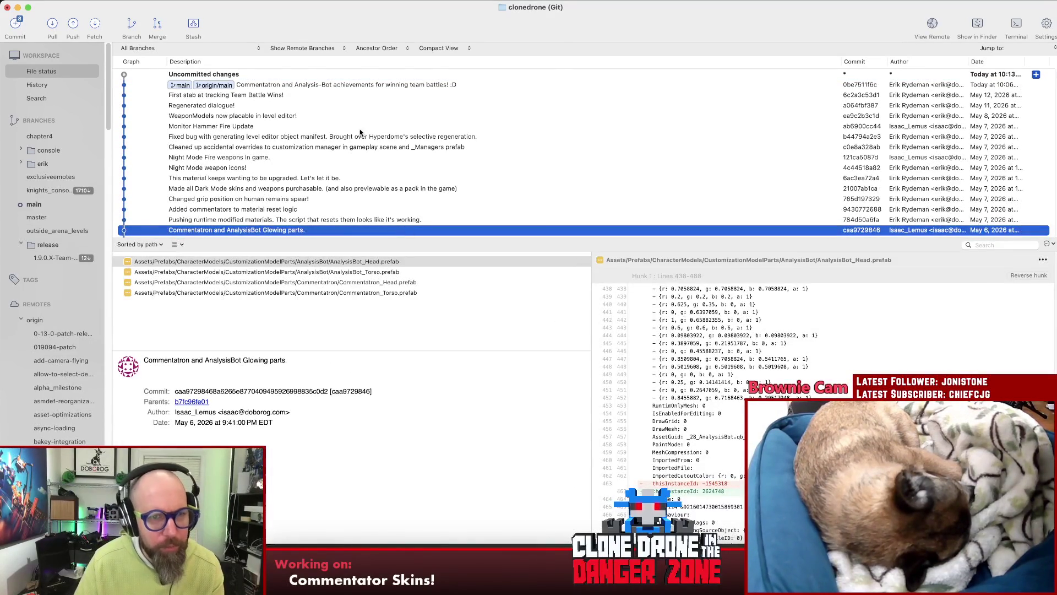
left_click(324, 75)
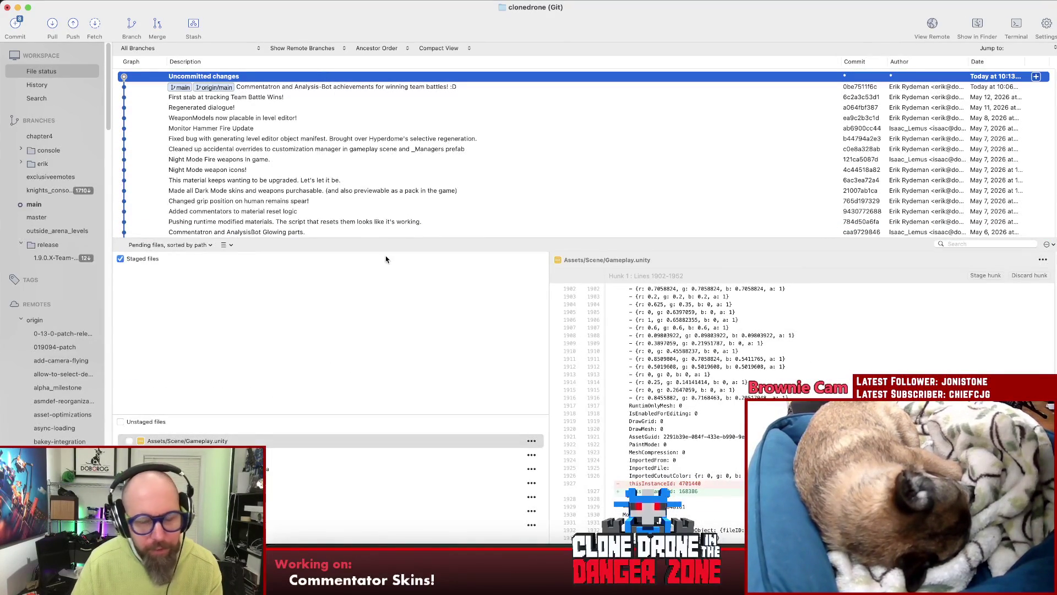
key("super+Tab")
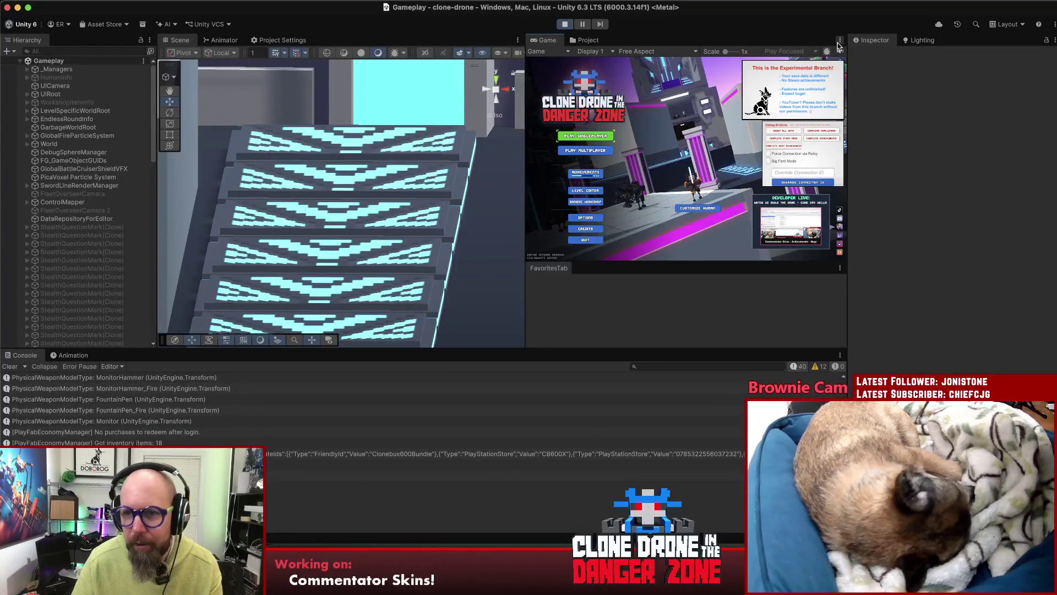
- Maximize the Game view and pick Level Editor from the game's main menu
left_click(840, 40)
left_click(876, 81)
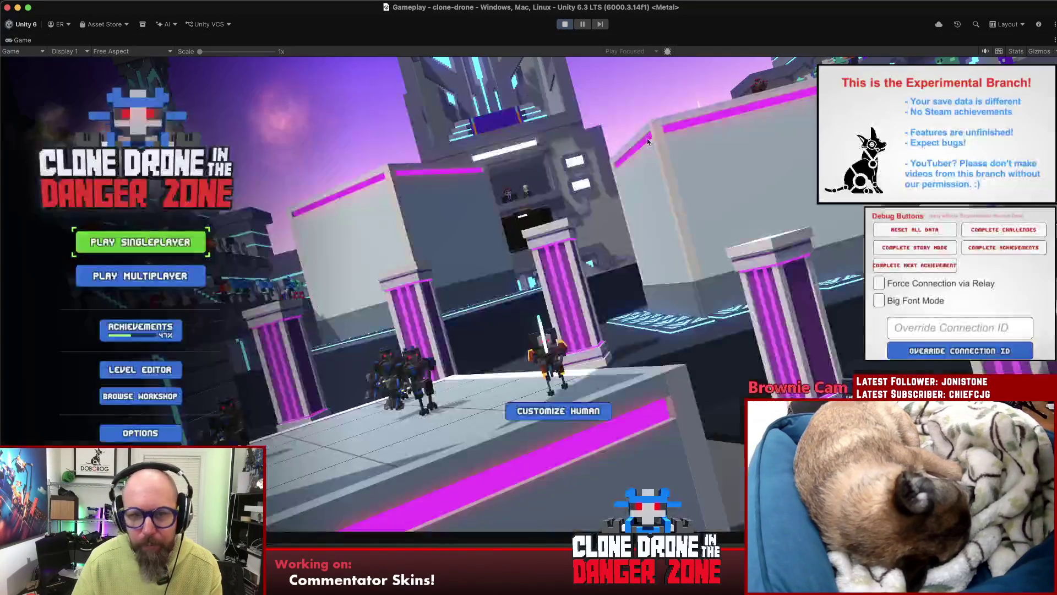
key("Down")
key("Down")
key("Down")
key("Return")
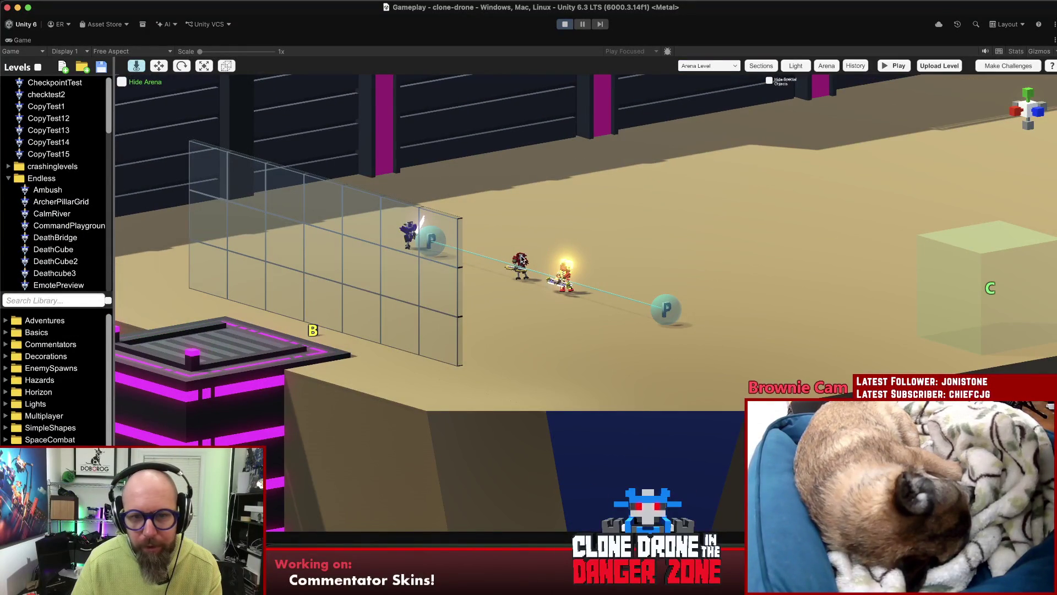
- Select the Bow2 enemy and set its Model Override to Emperor, after briefly trying Bow 3
left_click(522, 263)
scroll(1038, 362, "down", 5)
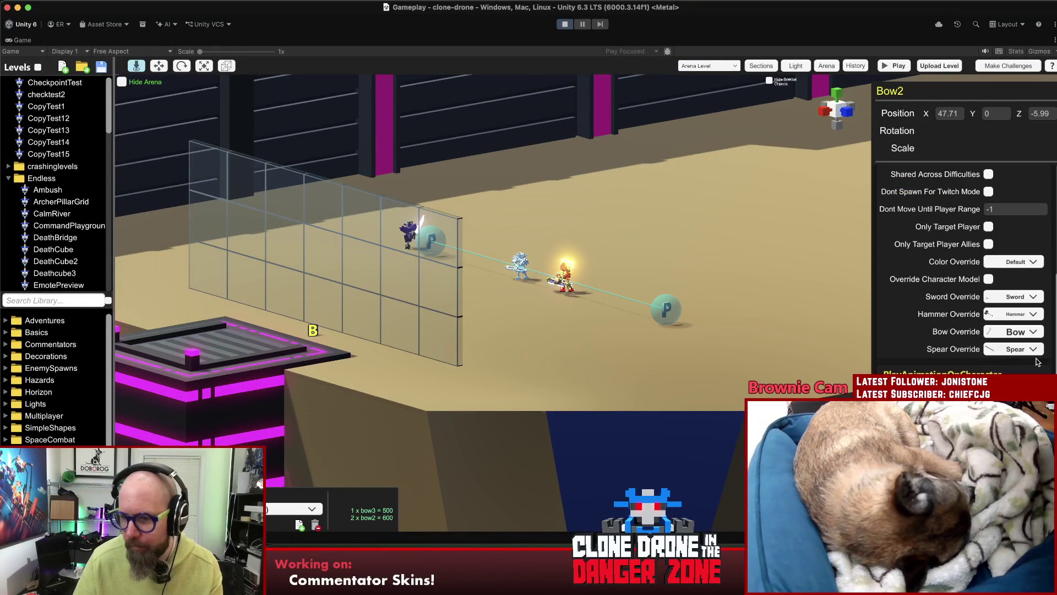
scroll(990, 279, "up", 3)
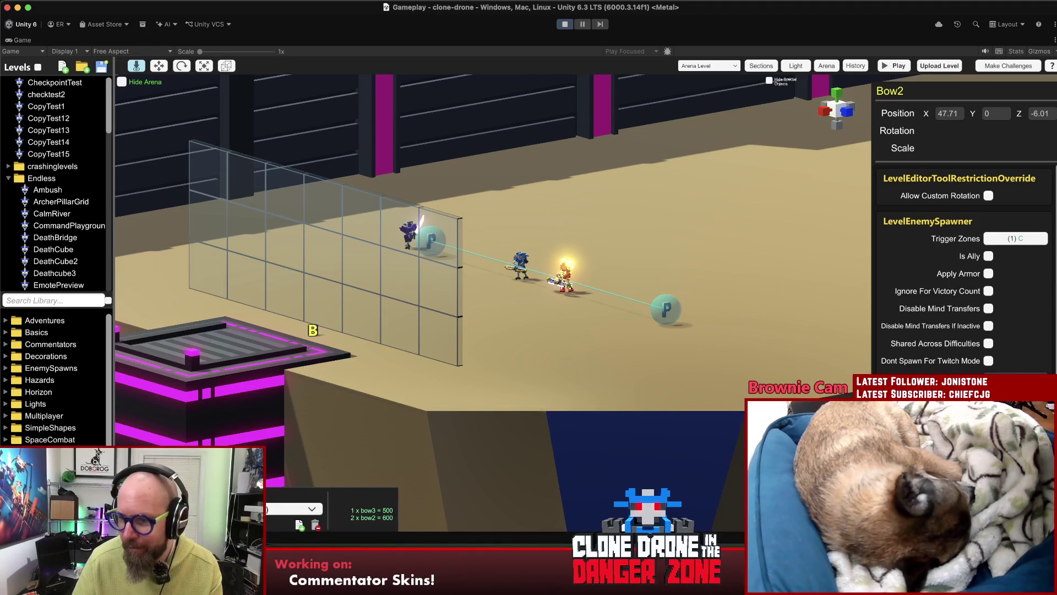
scroll(1024, 286, "down", 4)
left_click(1029, 279)
scroll(1042, 304, "down", 10)
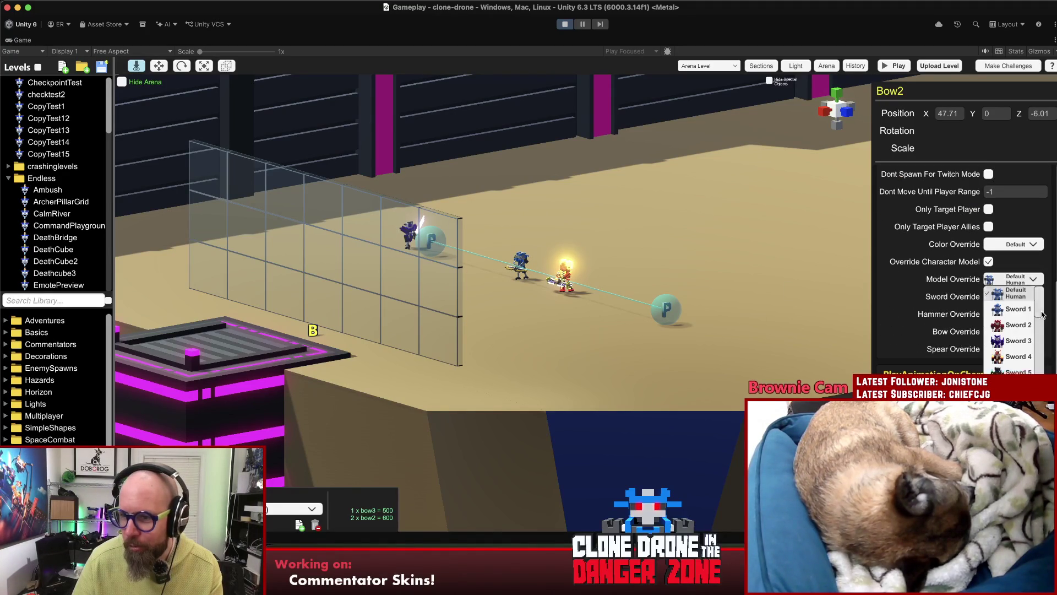
left_click(1038, 297)
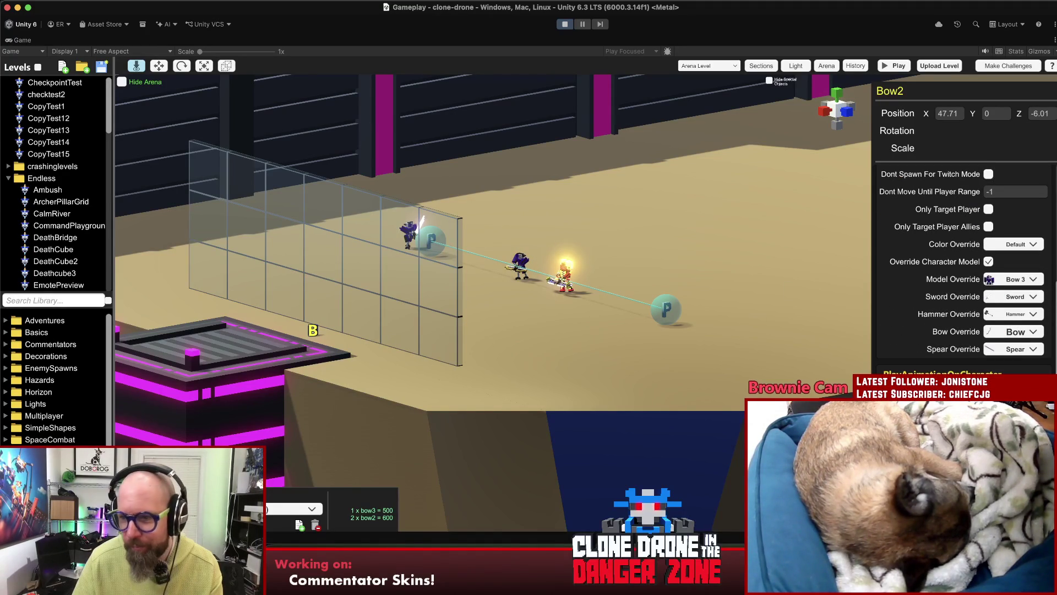
left_click(1045, 281)
scroll(1041, 305, "down", 5)
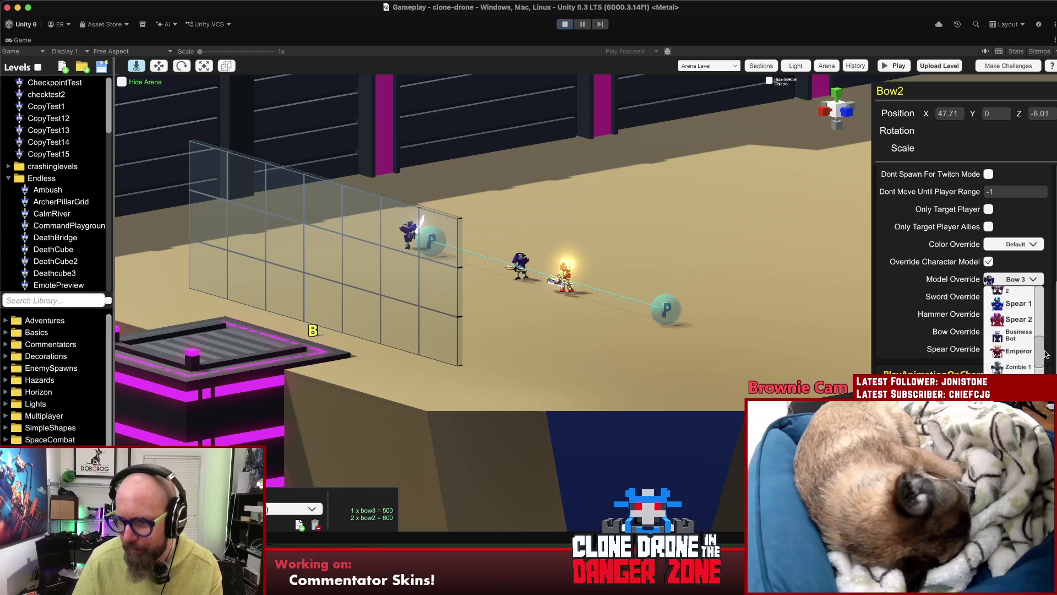
left_click(1013, 349)
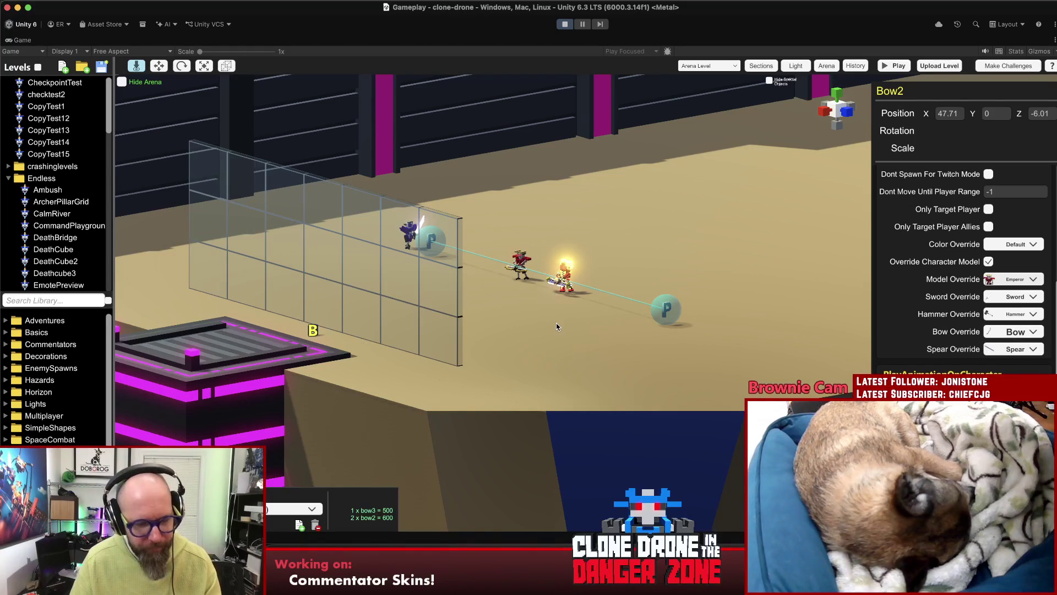
- Move Bow2 further right along the arena floor and start a play-test
key("w")
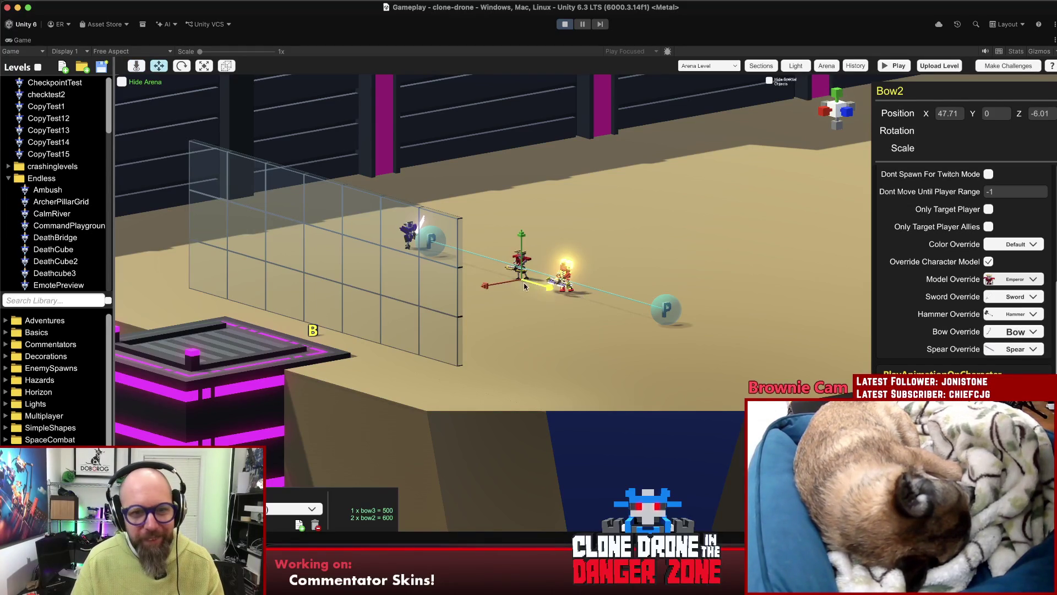
mouse_move(534, 280)
left_mouse_down()
mouse_move(661, 255)
mouse_move(723, 257)
left_mouse_up()
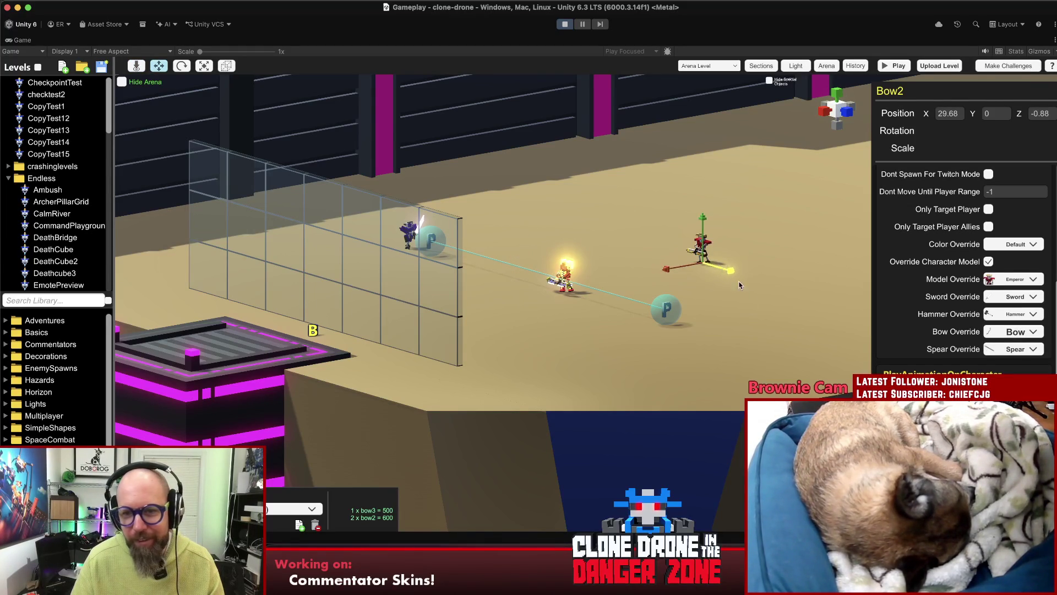
left_click(722, 257)
key("p")
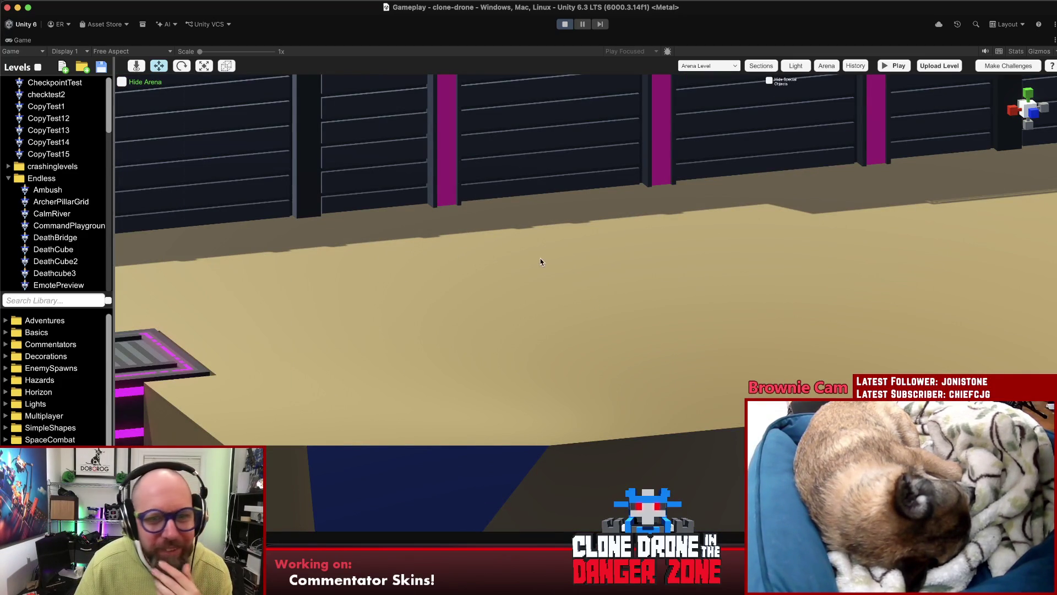
- Drag a Hammer2 enemy from the EnemySpawns library onto the arena floor
left_click(55, 372)
scroll(55, 410, "down", 5)
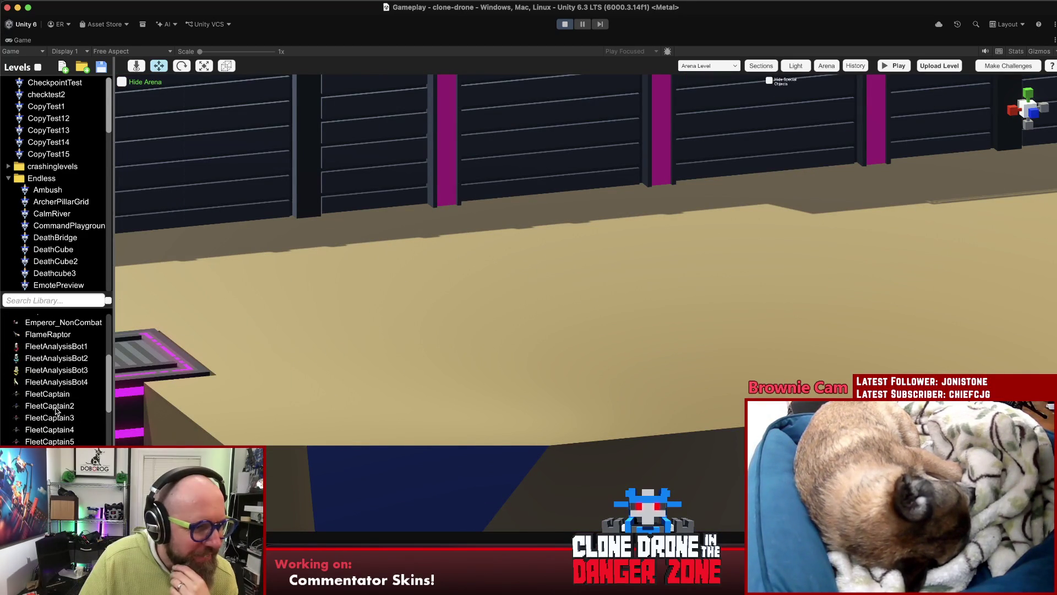
scroll(46, 408, "down", 4)
mouse_move(44, 451)
left_mouse_down()
mouse_move(378, 309)
mouse_move(496, 309)
left_mouse_up()
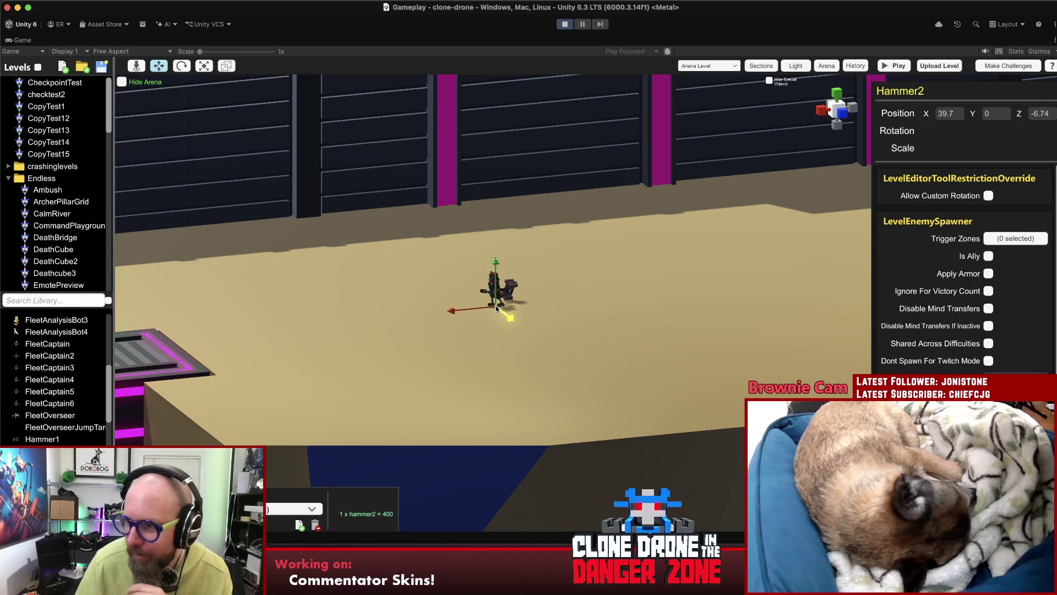
- Select the Hammer2 enemy and tick Override Character Model in its inspector
left_click(493, 320)
scroll(551, 320, "up", 5)
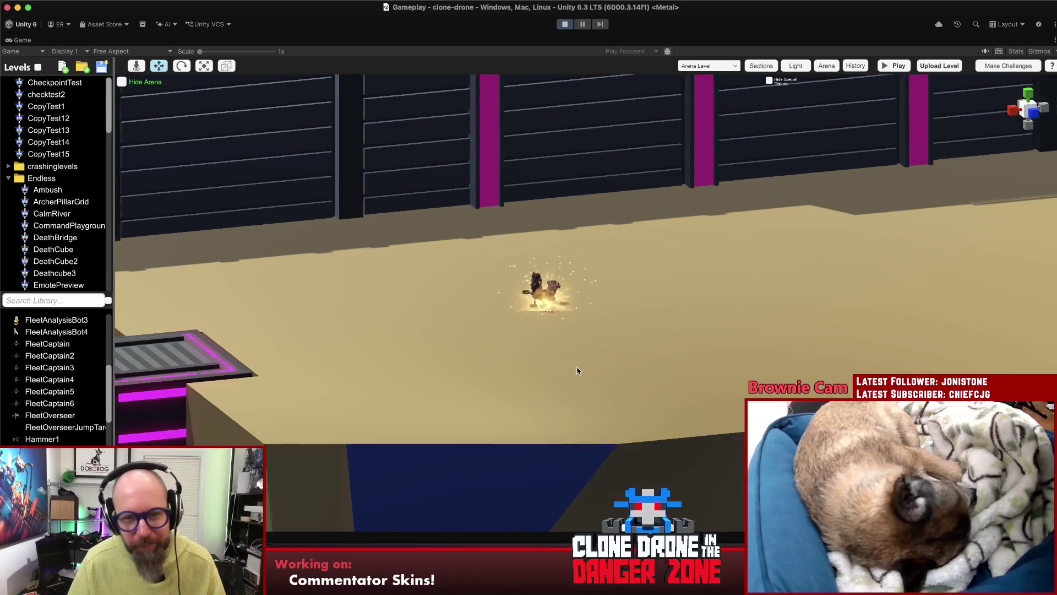
left_click(567, 308)
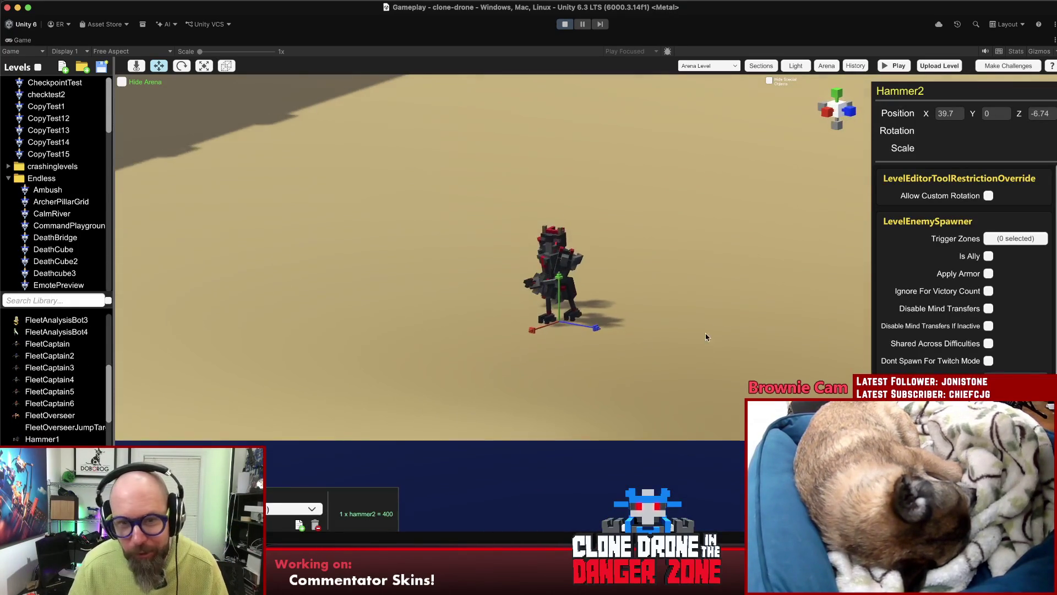
scroll(963, 264, "down", 5)
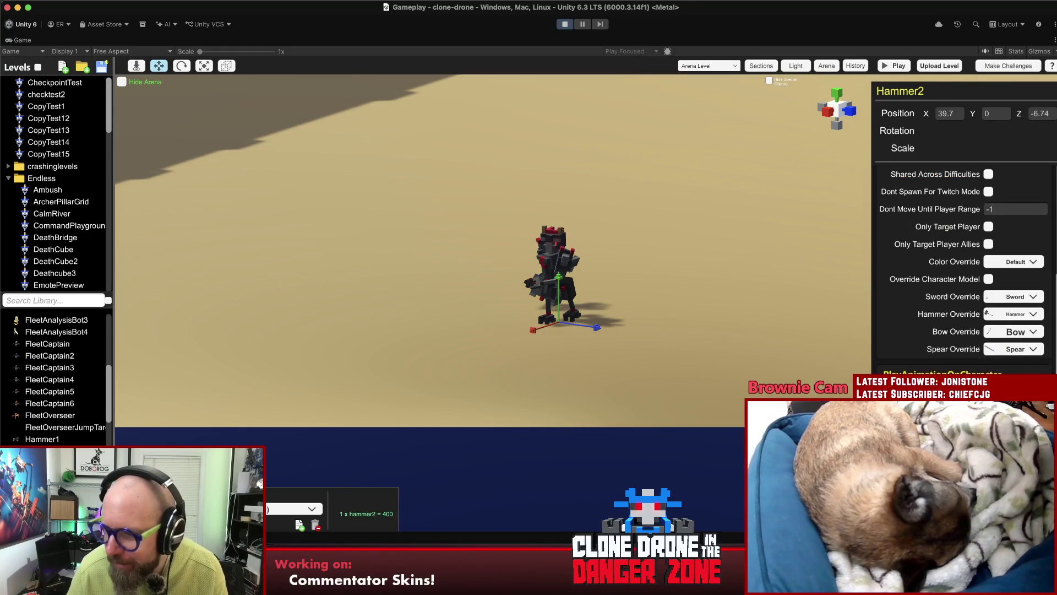
left_click(989, 280)
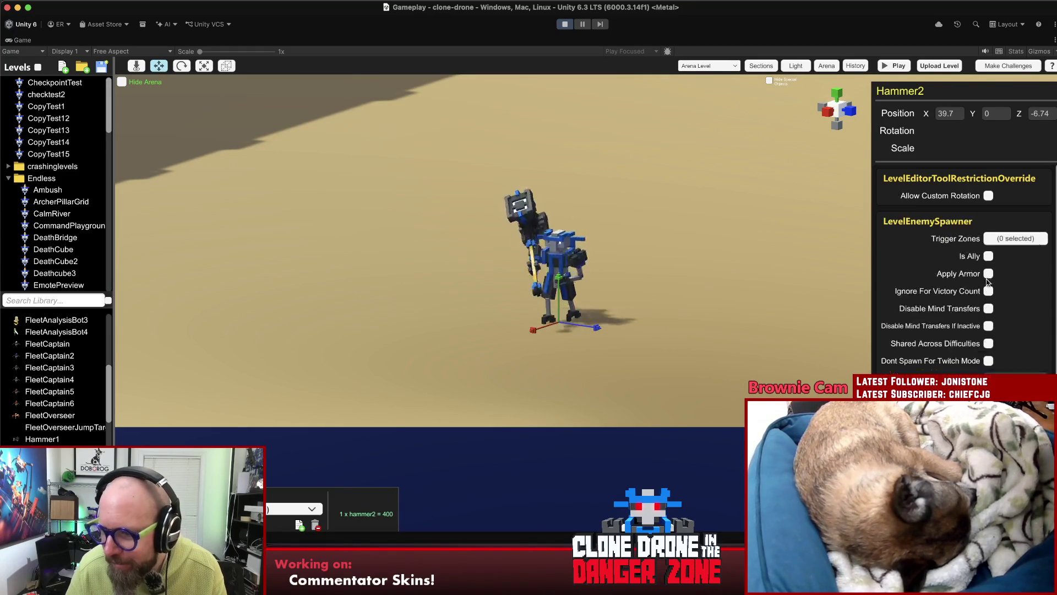
- Try the Mech Pilot model on Hammer2, then Jetpack Spear 2
scroll(1050, 356, "down", 5)
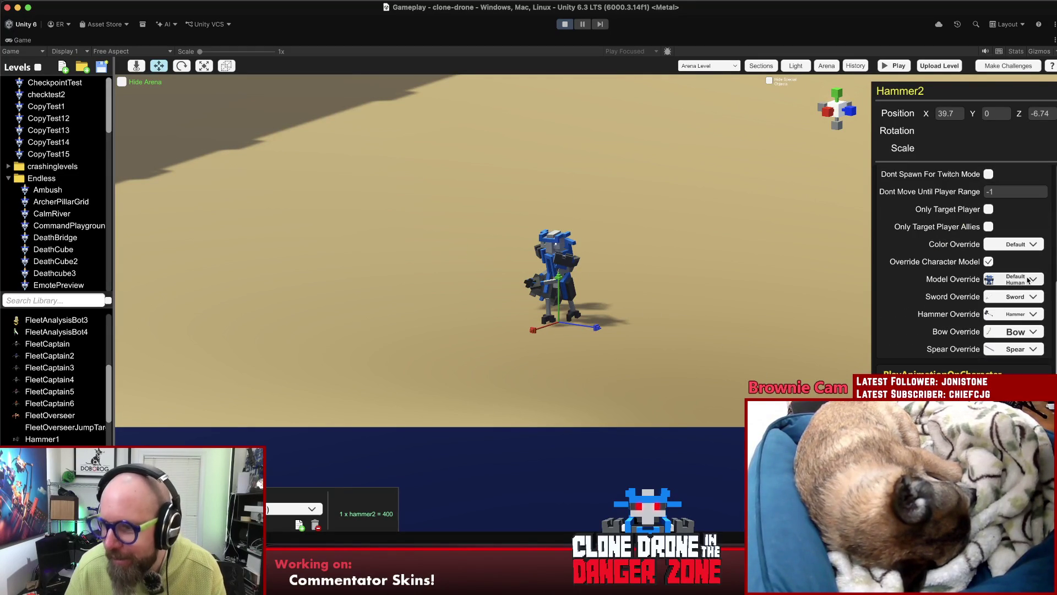
left_click(1027, 280)
left_click_drag(1039, 302, 1045, 370)
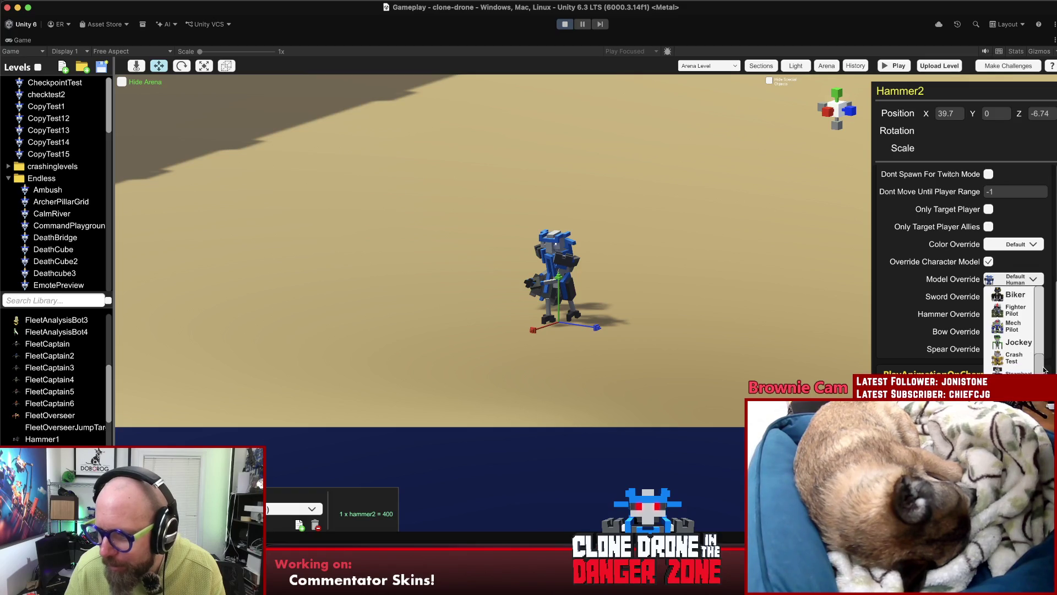
left_click(1013, 331)
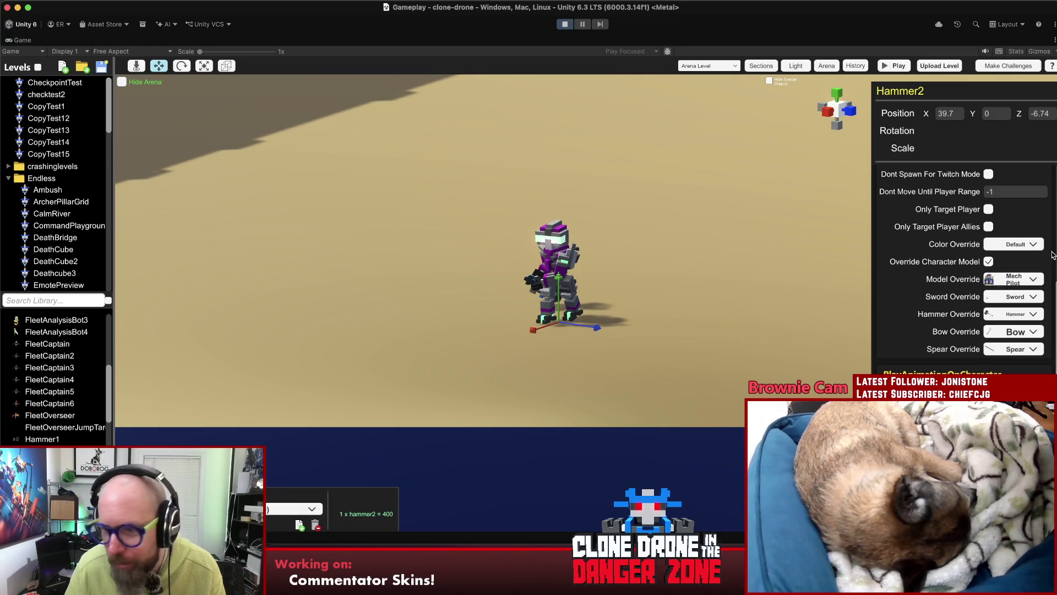
left_click(1040, 283)
left_click(1041, 299)
left_click_drag(1040, 299, 1037, 321)
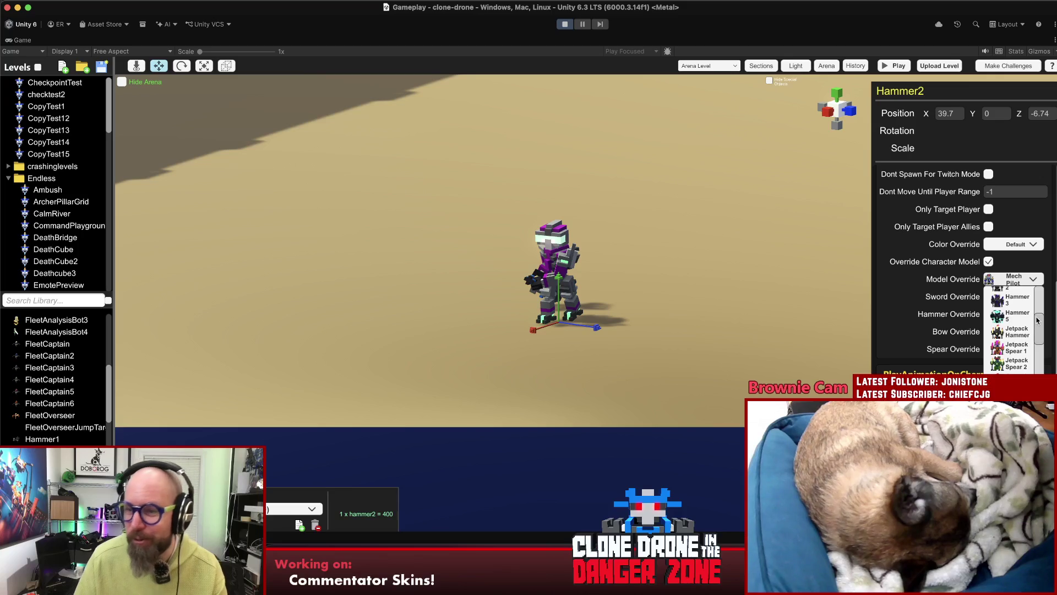
left_click(1012, 362)
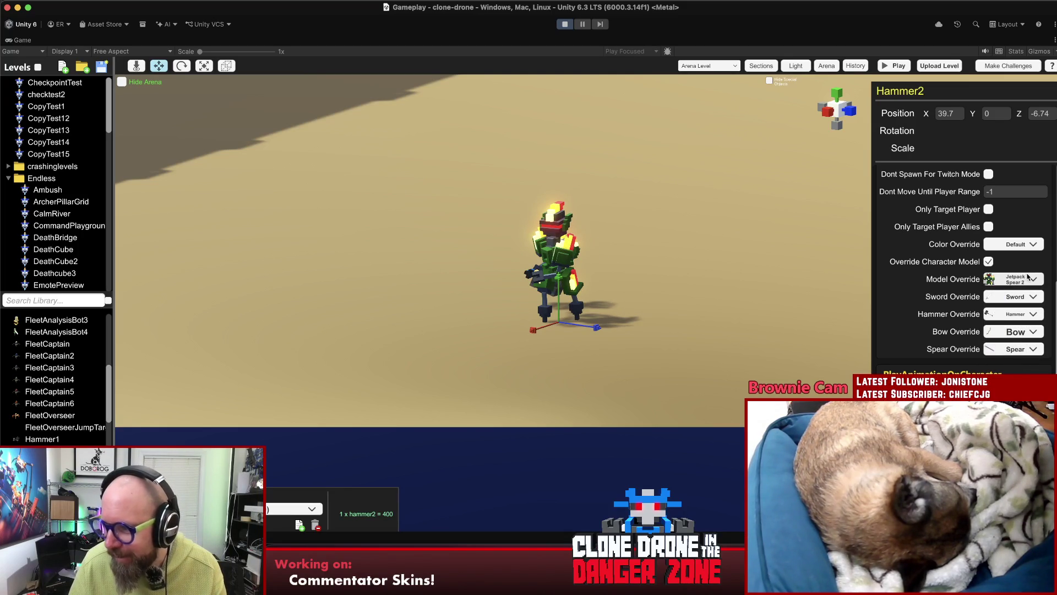
- Switch Hammer2's model override to Spear 2, then settle on PunkCat
left_click(1038, 284)
left_click_drag(1039, 295, 1045, 338)
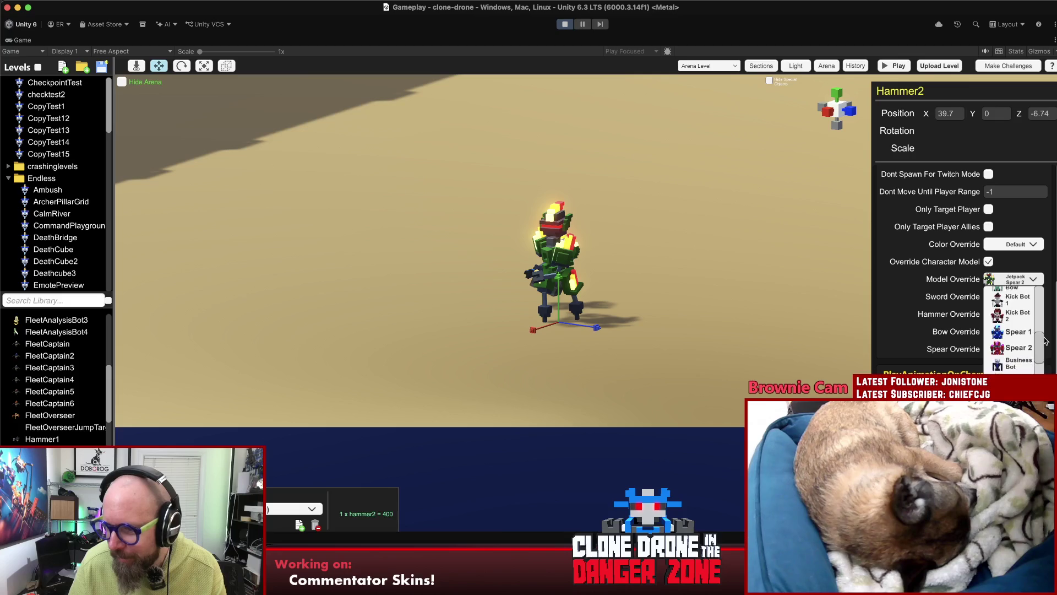
left_click(1013, 332)
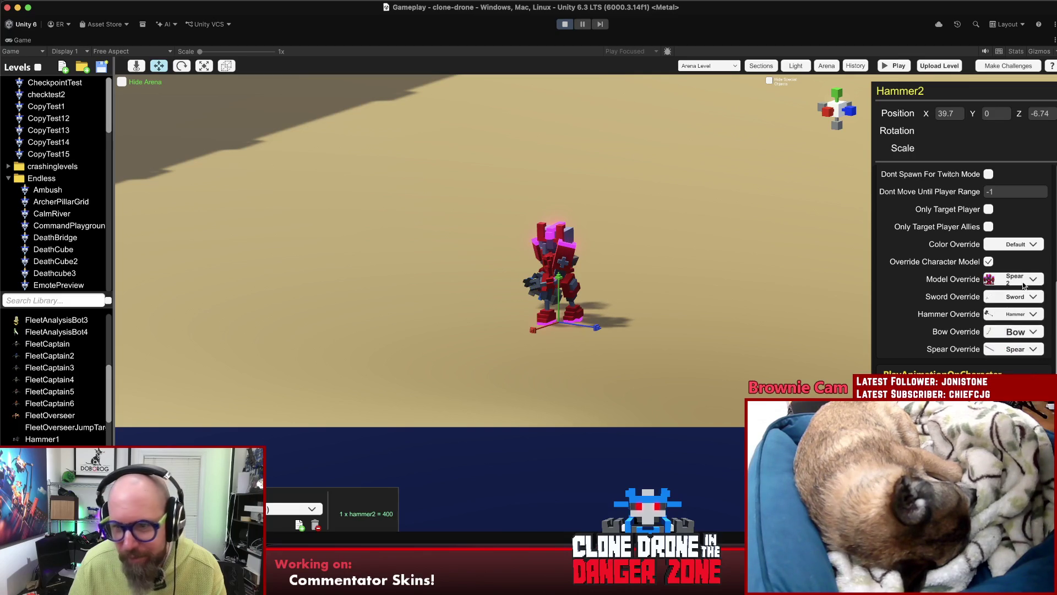
left_click(1025, 279)
left_click(1016, 317)
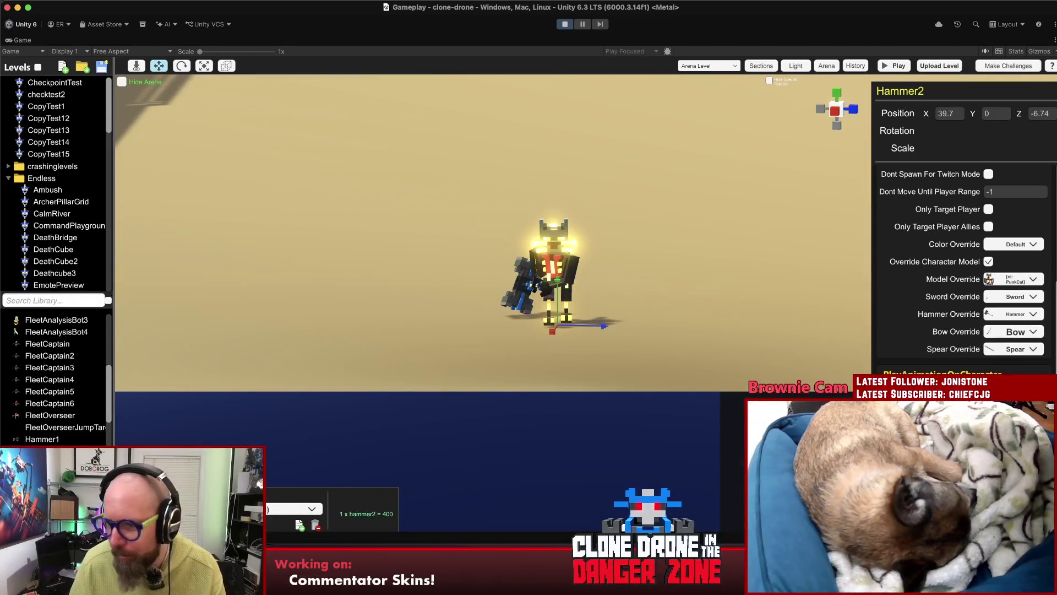
- Set Hammer2's hammer override to Traffic Light, after briefly choosing Horse Hammer
left_click(1022, 314)
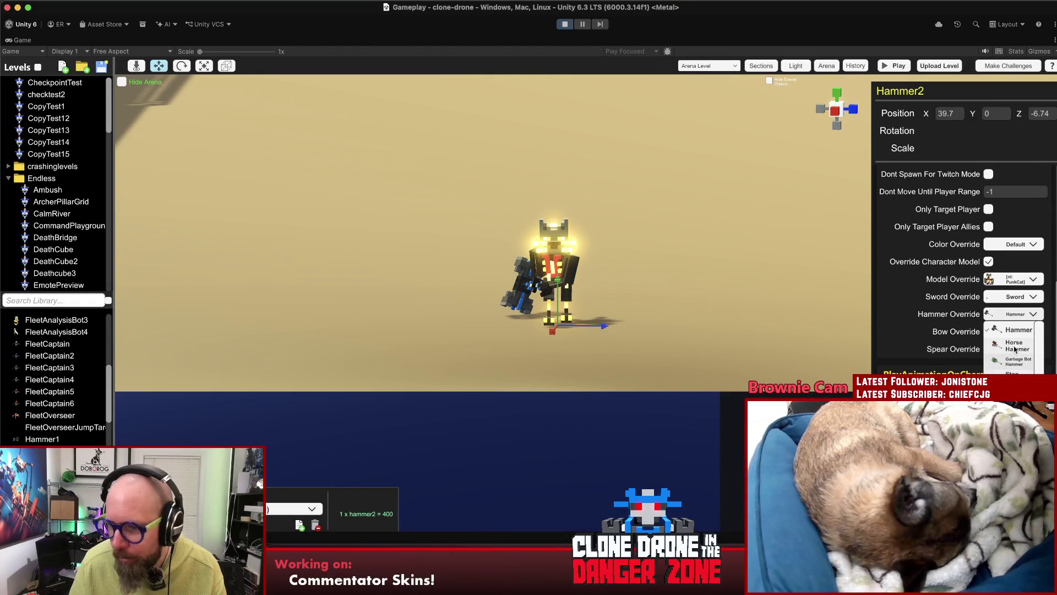
left_click(1015, 346)
left_click(1033, 315)
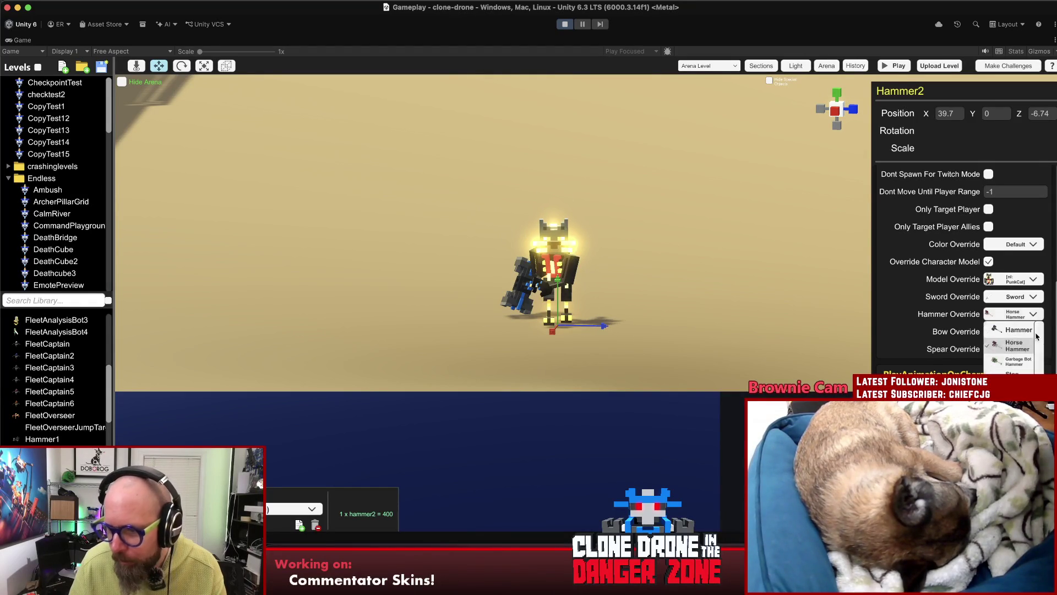
left_click(1012, 368)
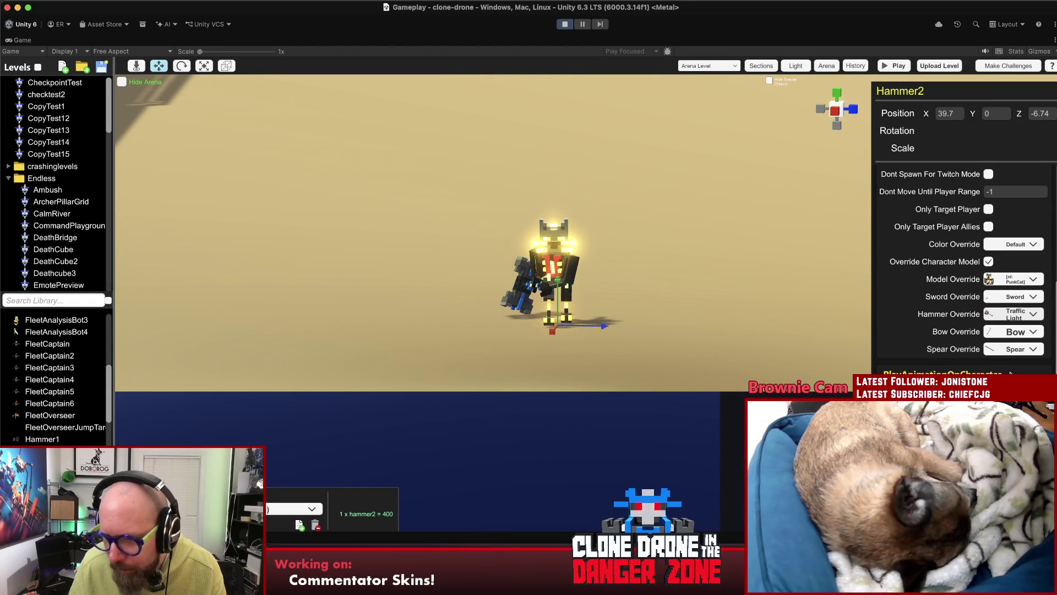
- Give Hammer2 a Rapier sword, Holiday Bow and Raptor Spear as overrides, then deselect it
left_click(1024, 297)
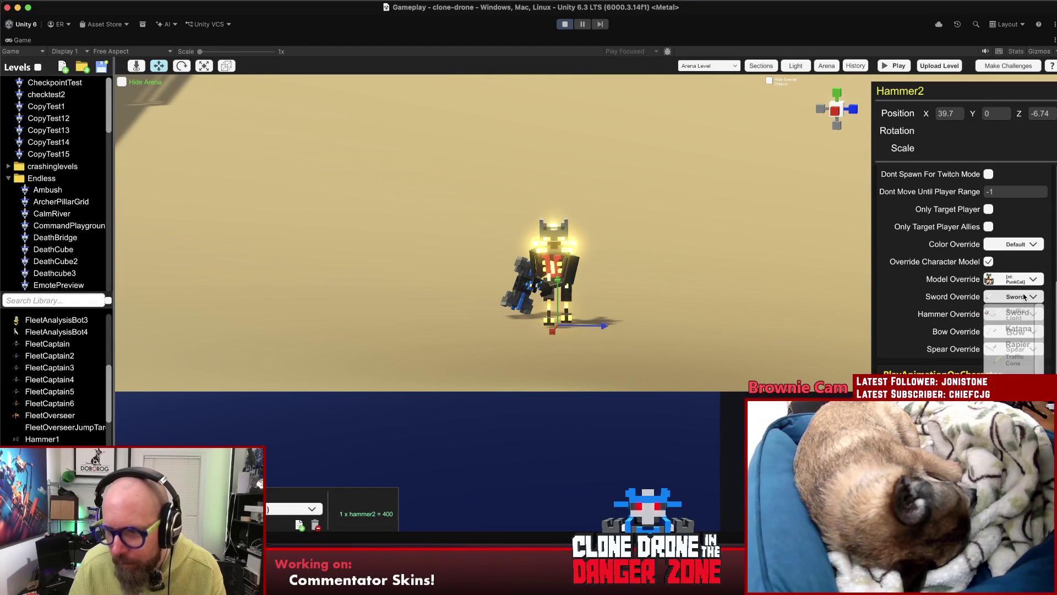
left_click(1025, 329)
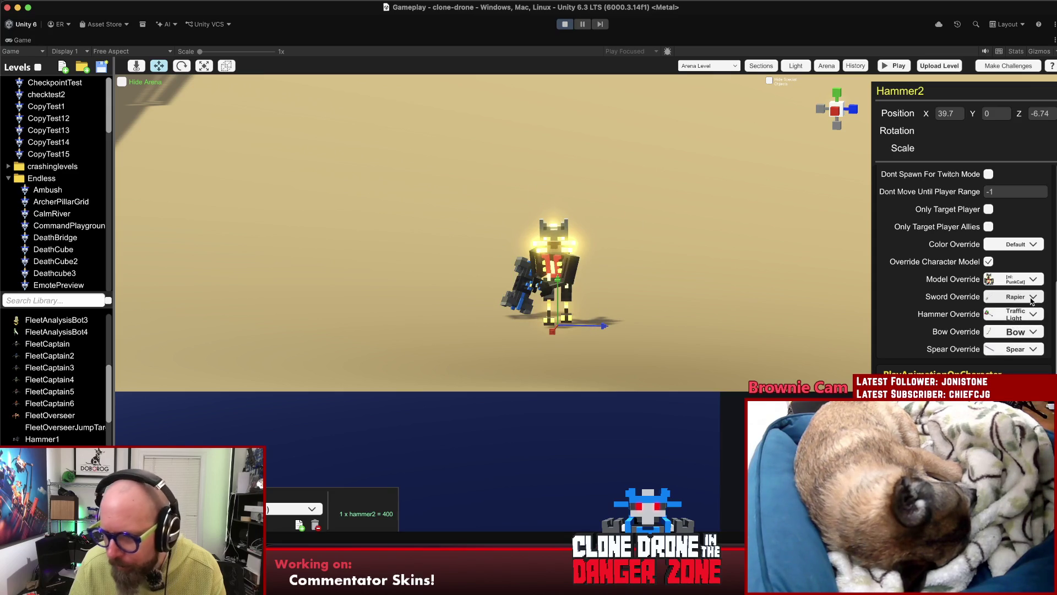
left_click(1033, 332)
left_click(1014, 346)
left_click(1027, 351)
left_click(1019, 377)
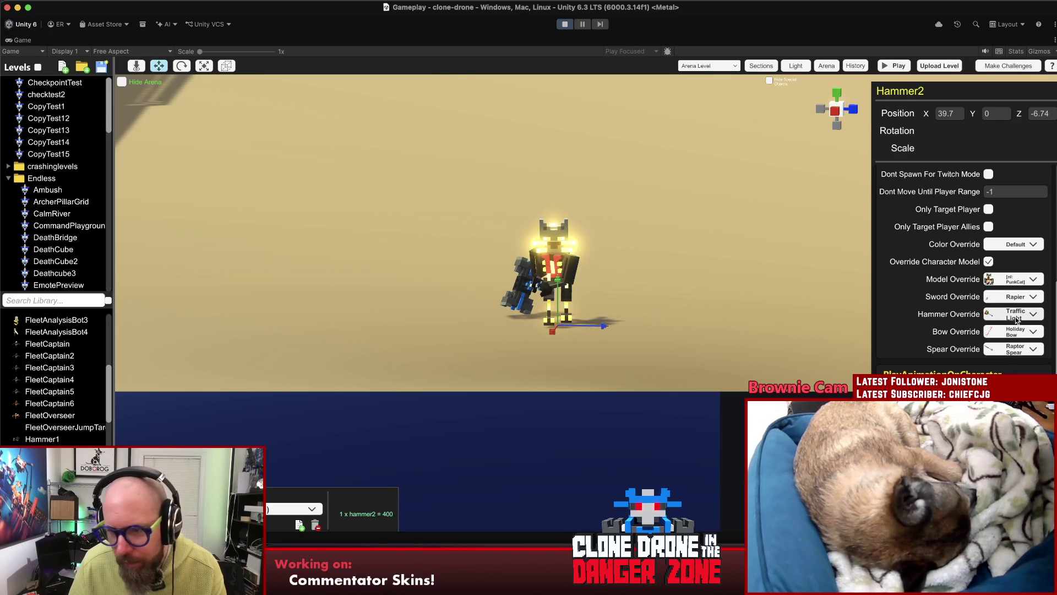
left_click(249, 282)
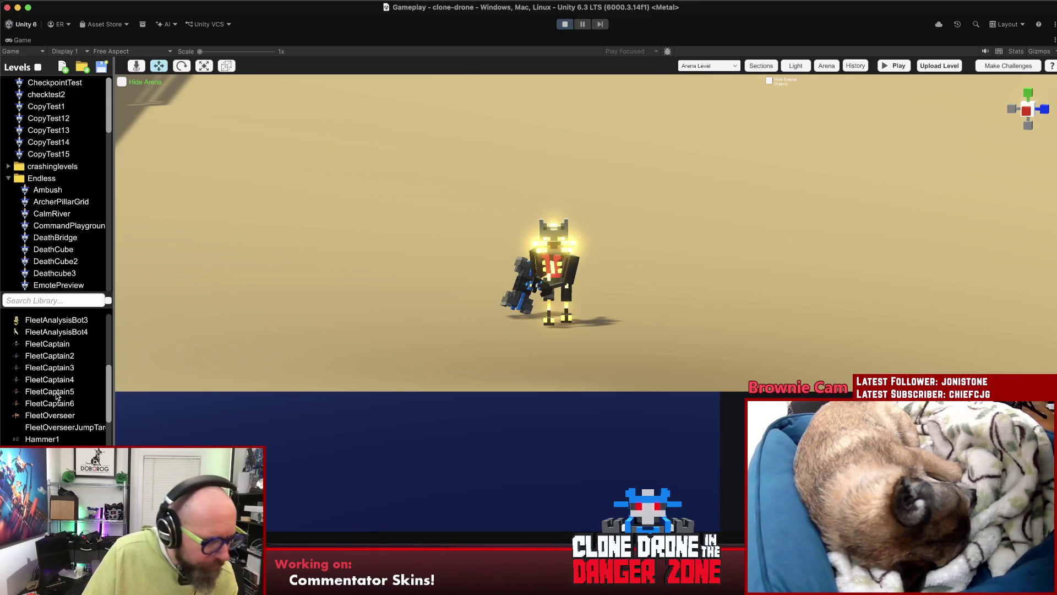
- Place a Bow2 enemy at X 12.33, Z -17.01, behind and left of Hammer2
scroll(56, 385, "up", 10)
mouse_move(38, 403)
left_mouse_down()
mouse_move(389, 217)
mouse_move(396, 230)
left_mouse_up()
scroll(963, 265, "down", 2)
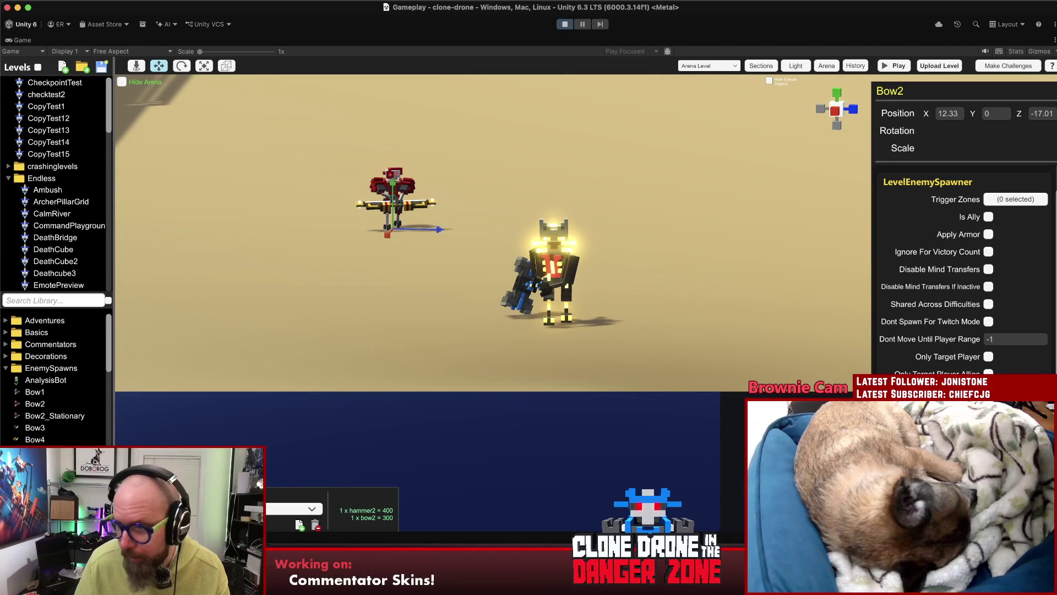
left_click(683, 236)
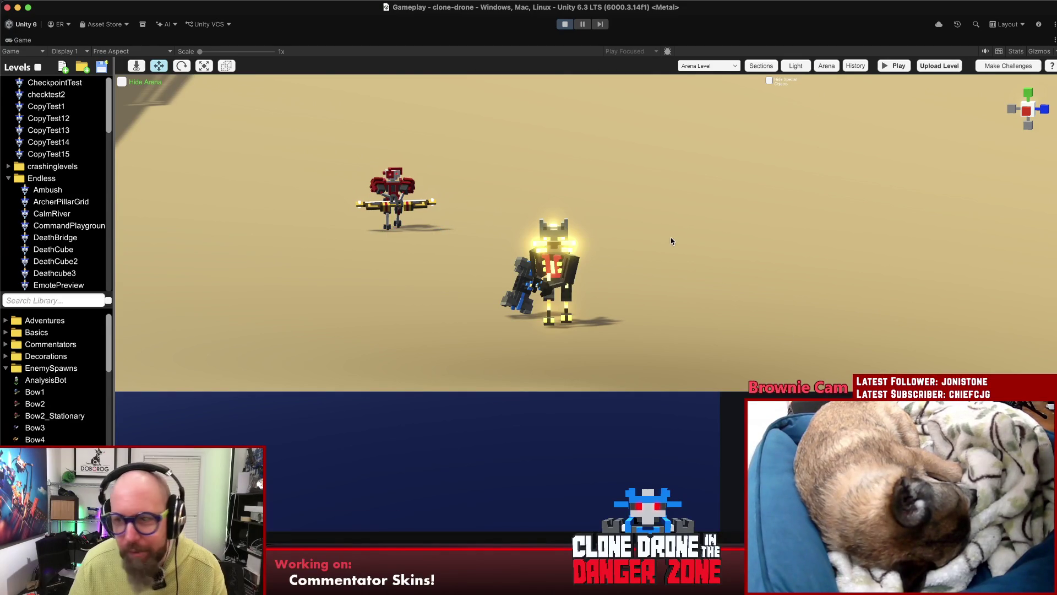
mouse_move(664, 239)
left_mouse_down()
mouse_move(286, 270)
mouse_move(809, 235)
mouse_move(587, 251)
left_mouse_up()
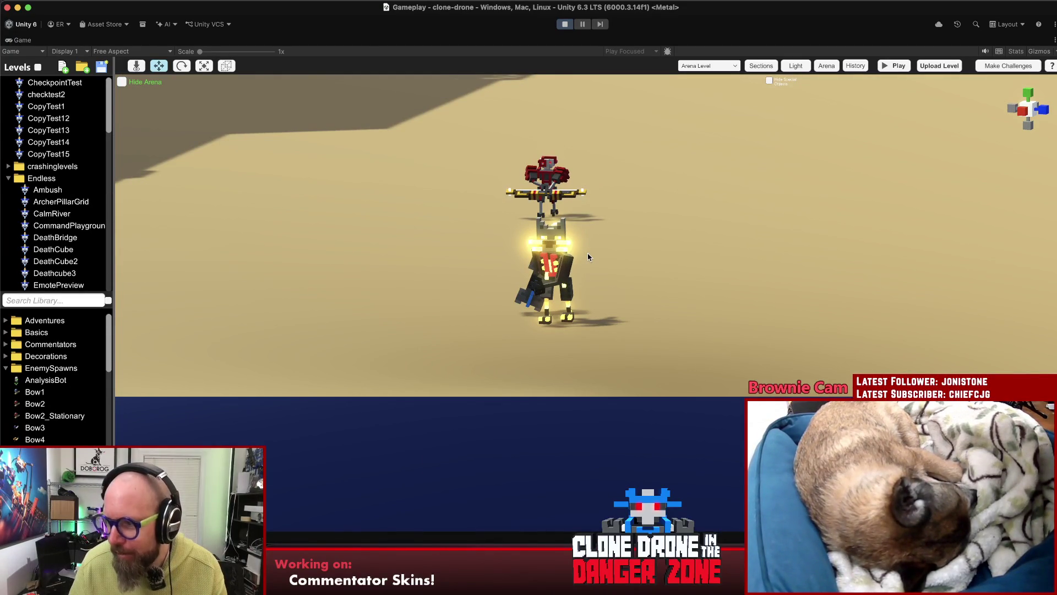
- Change Hammer2's enemy type to Jockey
left_click(521, 289)
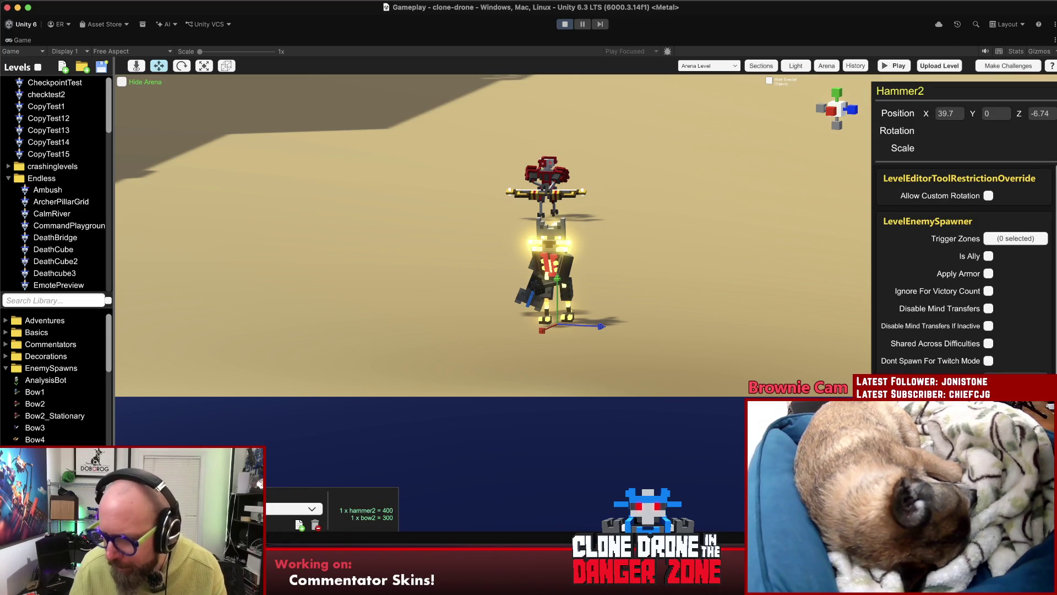
left_click(1013, 380)
scroll(1013, 358, "down", 3)
scroll(1013, 358, "down", 10)
scroll(1016, 358, "down", 4)
left_click(1018, 346)
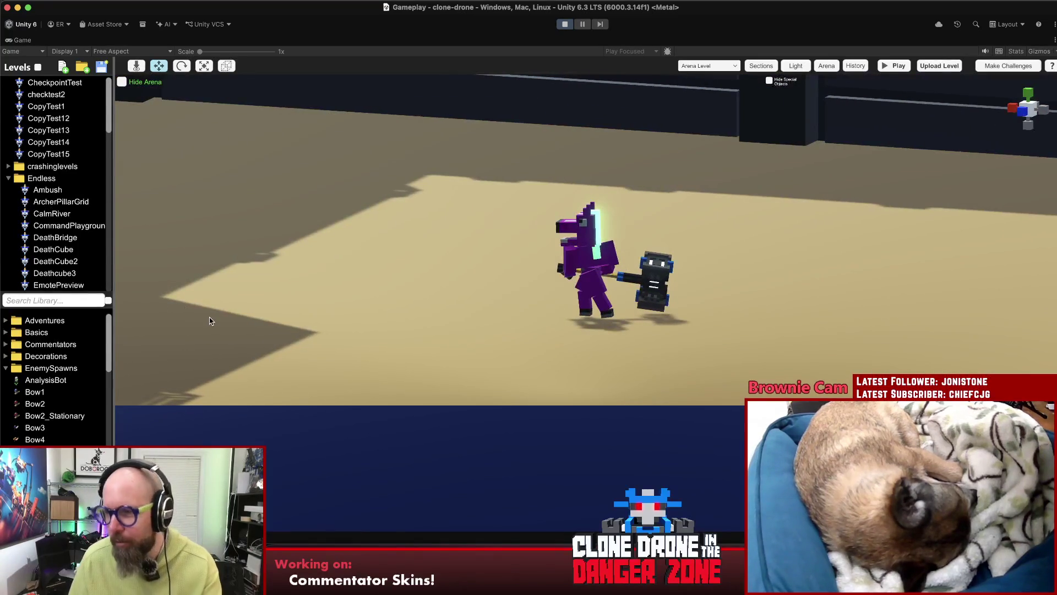
- Set the jockey's colour override to Salmon, then to the teal HELP! colour
mouse_move(599, 259)
left_mouse_down()
mouse_move(974, 251)
mouse_move(515, 288)
mouse_move(801, 303)
mouse_move(543, 291)
left_mouse_up()
left_click(540, 291)
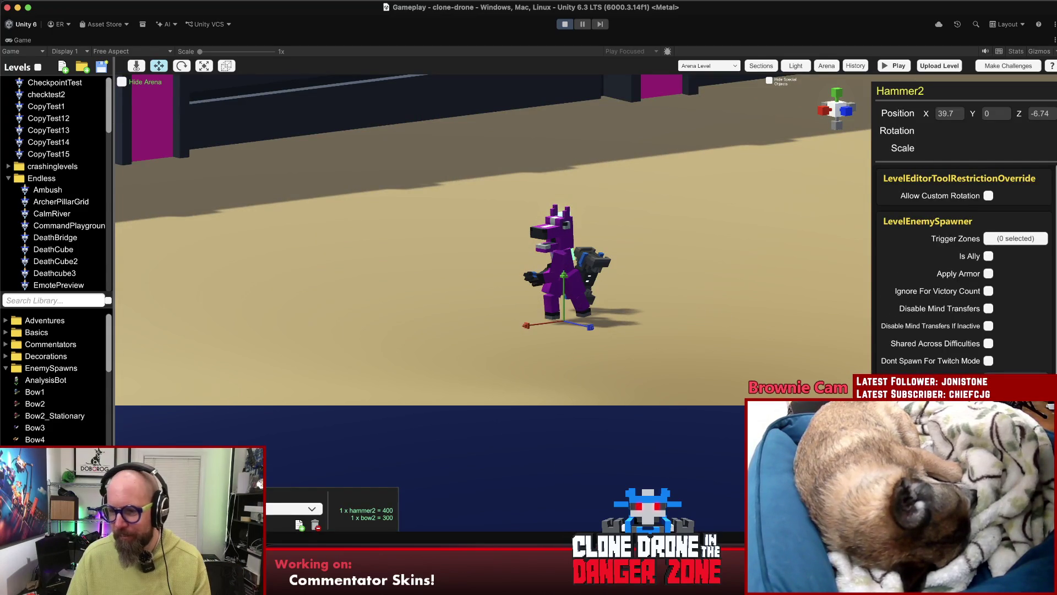
scroll(936, 308, "down", 5)
left_click(1035, 302)
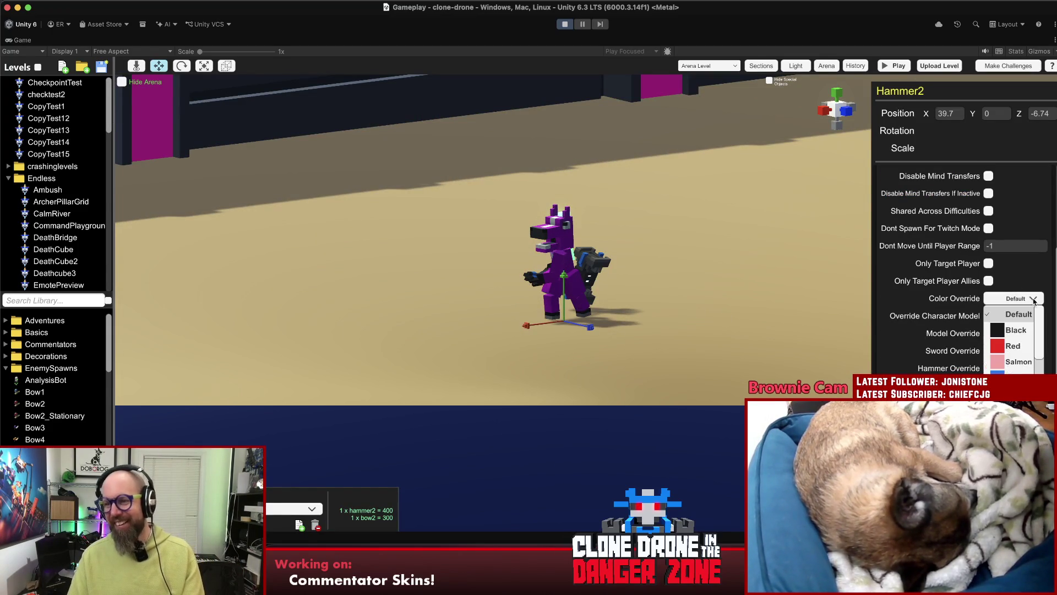
left_click(1022, 313)
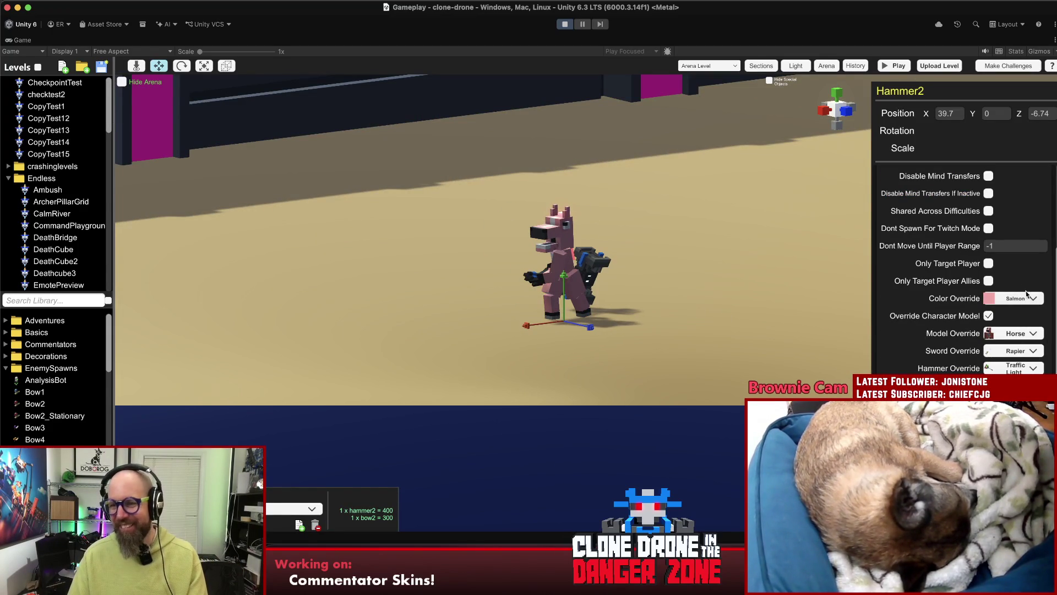
left_click(1019, 298)
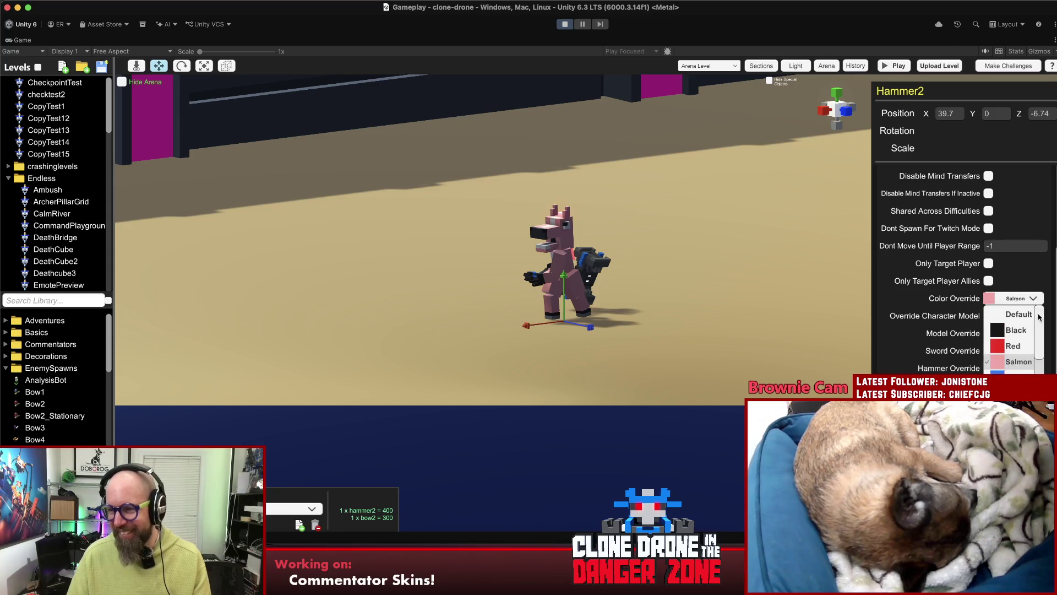
left_click(1037, 335)
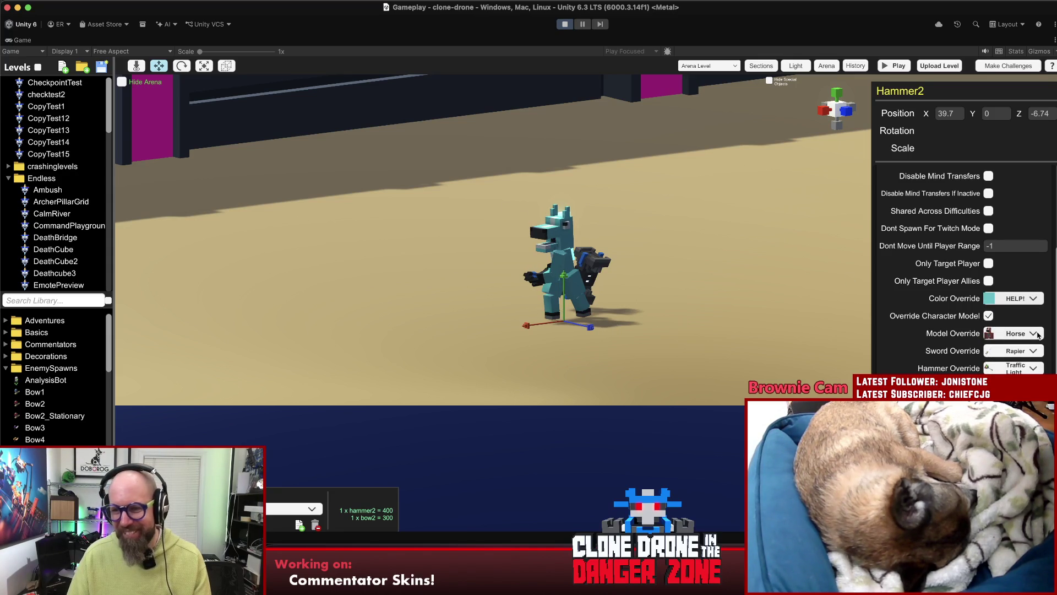
mouse_move(947, 308)
left_mouse_down()
mouse_move(969, 292)
mouse_move(742, 290)
left_mouse_up()
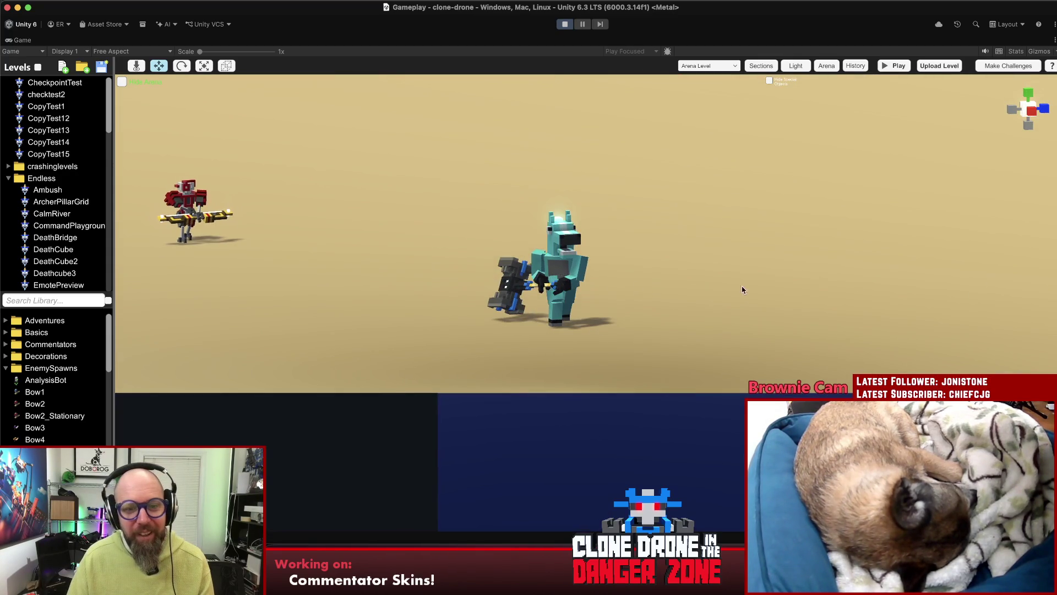
- Move the red Bow2 robot along Z to -18.11, just behind the cyan jockey
left_click_drag(528, 277, 389, 231)
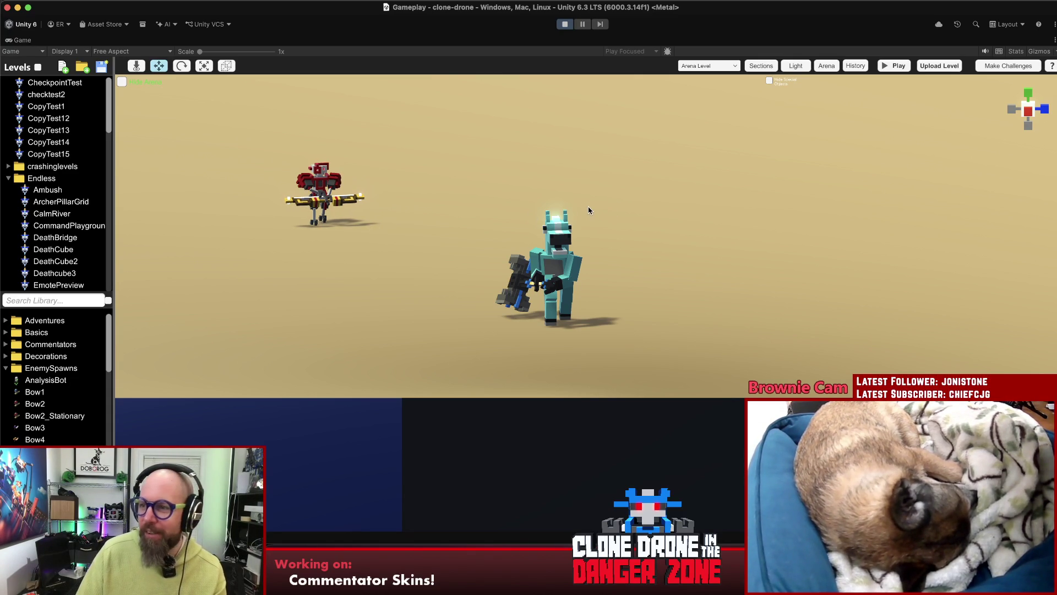
mouse_move(677, 193)
left_mouse_down()
mouse_move(429, 217)
mouse_move(552, 256)
mouse_move(539, 278)
mouse_move(546, 199)
left_mouse_up()
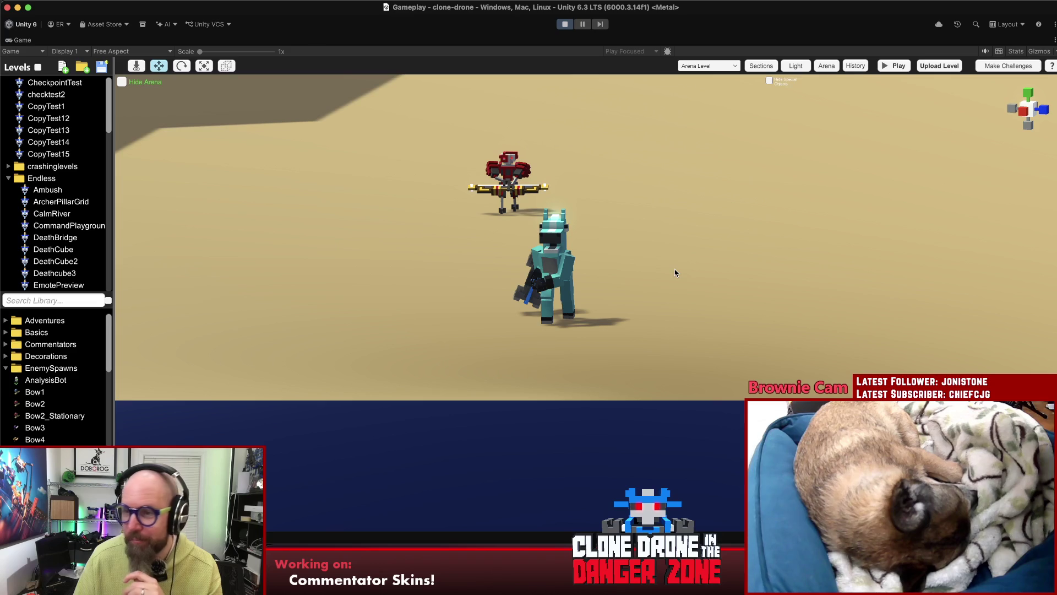
left_click(511, 176)
left_click_drag(536, 205, 497, 238)
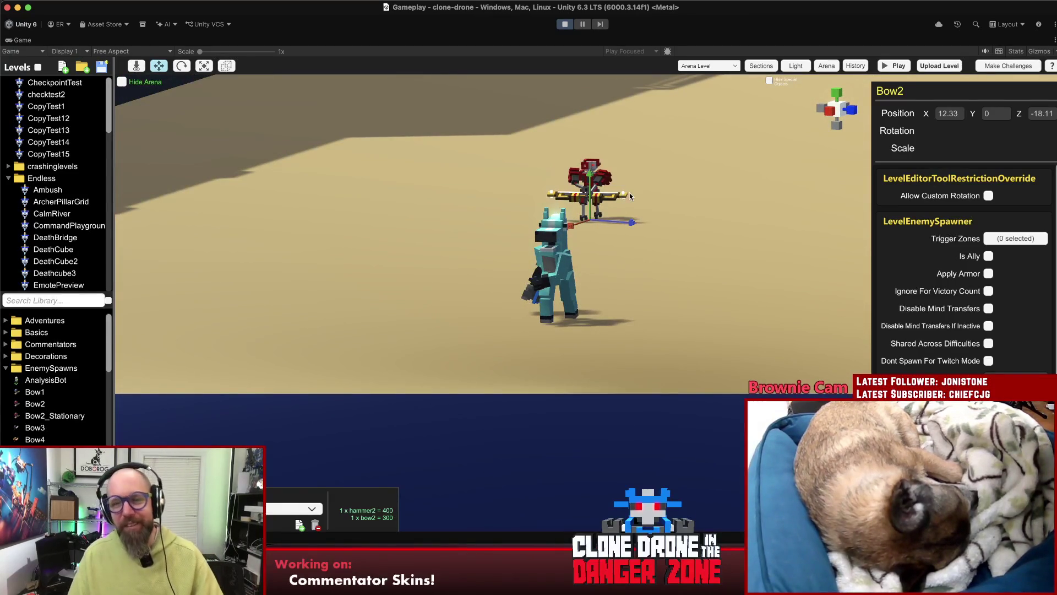
left_click(629, 193)
left_click(590, 200)
left_click(645, 249)
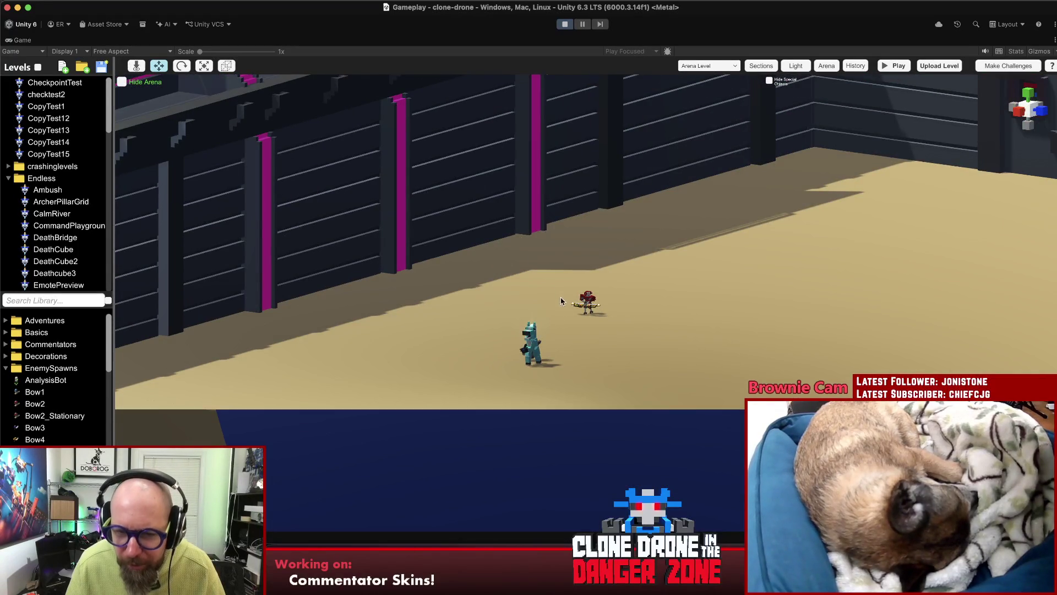
left_click(589, 303)
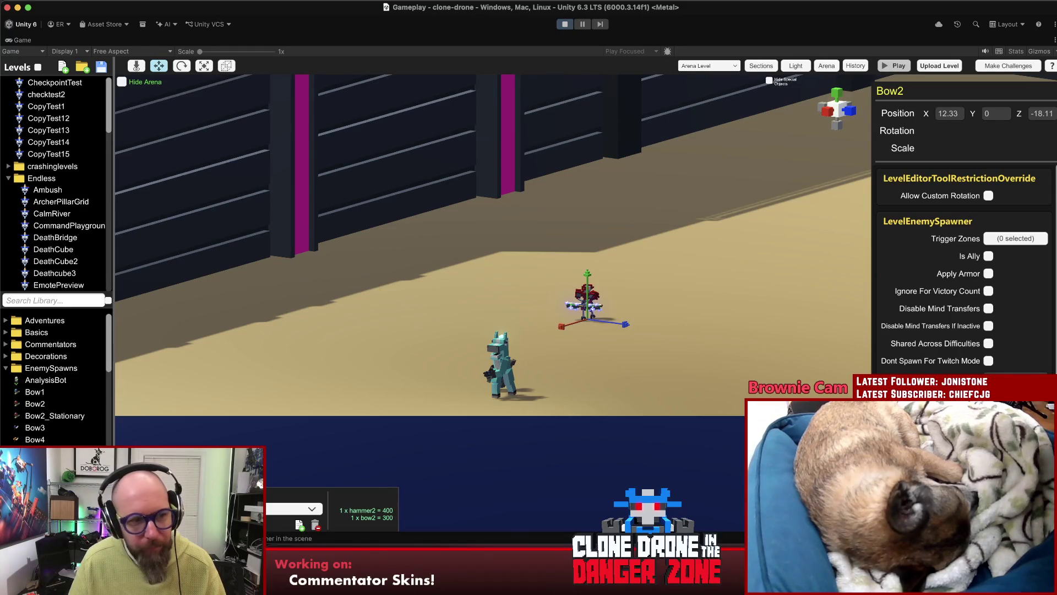
left_click(894, 65)
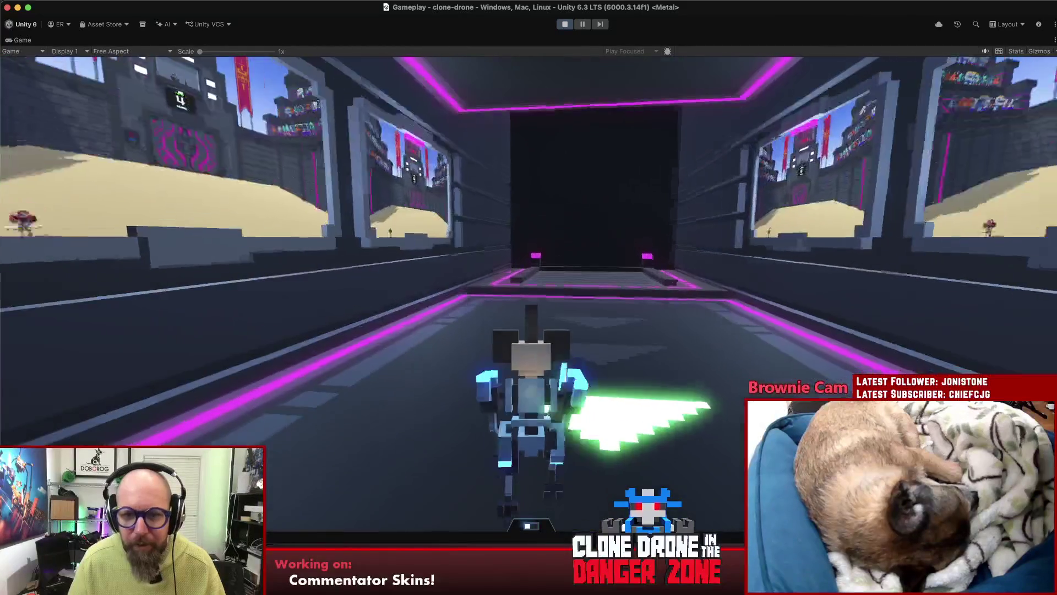
- Drive the player robot into the arena and defeat the teal jockey enemy
key("w")
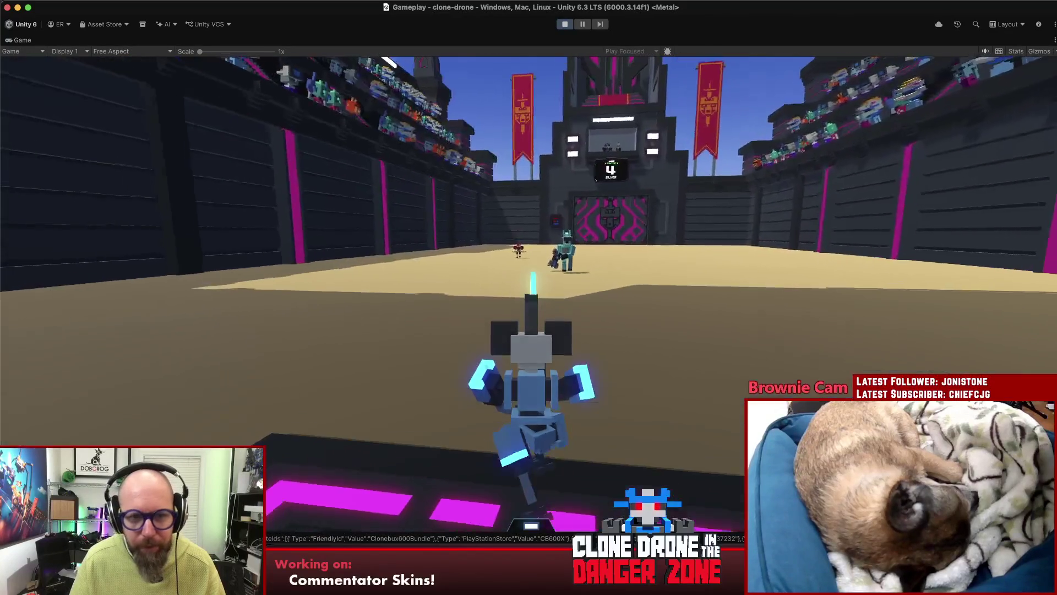
key("w")
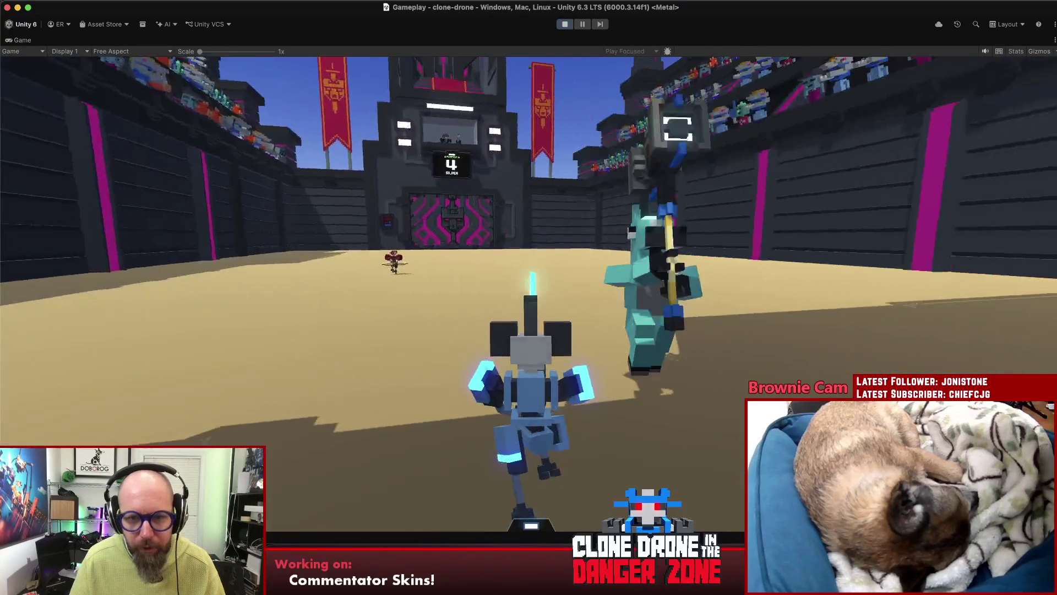
key("w")
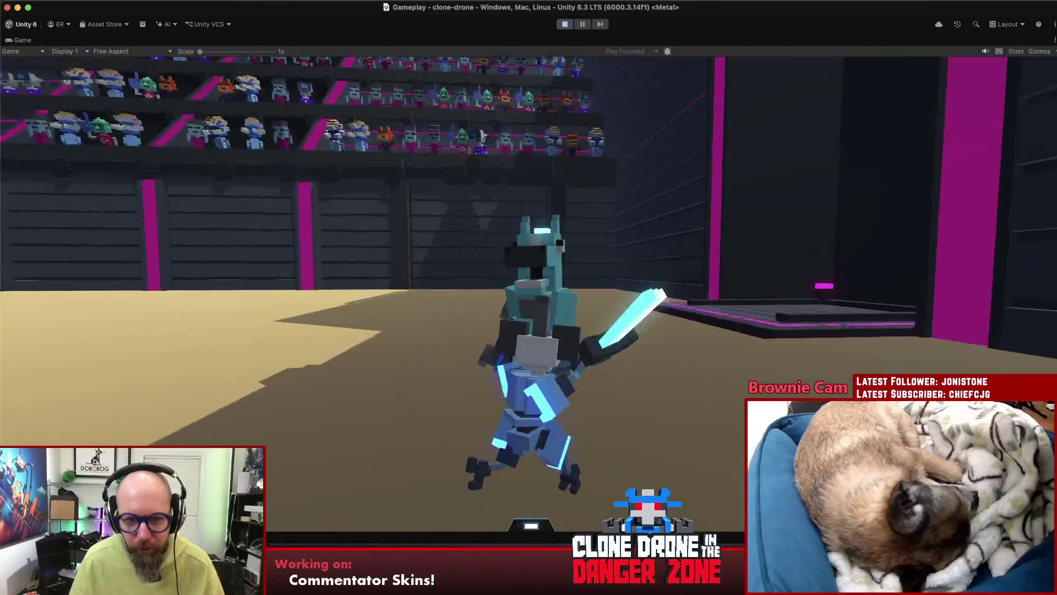
key("w")
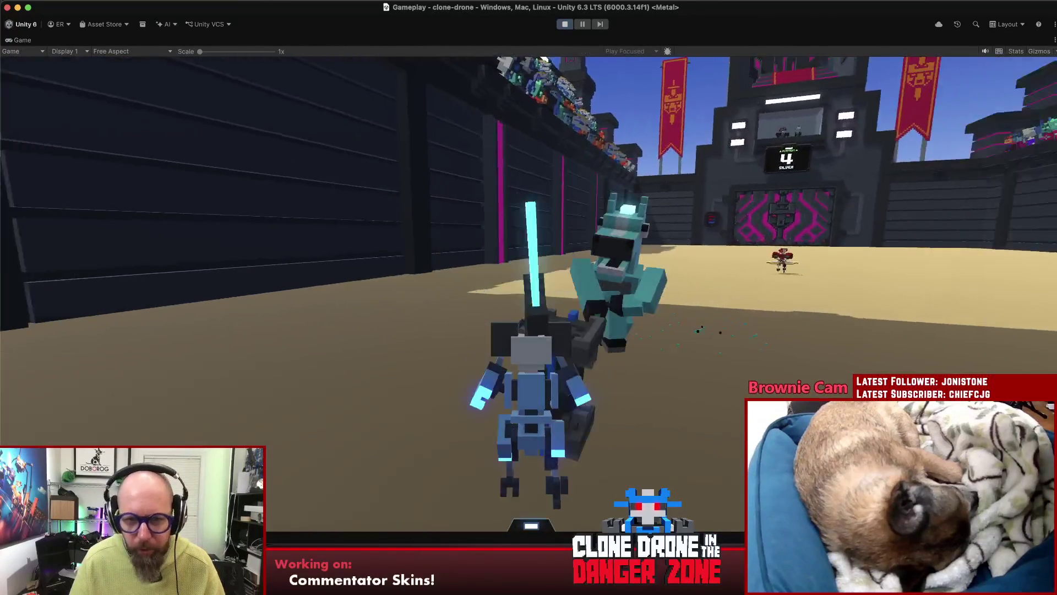
key("w")
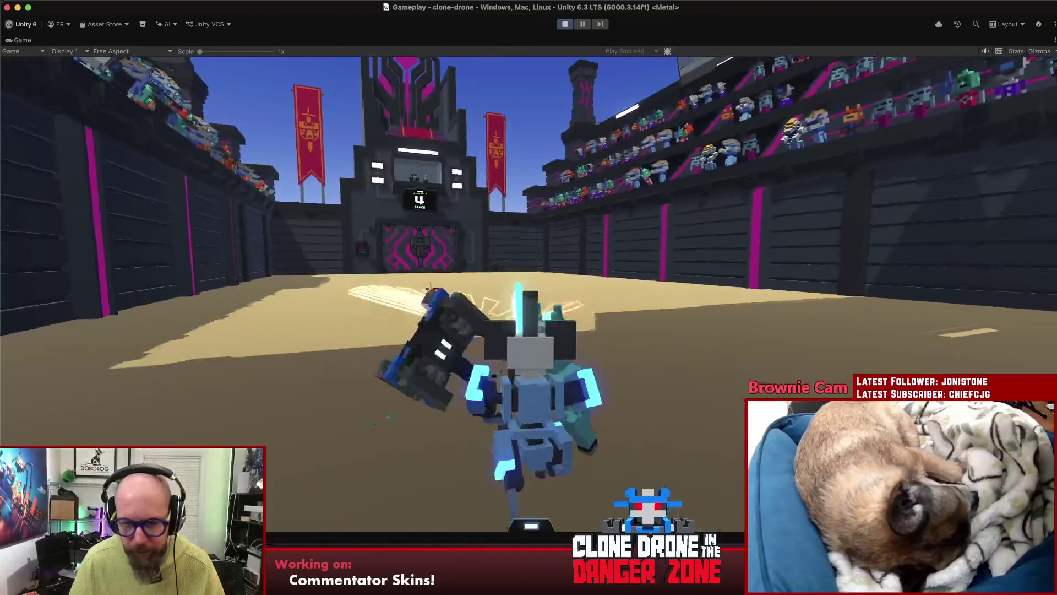
key("w")
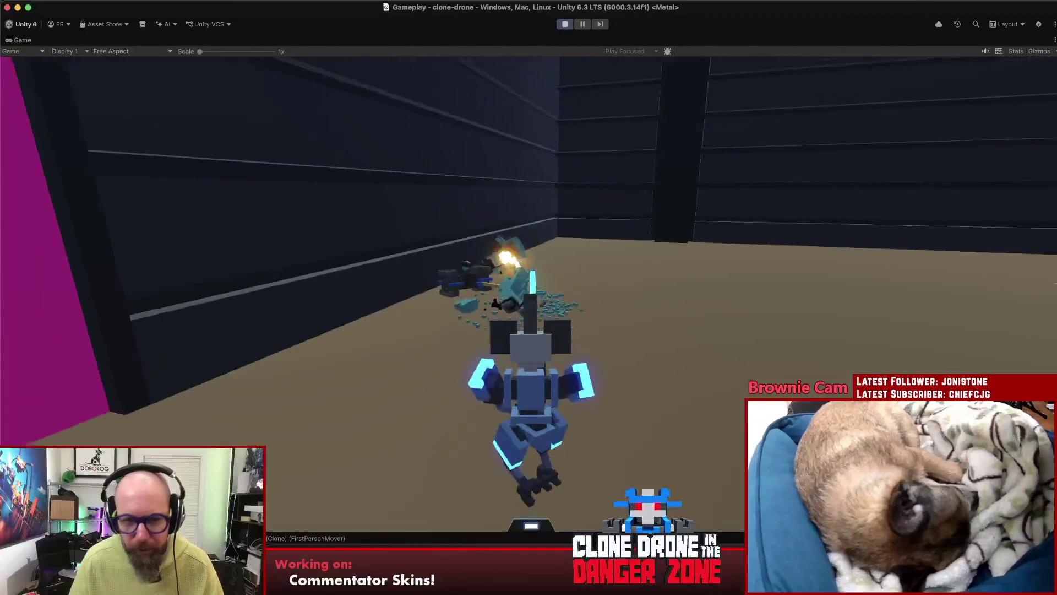
- Destroy the red enemy with the sword and return to the level editor
key("w")
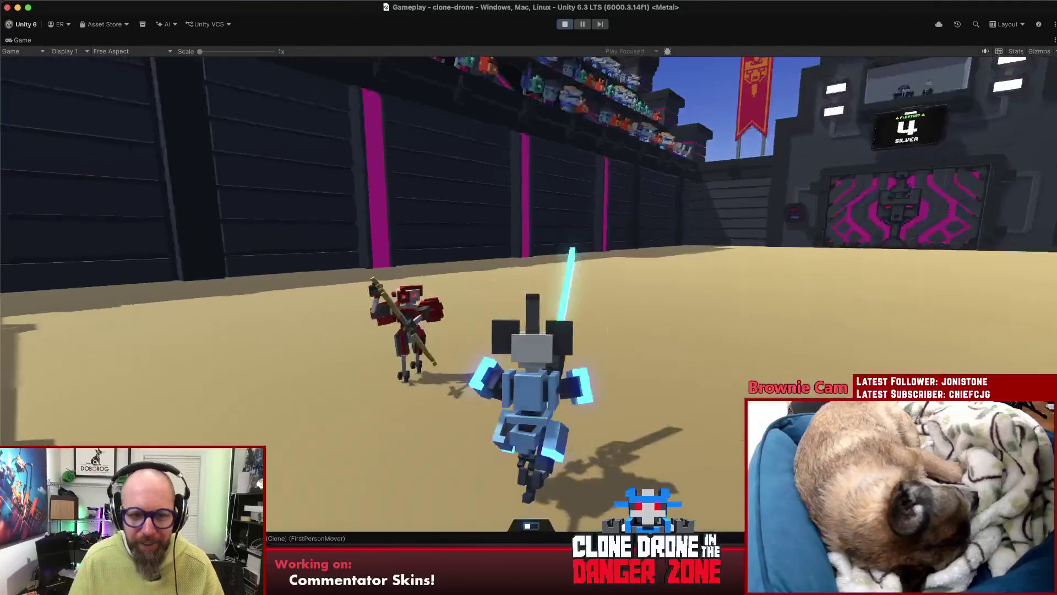
key("w")
left_click(613, 328)
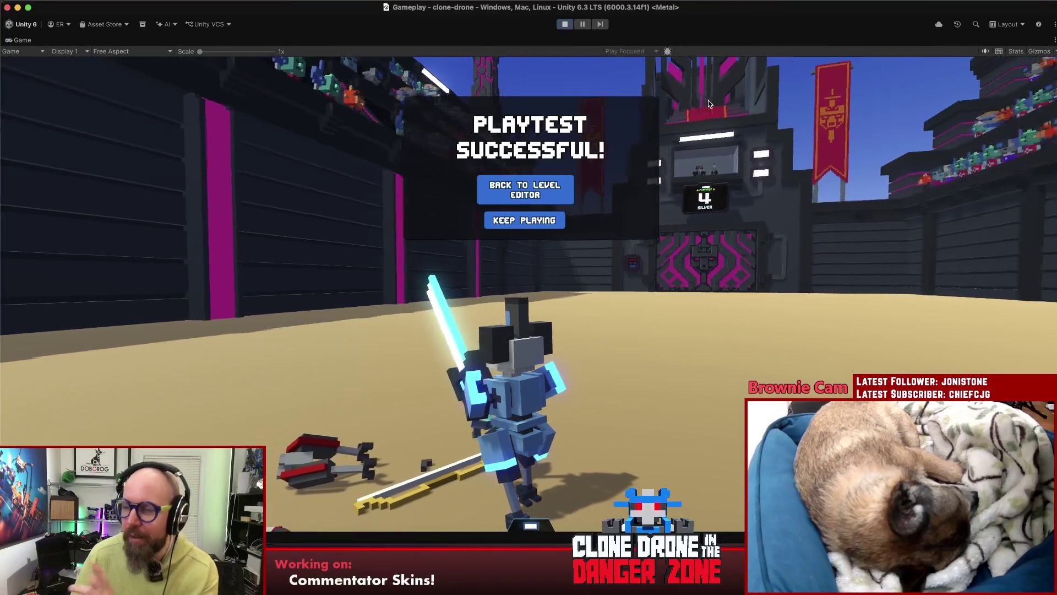
left_click(533, 181)
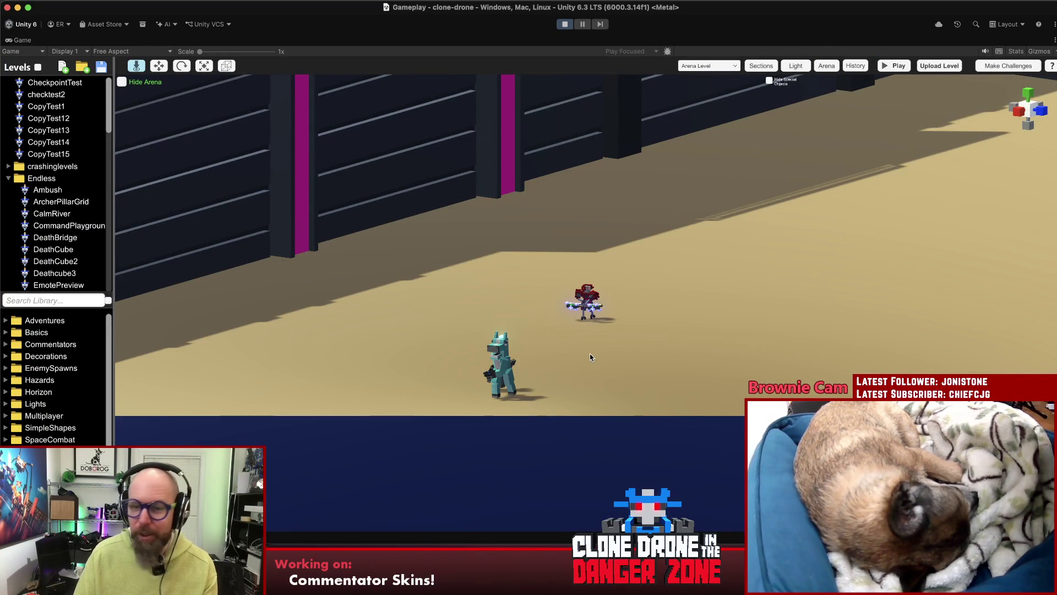
- Fly the camera around the arena with WASD to view the teal jockey and red Bow2 archer
key("w")
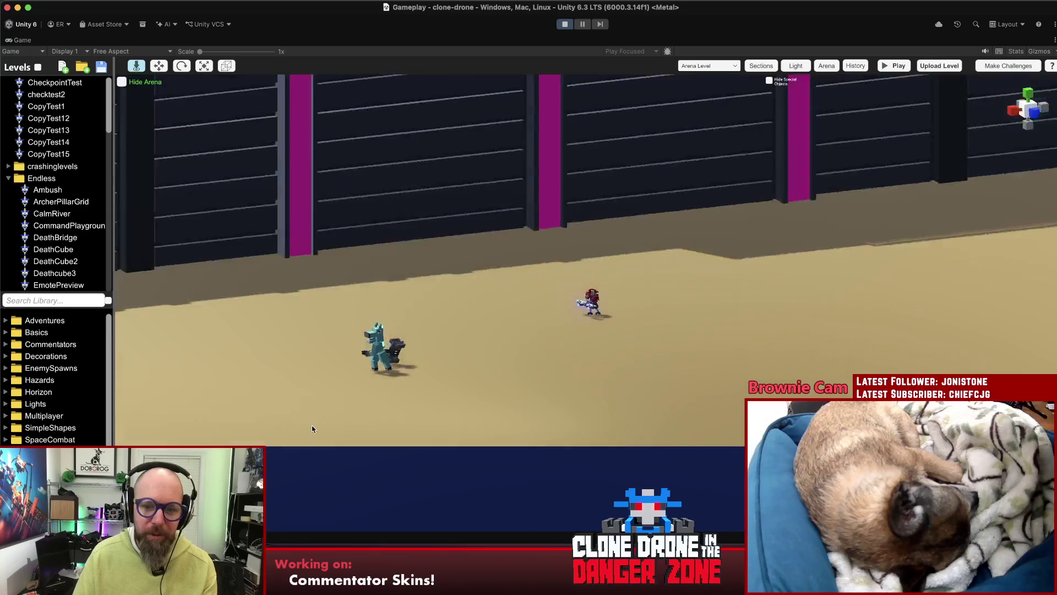
key("w")
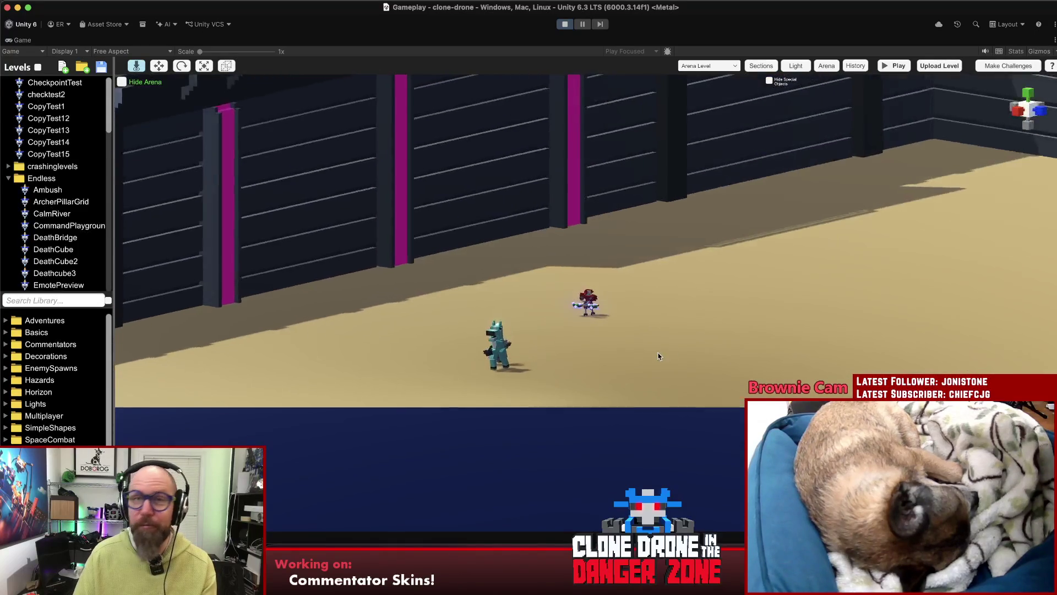
key("a")
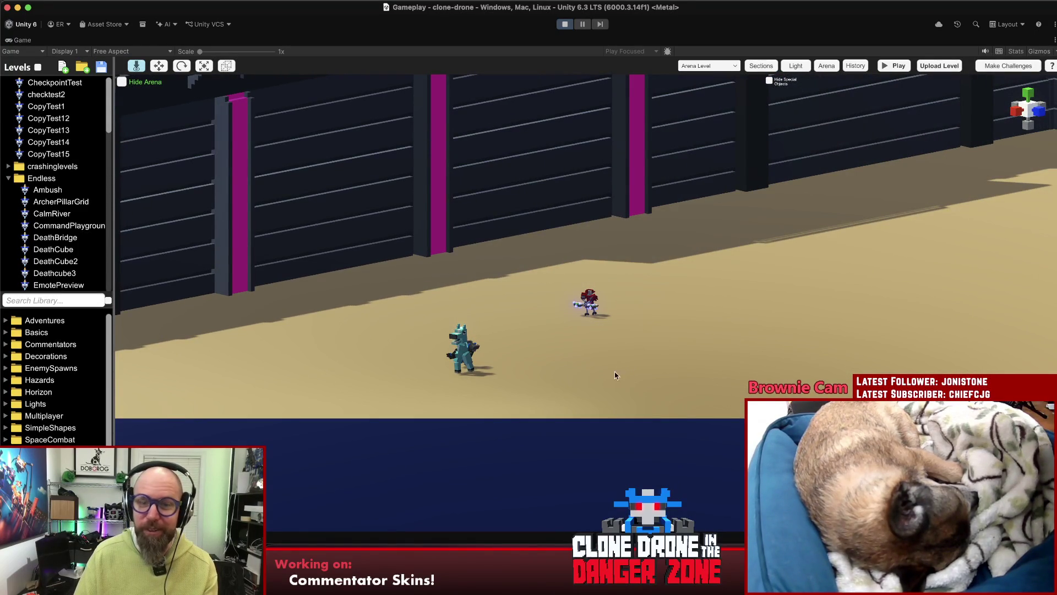
key("w")
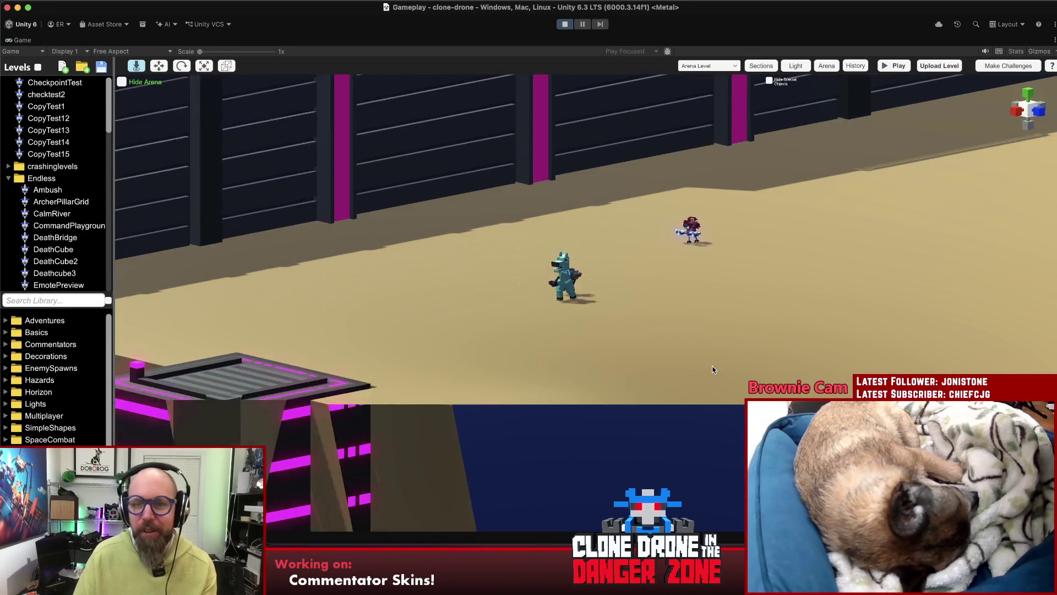
key("d")
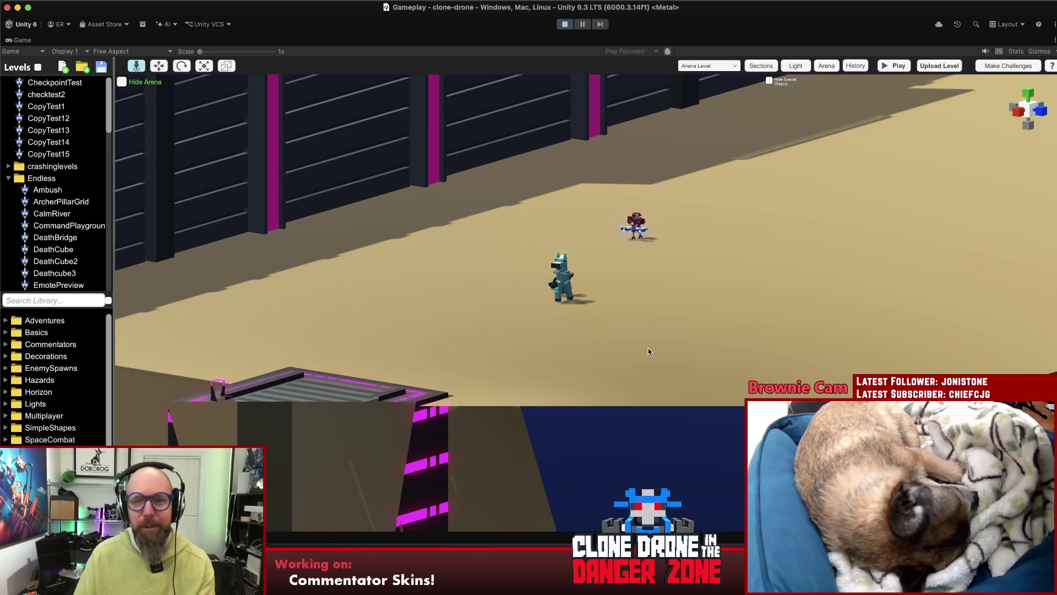
mouse_move(435, 326)
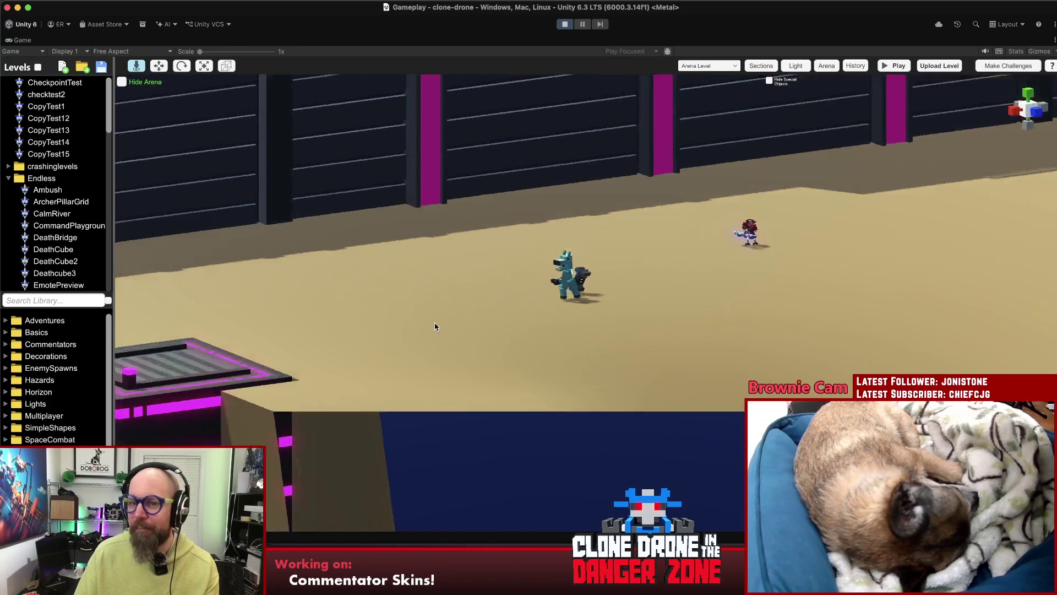
mouse_move(779, 317)
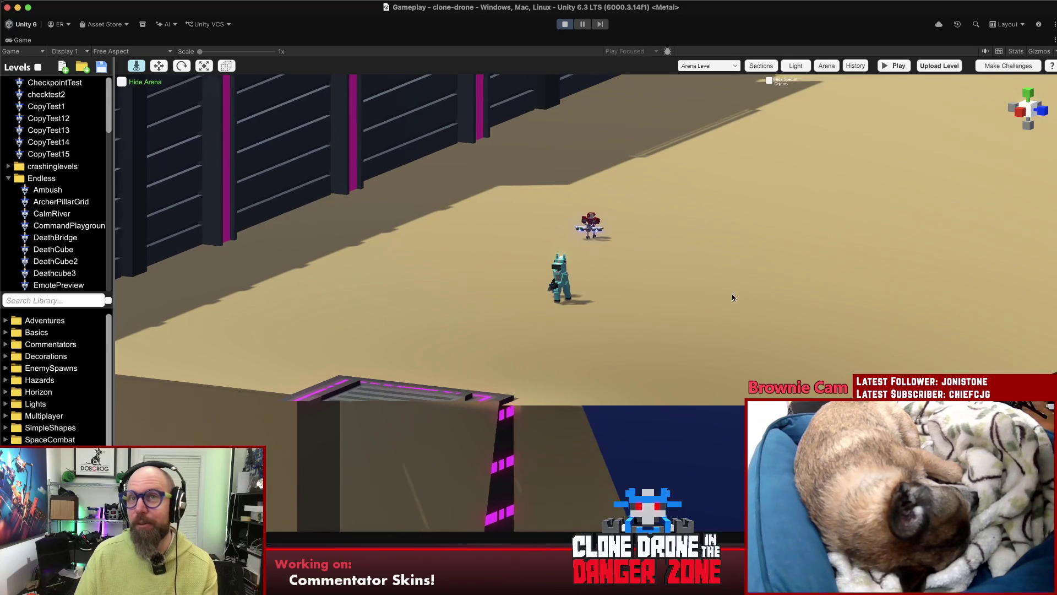
mouse_move(848, 226)
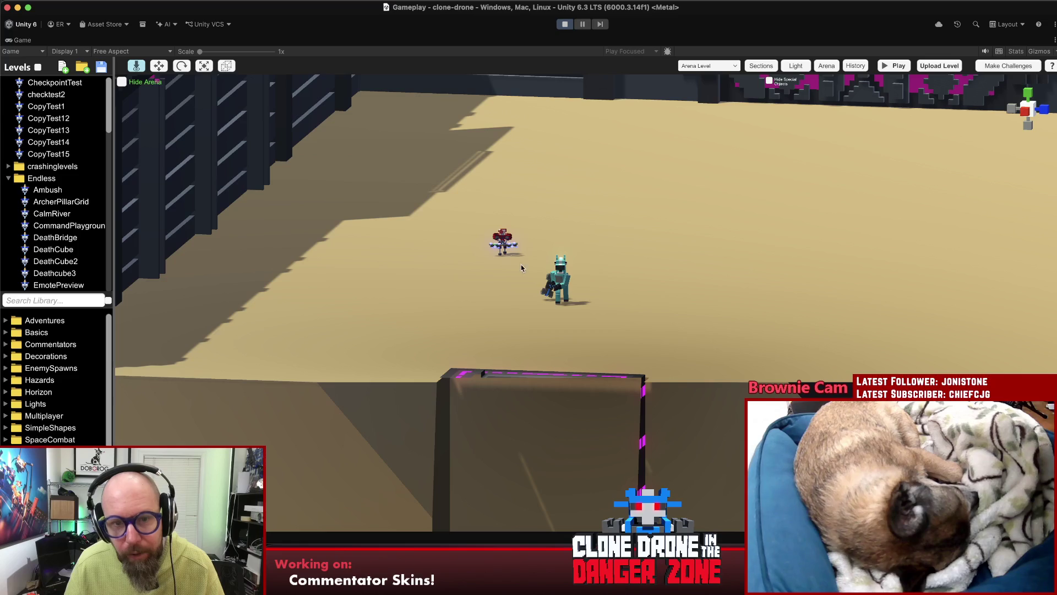
- Frame the red drone close up, stop play mode, and switch over to Rider
double_click(503, 242)
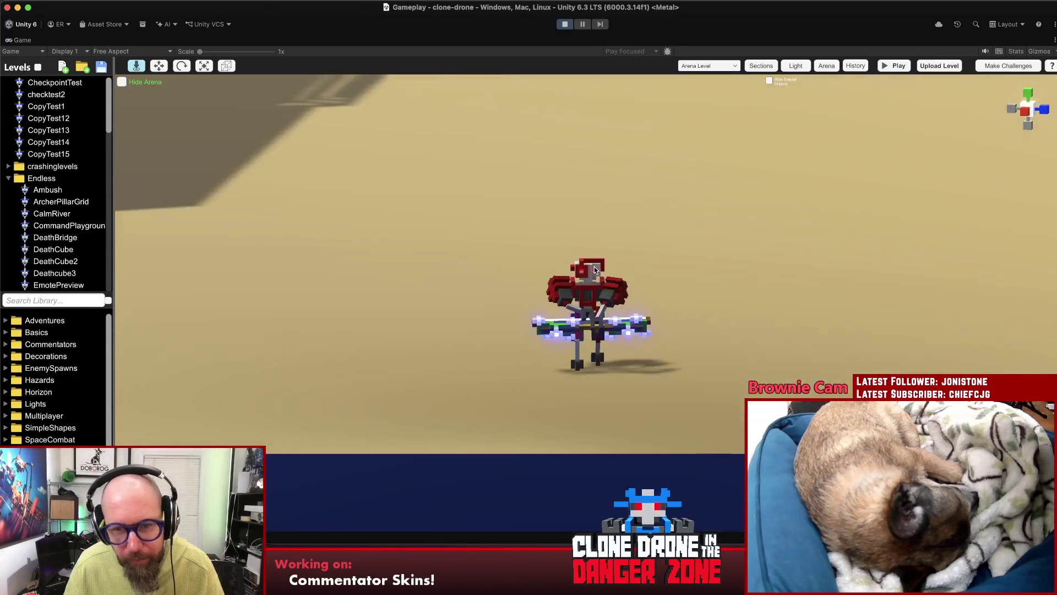
left_click(565, 25)
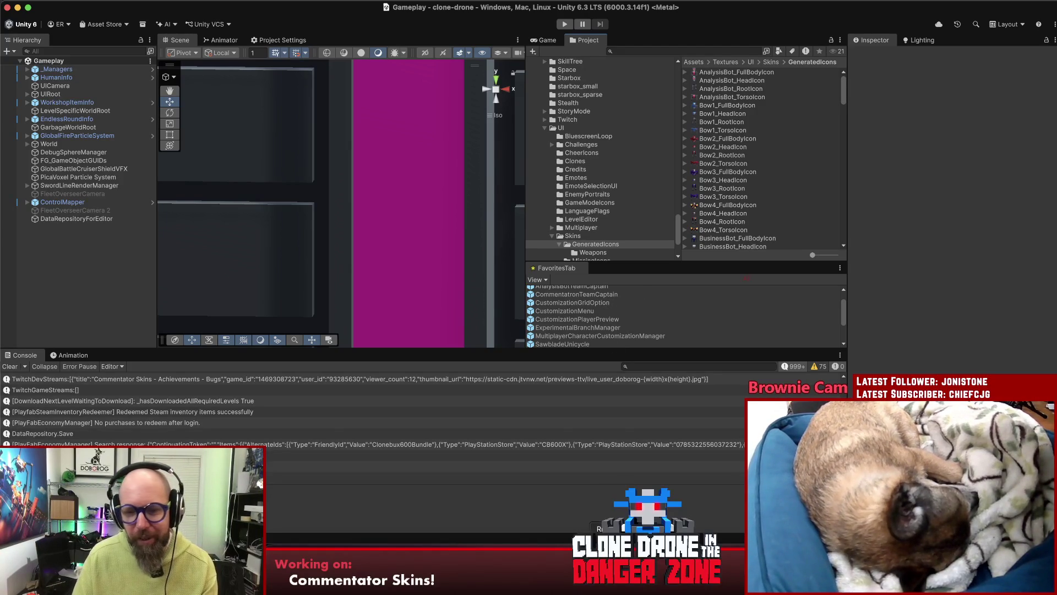
key("super+Tab")
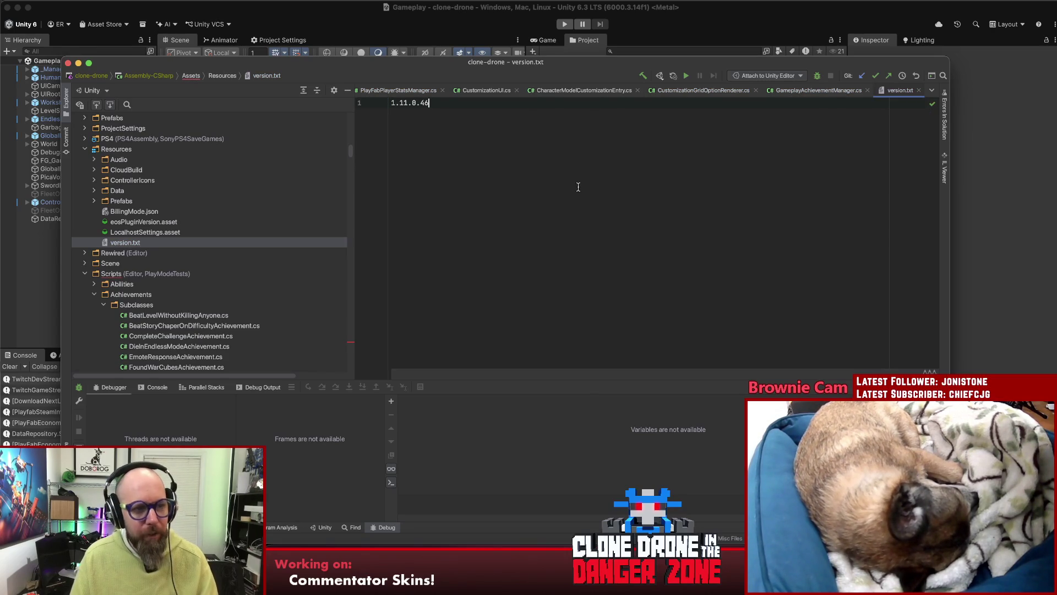
key("shift")
key("shift")
- Open LevelEnemySpawner.cs through Search Everywhere
type("leveled")
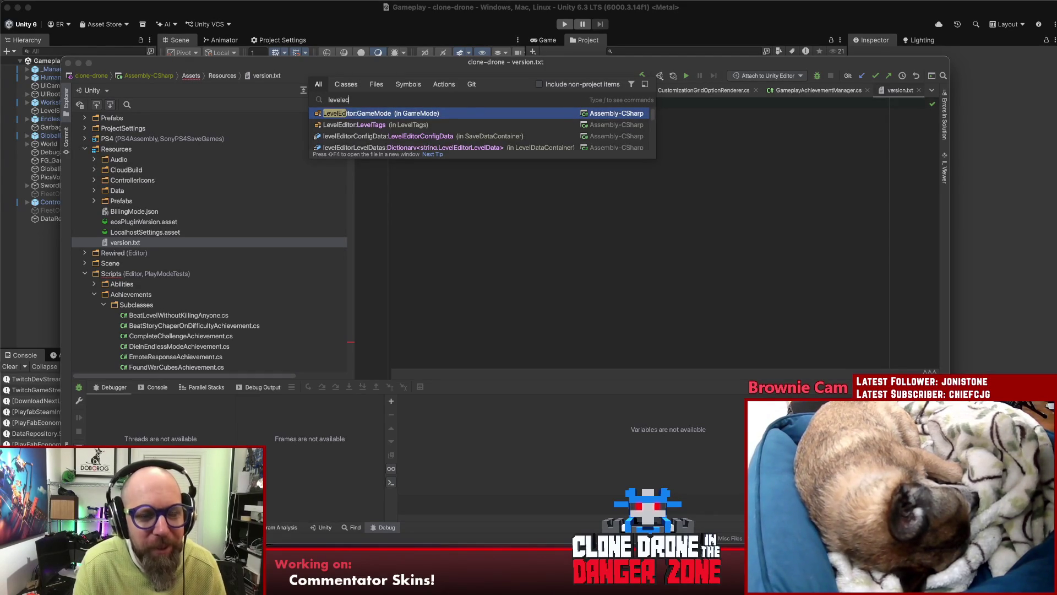
type("i")
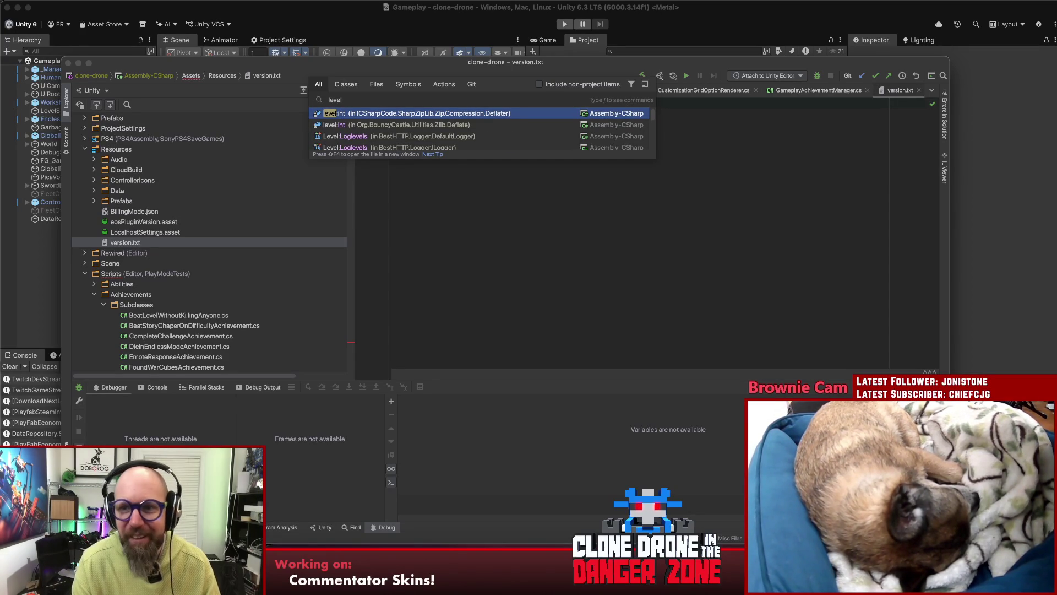
type("e")
type("neme")
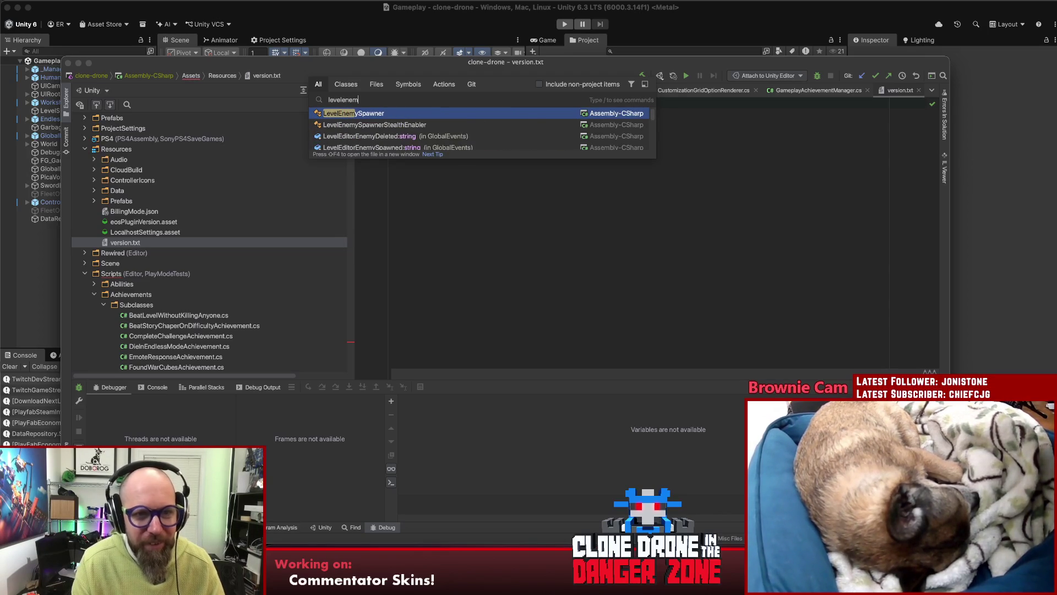
key("Return")
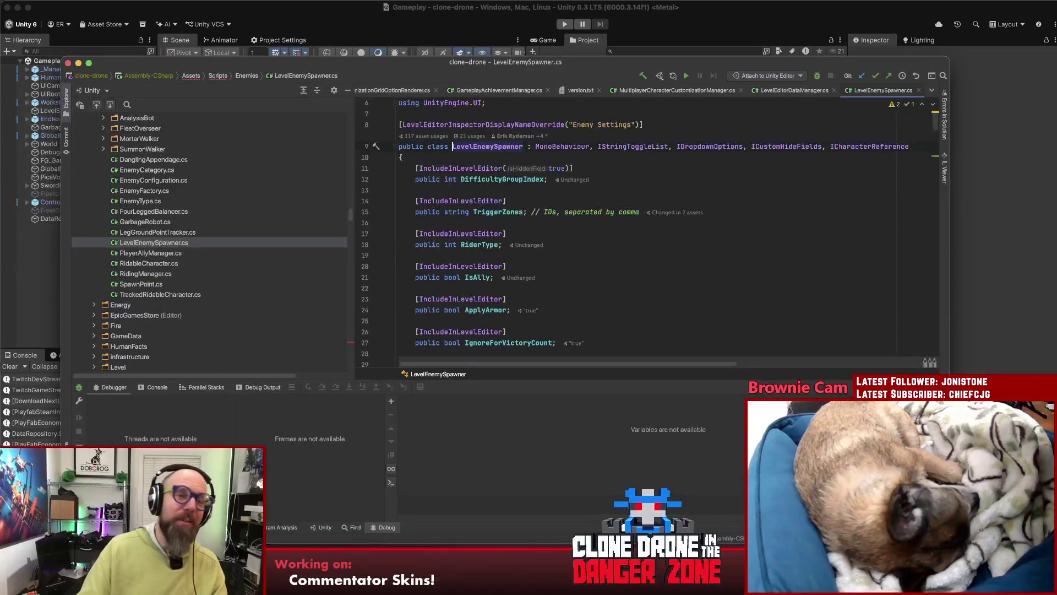
- Collapse the Debug panel and find all usages of the BowOverride field
left_click(638, 190)
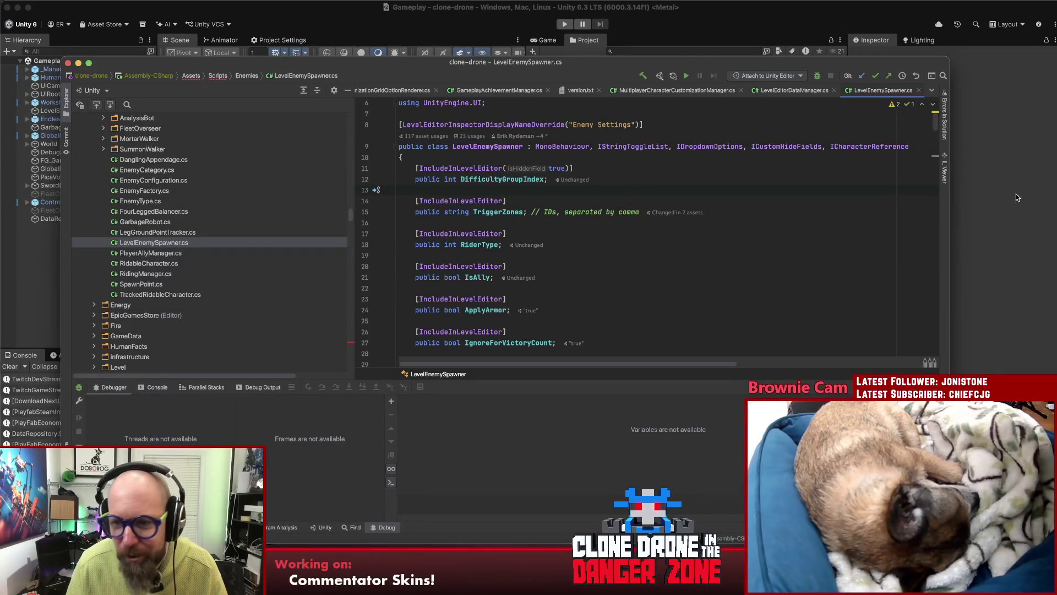
left_click_drag(923, 372, 922, 529)
scroll(797, 350, "down", 5)
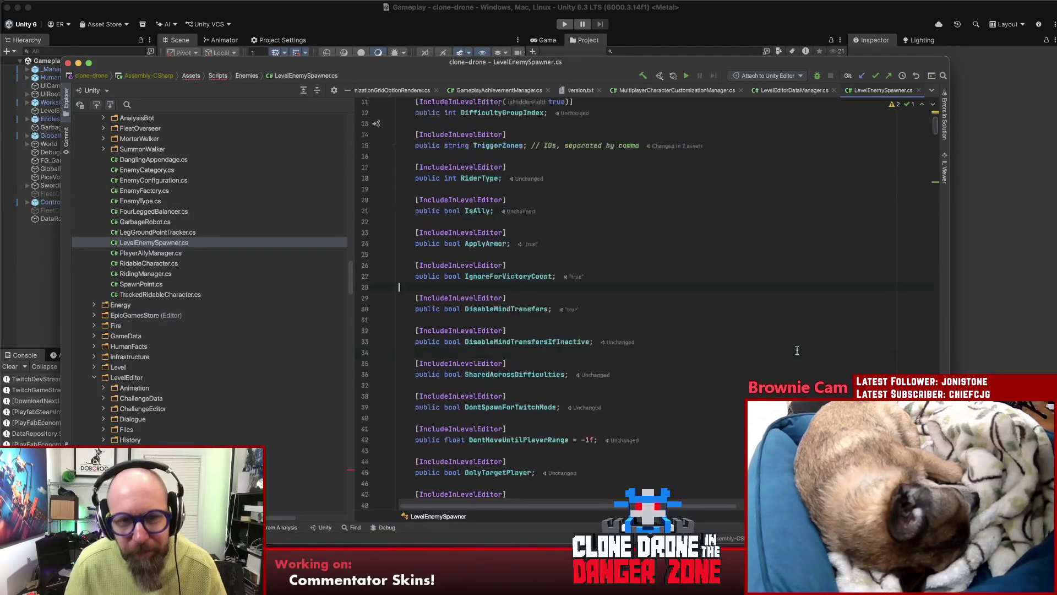
scroll(797, 350, "down", 20)
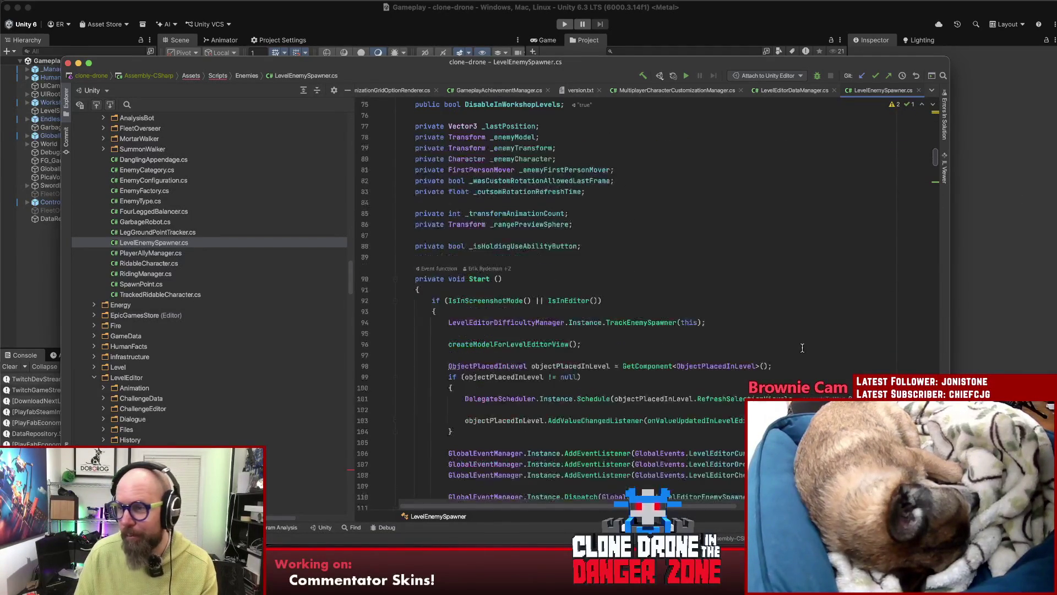
scroll(813, 350, "up", 12)
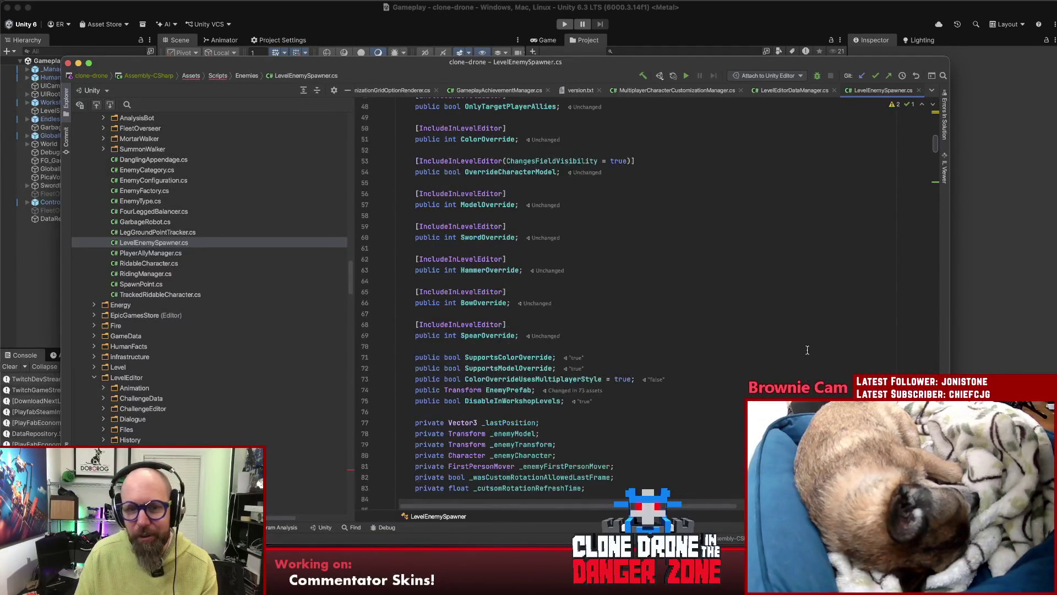
left_click(471, 303)
key("alt+F7")
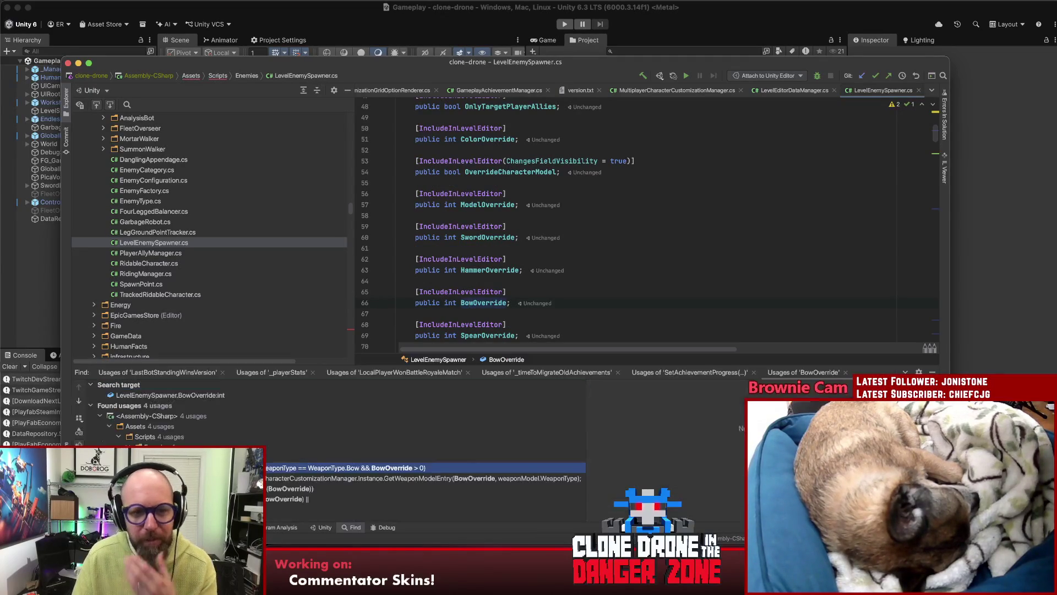
left_click(268, 492)
double_click(268, 496)
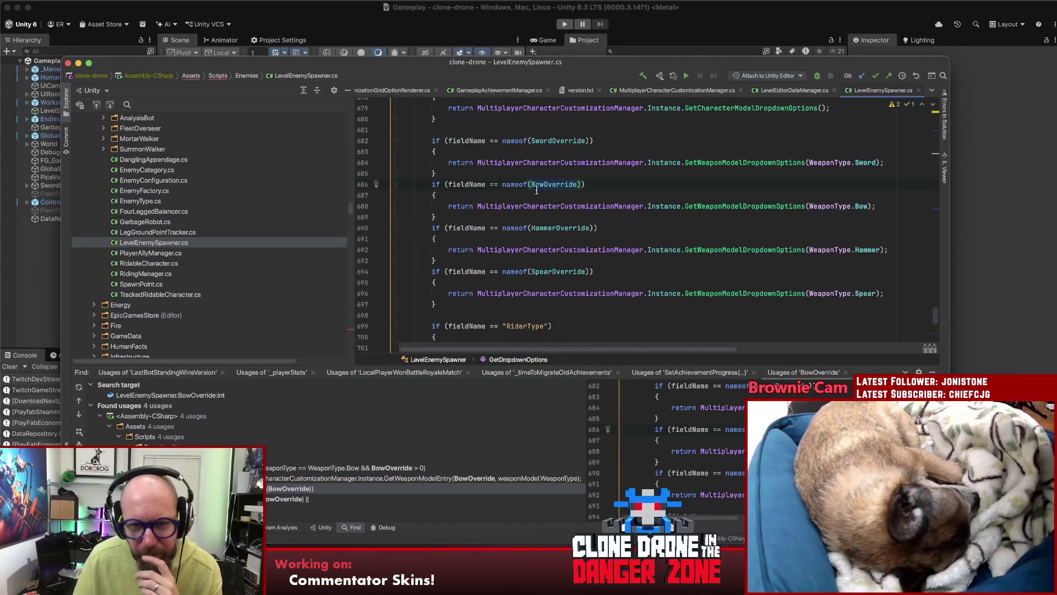
left_click(465, 185)
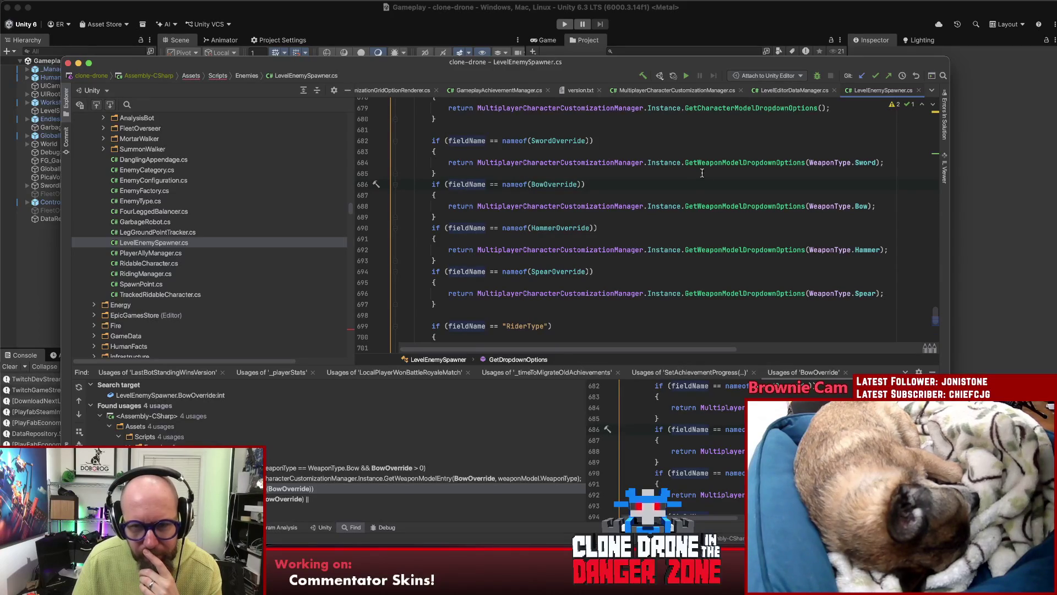
double_click(273, 501)
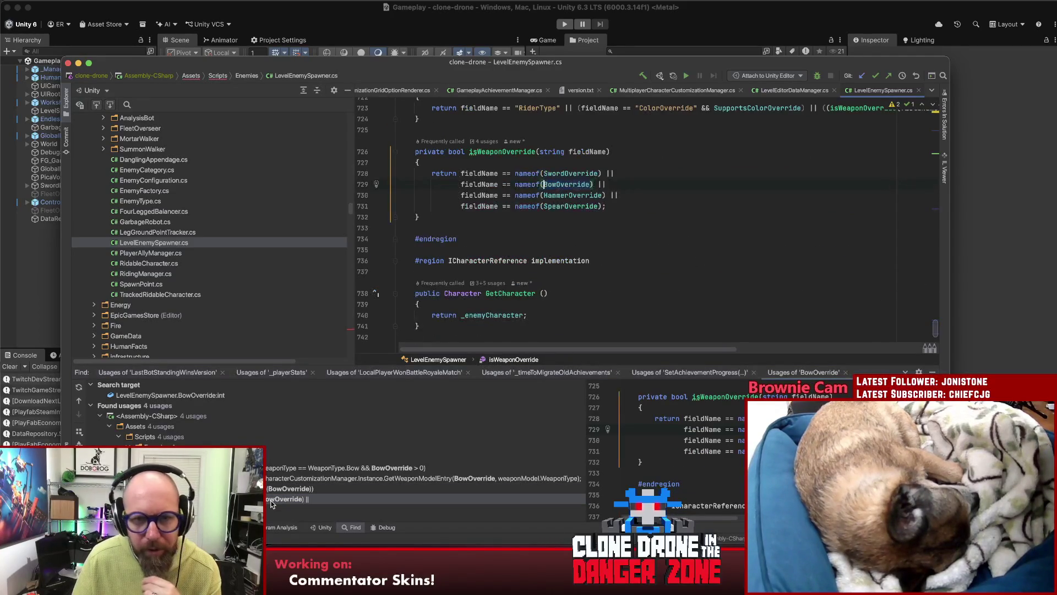
double_click(269, 478)
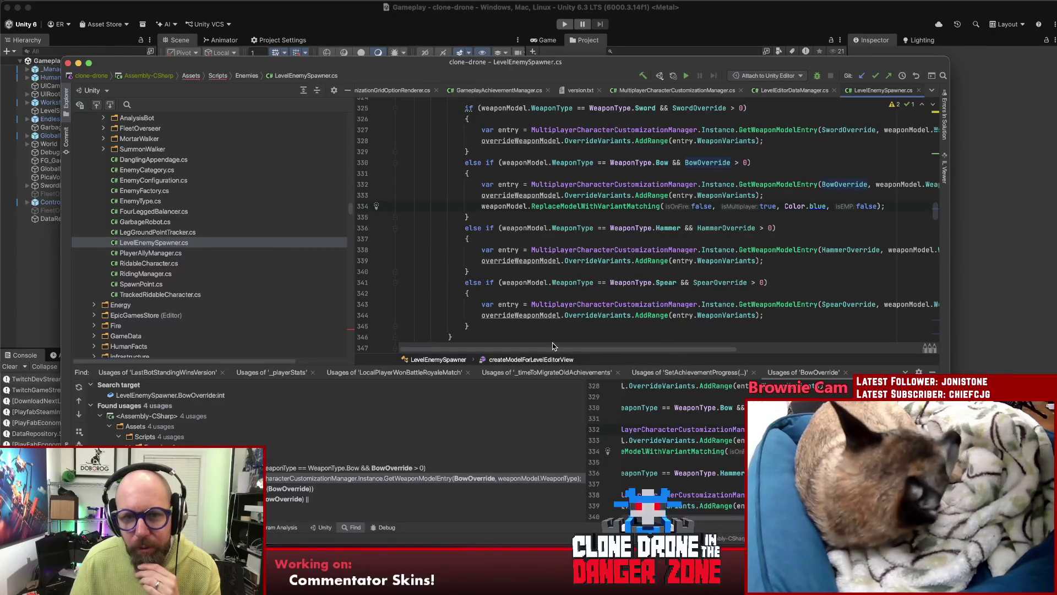
scroll(661, 327, "up", 2)
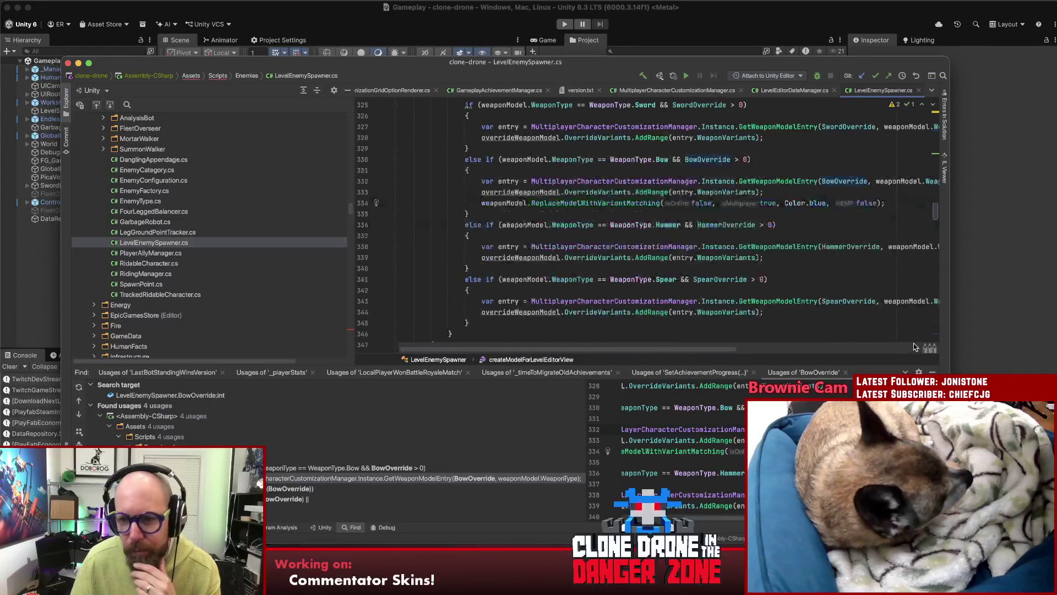
key("shift+Escape")
scroll(872, 343, "down", 1)
scroll(872, 343, "up", 3)
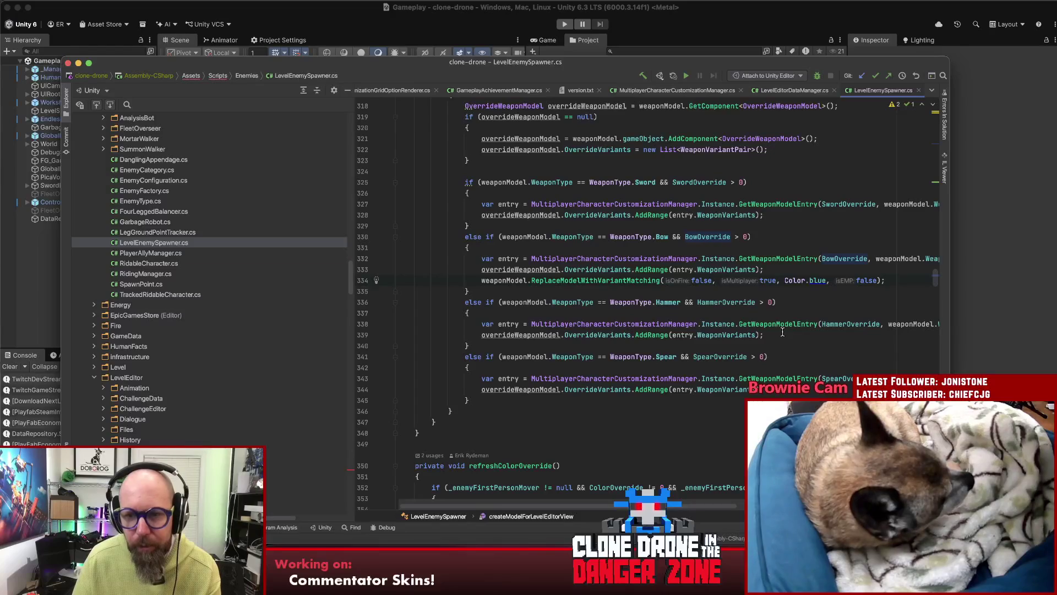
double_click(817, 280)
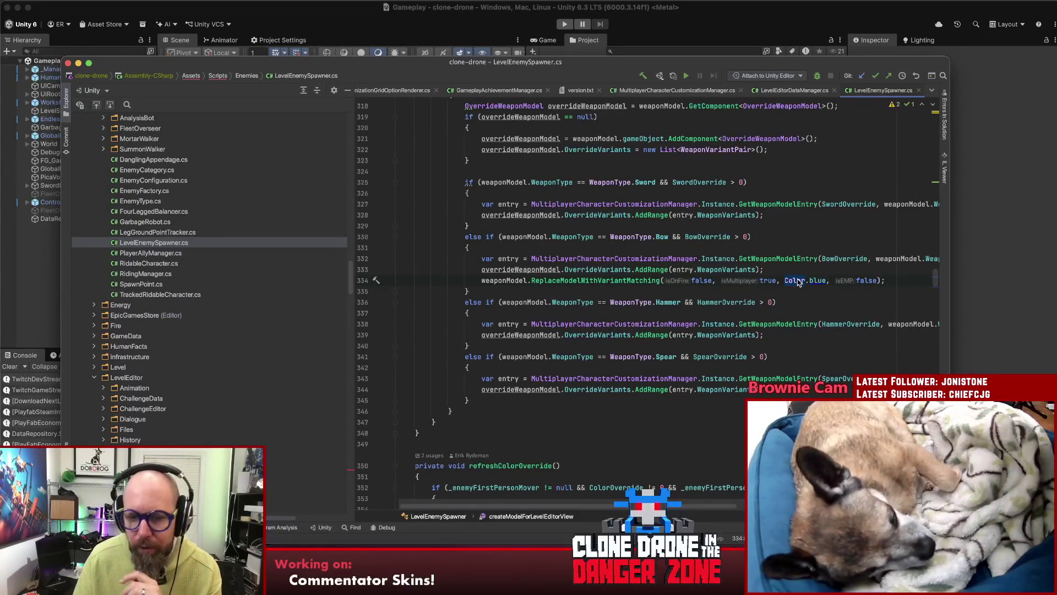
scroll(798, 281, "down", 5)
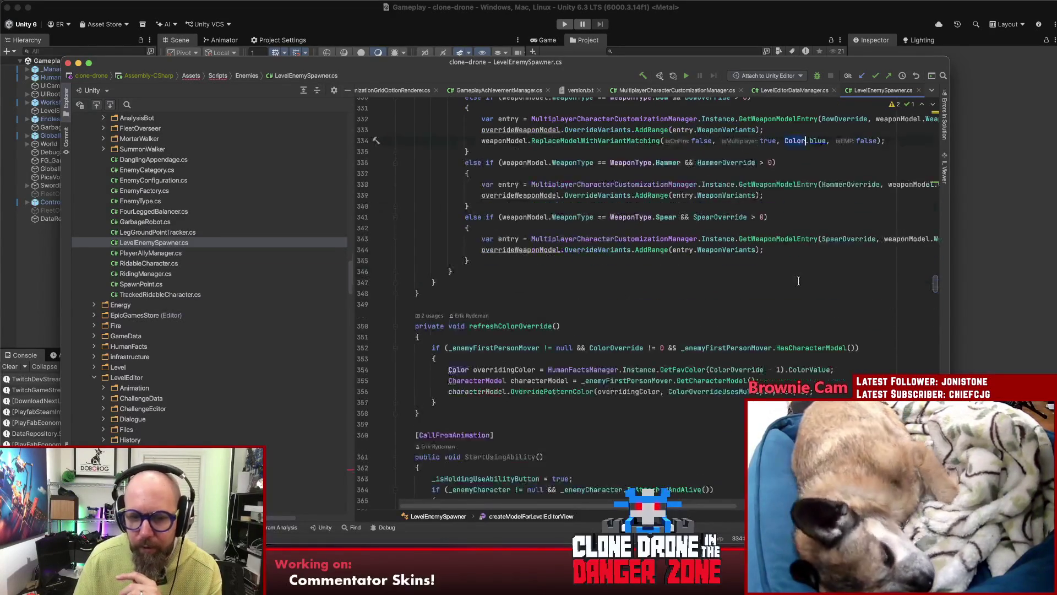
left_click(523, 326)
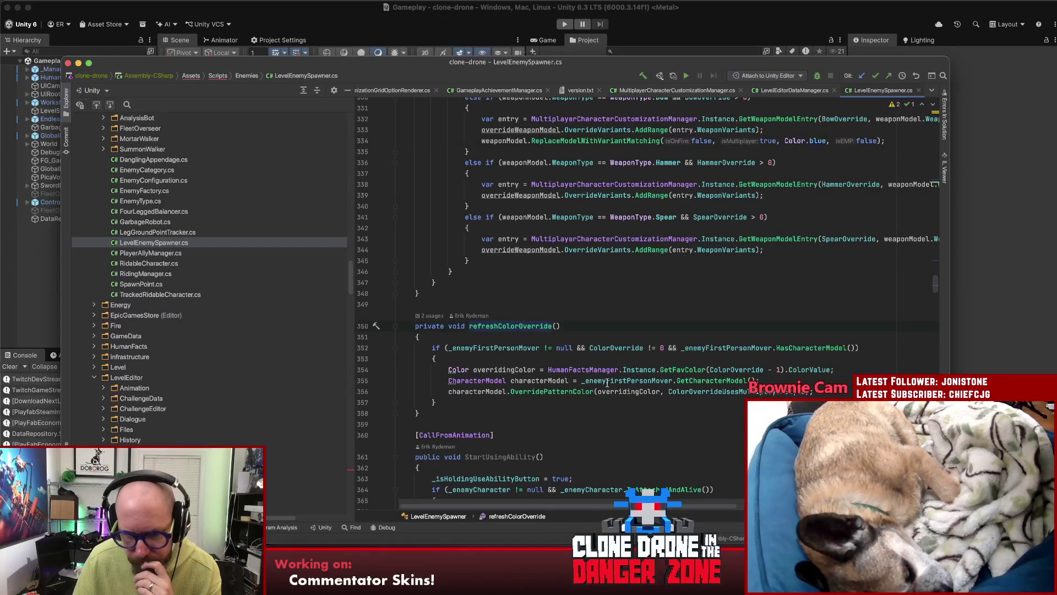
left_click(632, 392)
left_click_drag(857, 369, 444, 368)
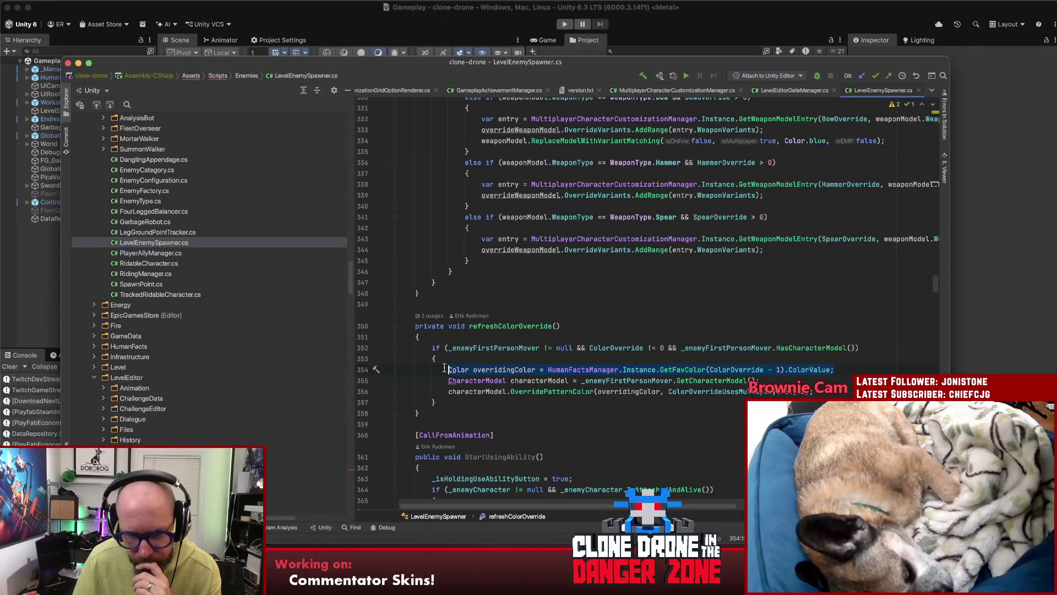
left_click(613, 348)
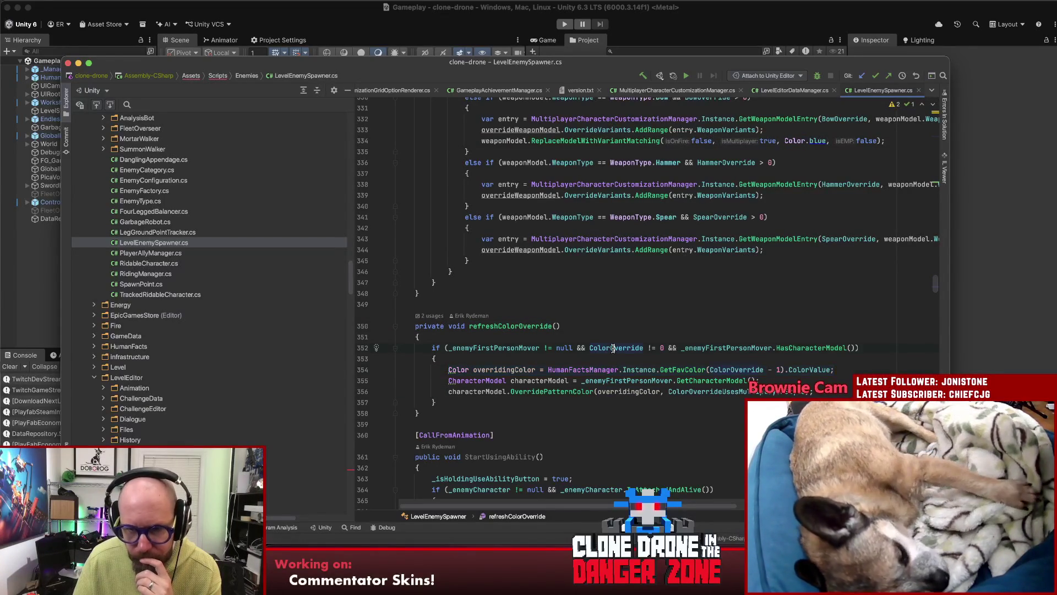
left_click(814, 348)
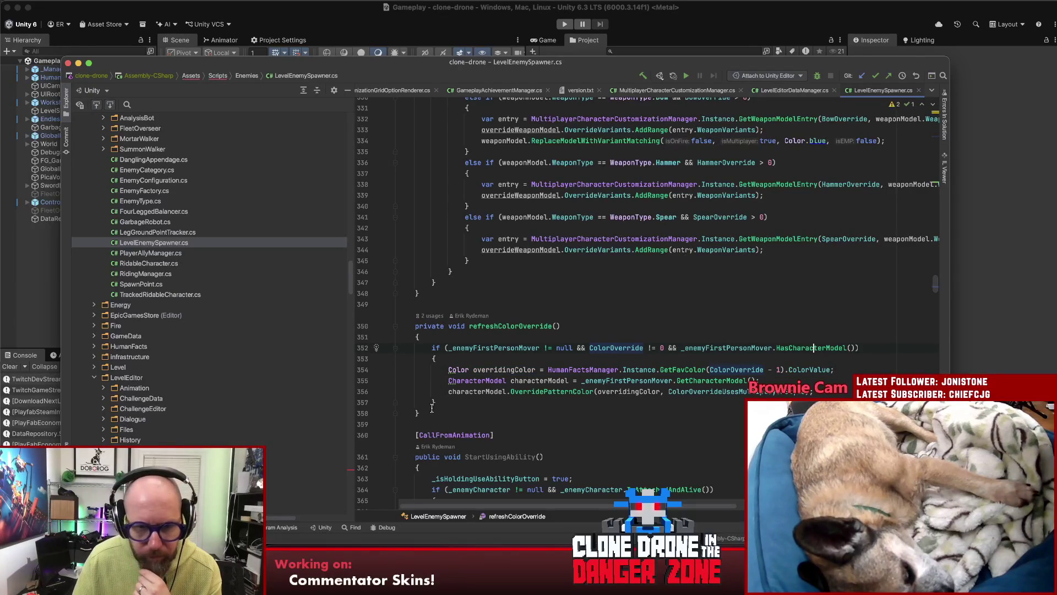
left_click(496, 412)
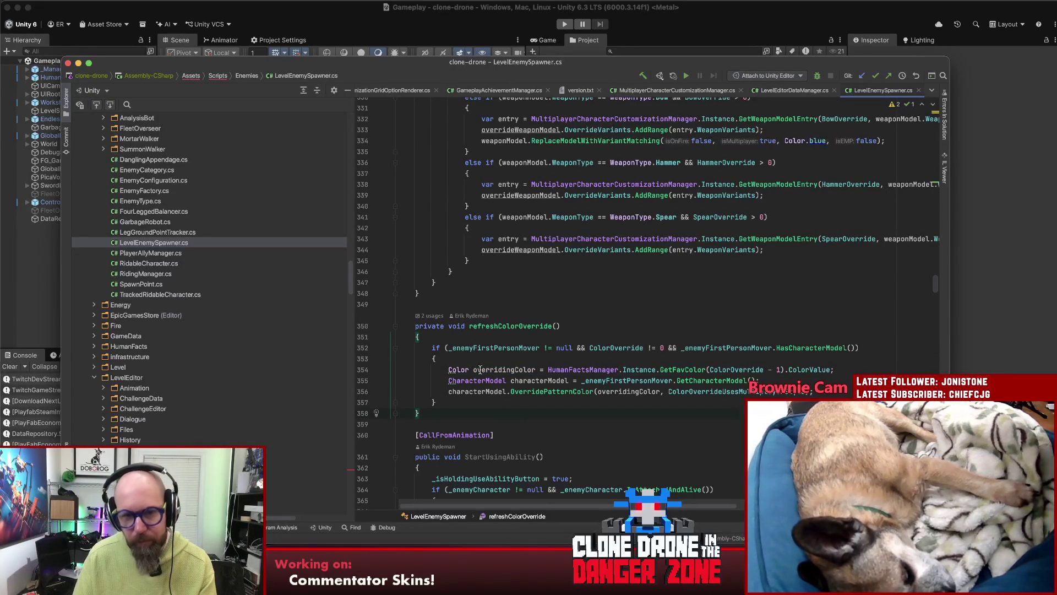
- Select the ColorOverride if-condition and overridingColor assignment lines for copying
scroll(669, 238, "up", 5)
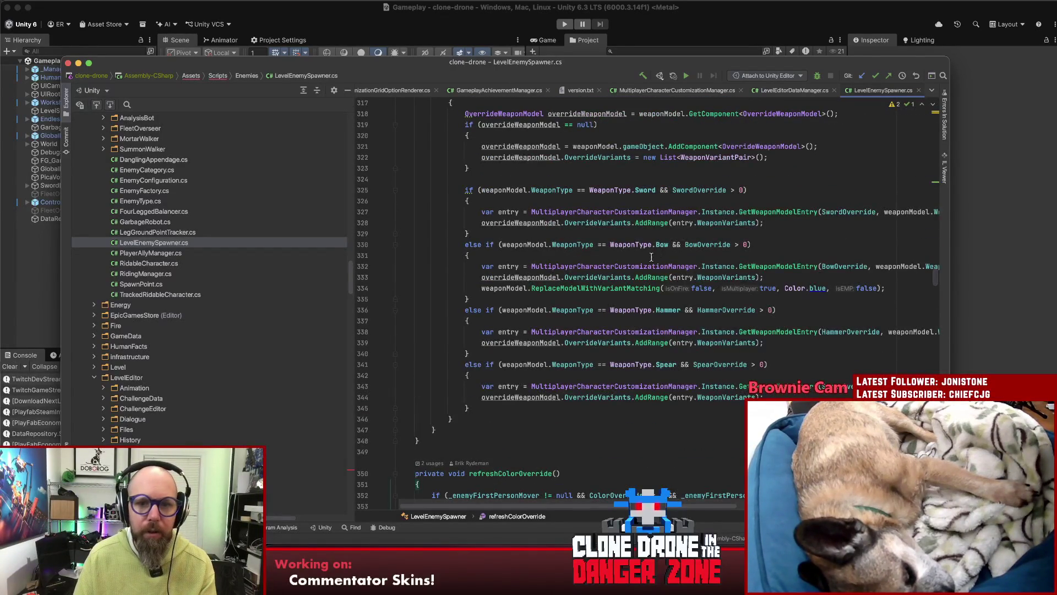
scroll(649, 257, "up", 2)
scroll(643, 256, "up", 8)
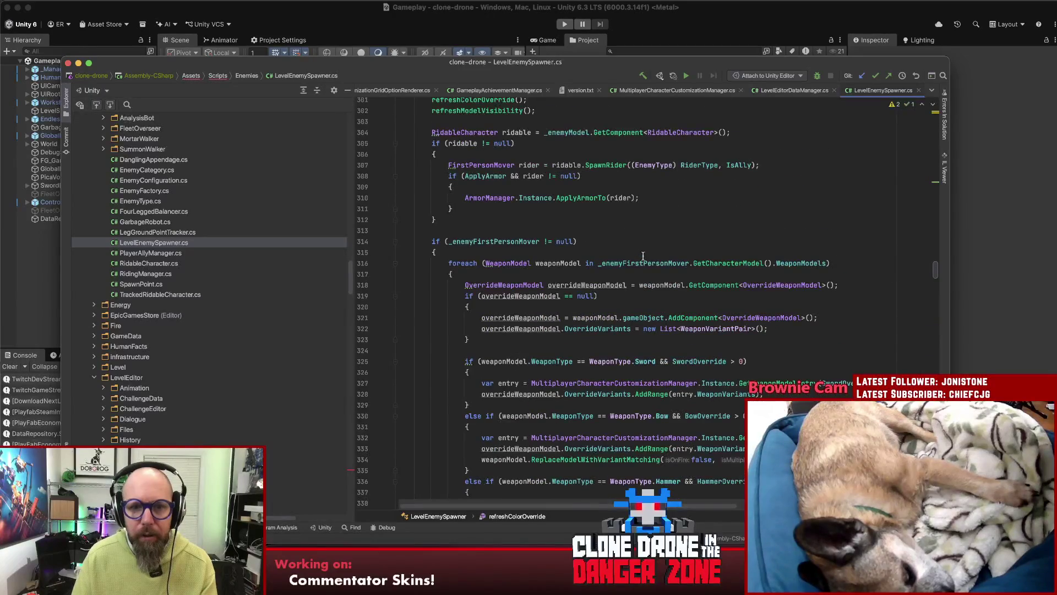
scroll(643, 256, "up", 5)
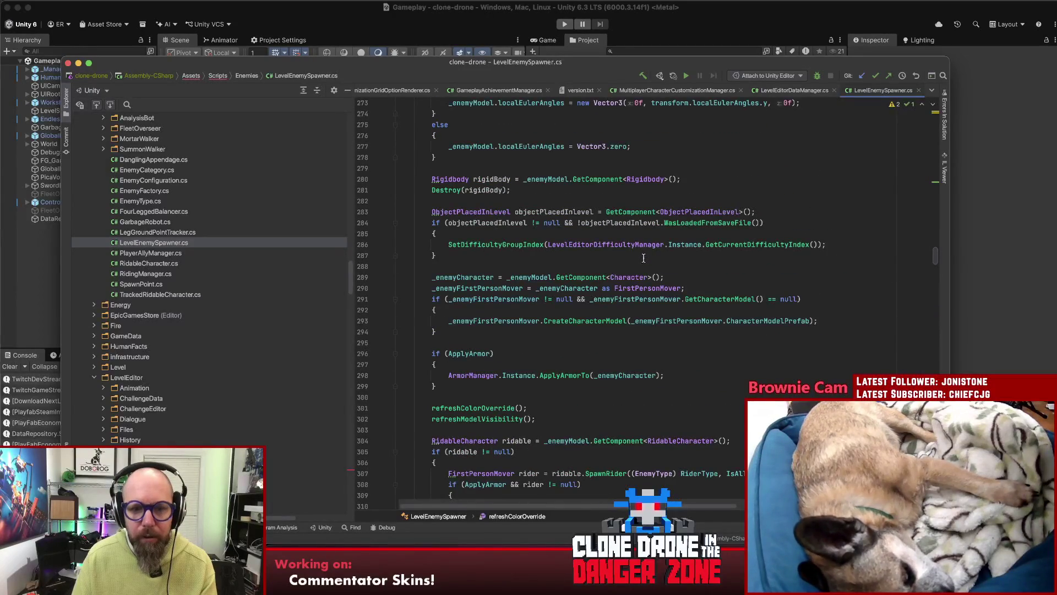
scroll(481, 406, "down", 15)
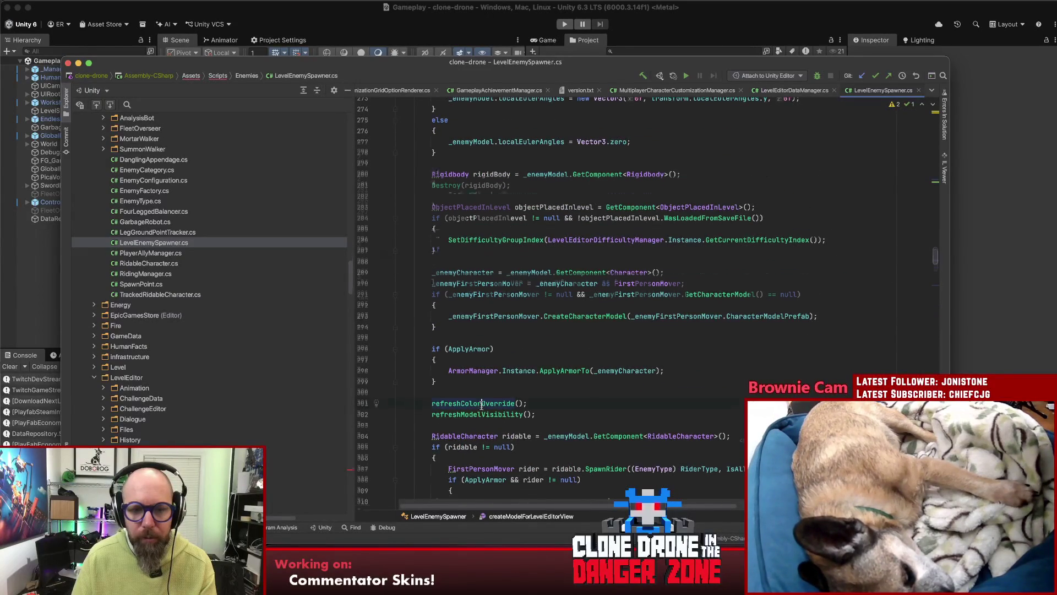
scroll(481, 398, "down", 3)
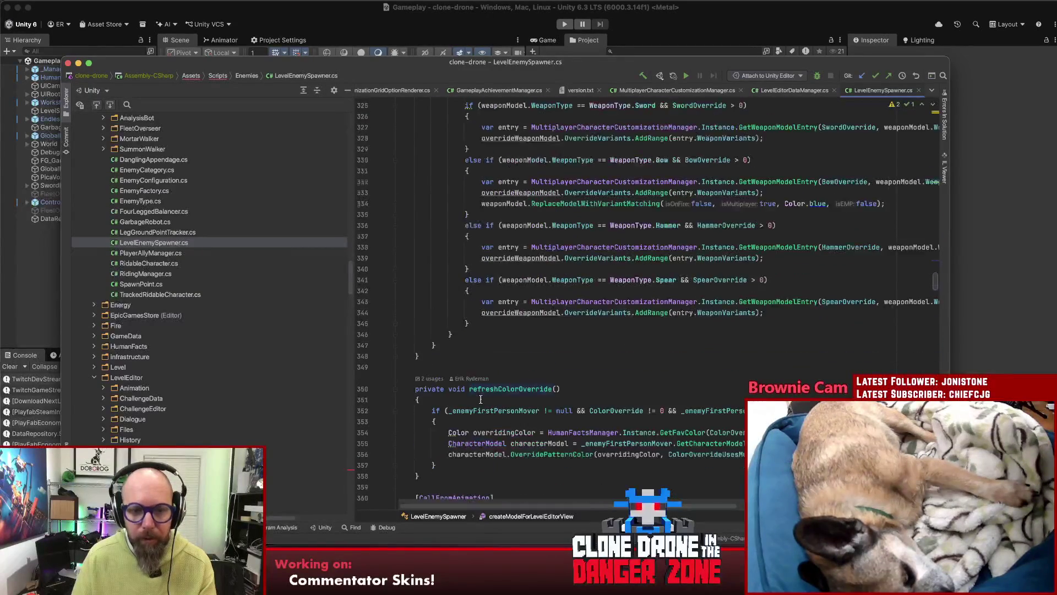
left_click(447, 401)
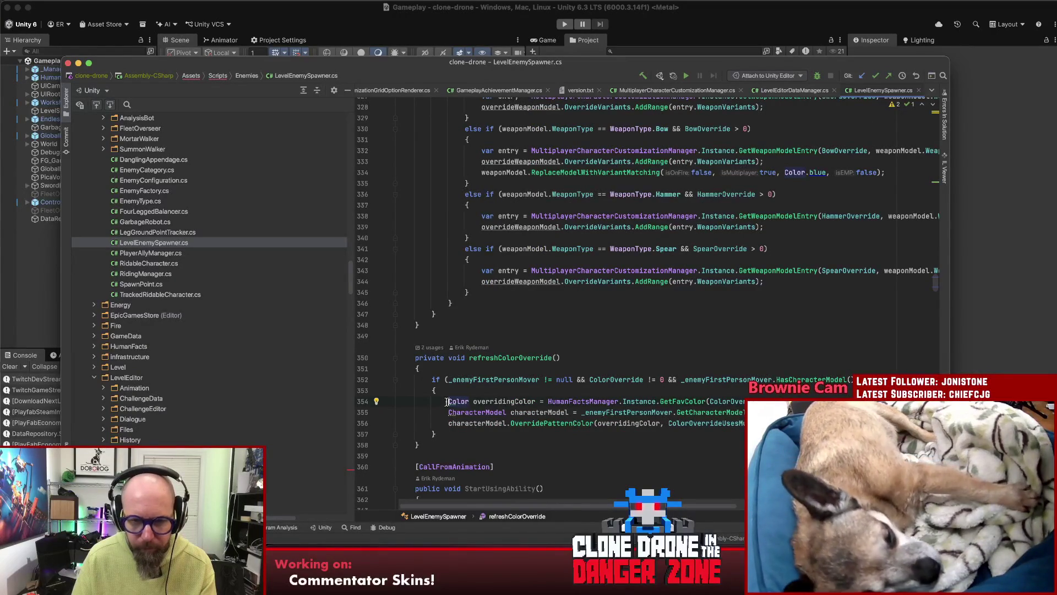
left_click(431, 379)
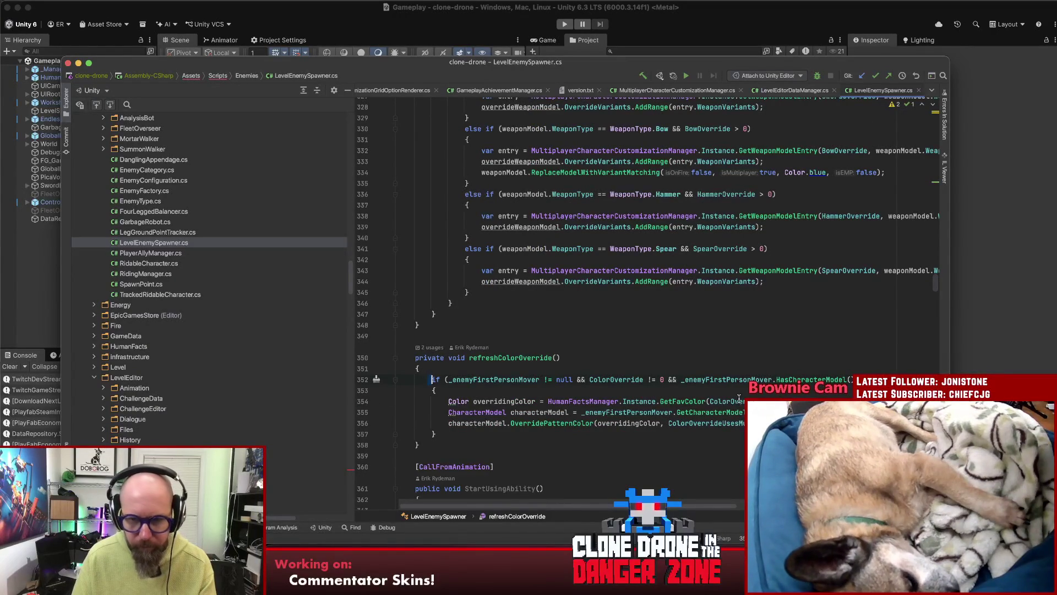
key("shift+Down")
key("shift+Down")
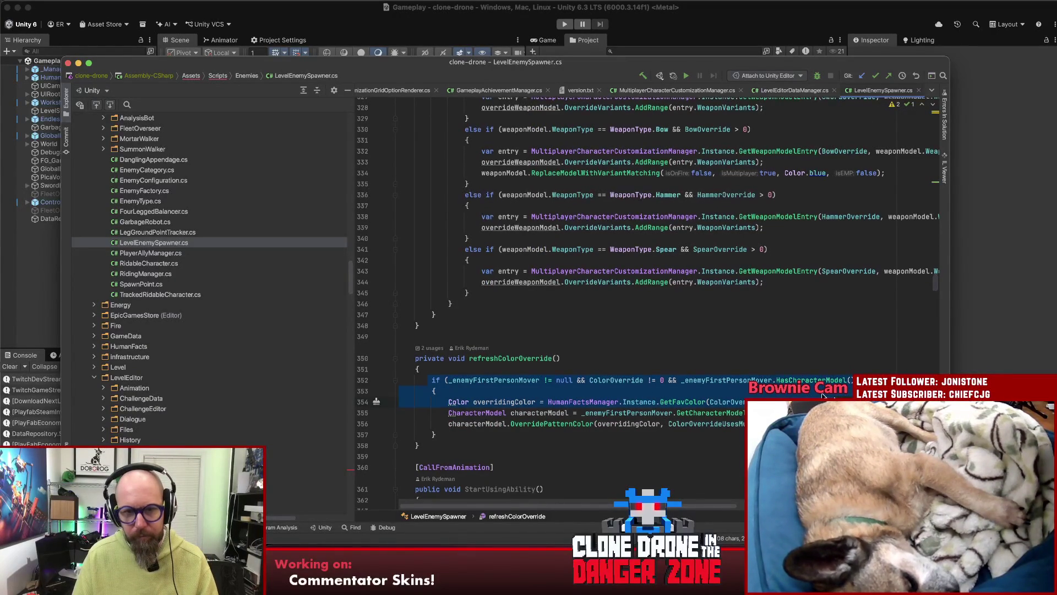
- Paste the colour-override lines into the enemy mover block above the foreach and close the brace
scroll(822, 395, "up", 5)
left_click(587, 165)
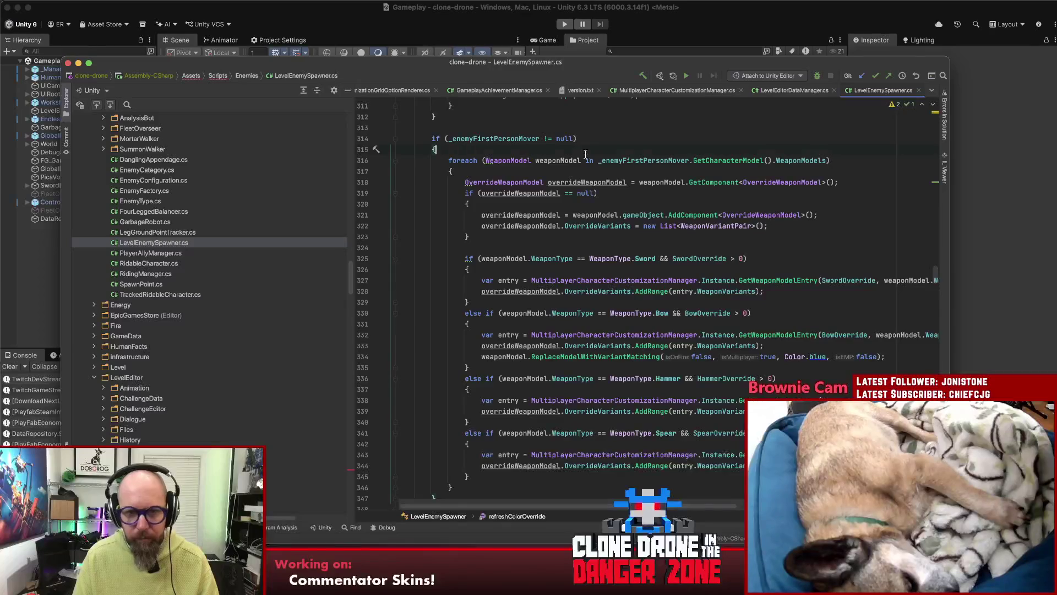
key("Up")
key("cmd+v")
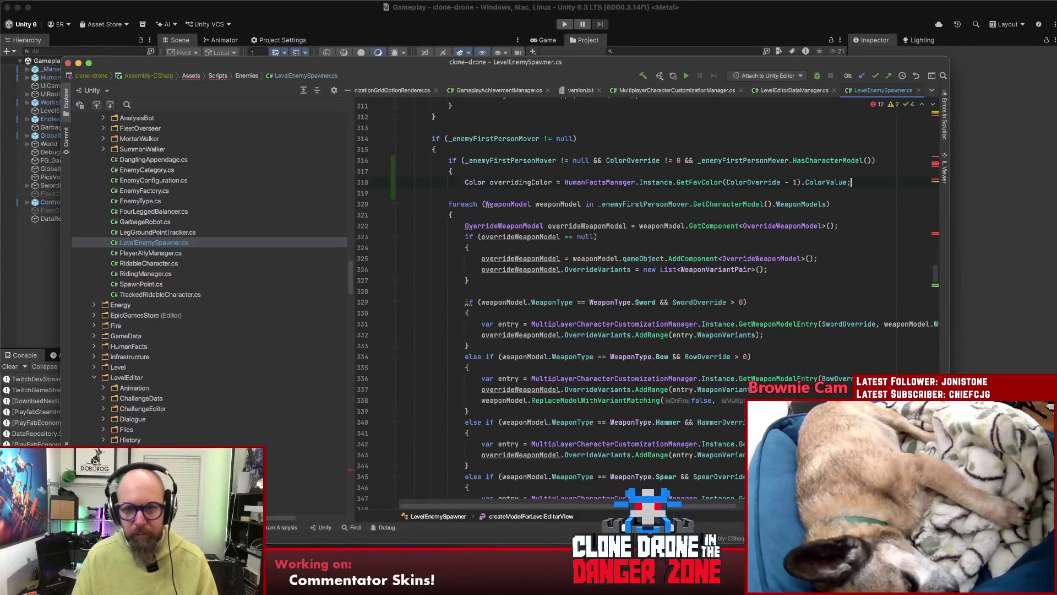
key("Return")
type("}")
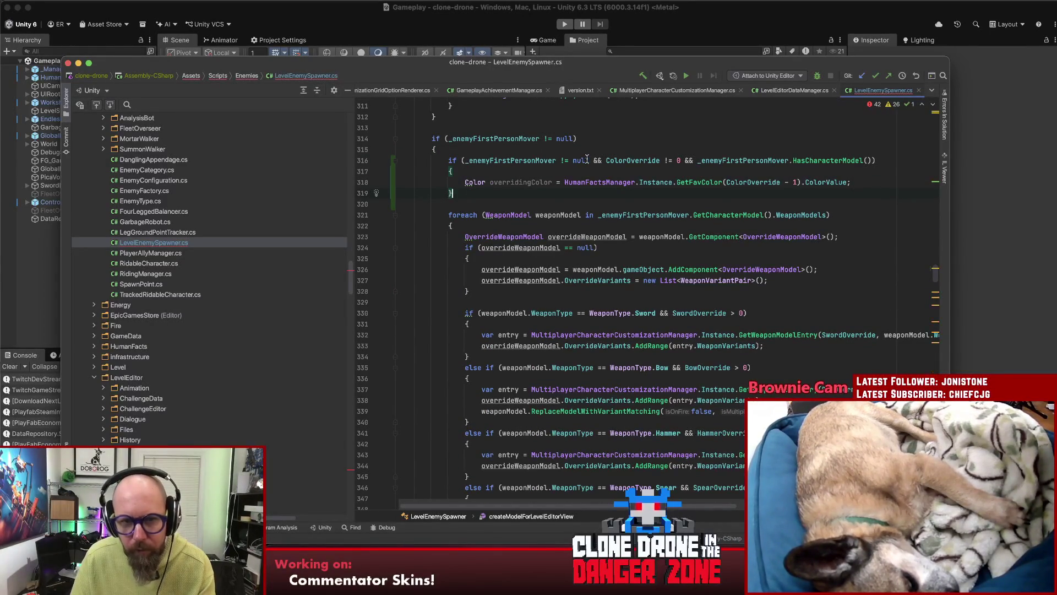
- Strip the null and HasCharacterModel checks so the condition is only ColorOverride != 0
left_click_drag(590, 161, 464, 160)
key("BackSpace")
key("Delete")
key("Delete")
key("Delete")
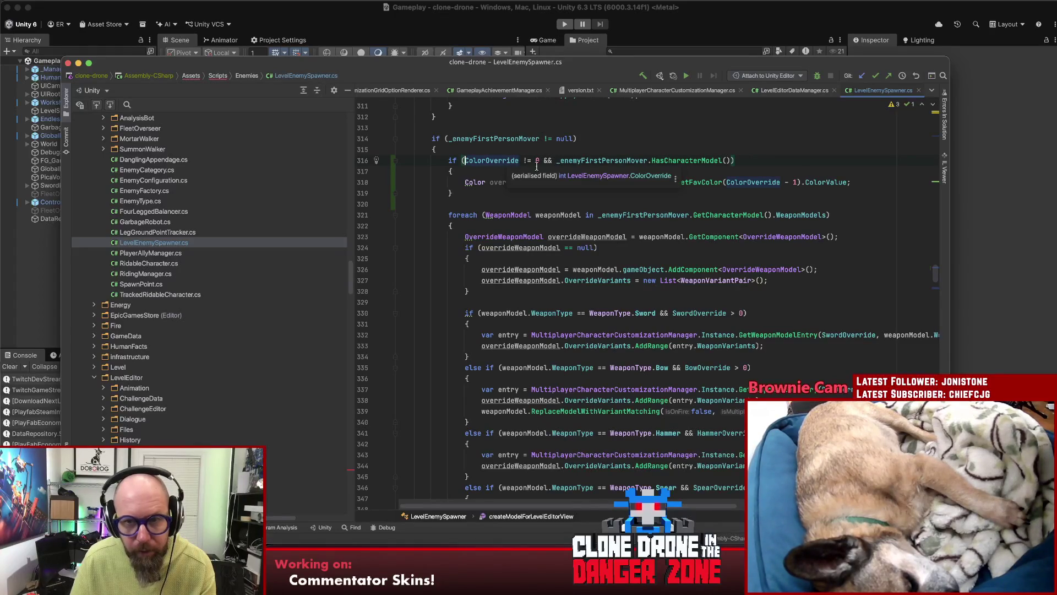
left_click_drag(443, 160, 467, 195)
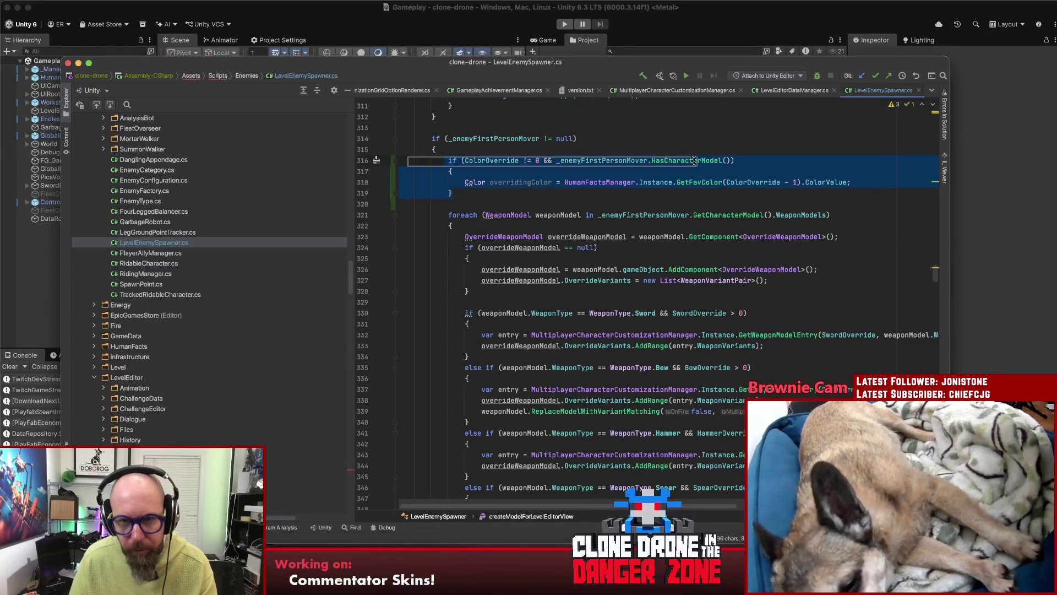
left_click(736, 160)
left_click_drag(733, 159, 537, 160)
key("BackSpace")
- Select the pasted overridingColor statement, then place the cursor after the previous method
double_click(481, 160)
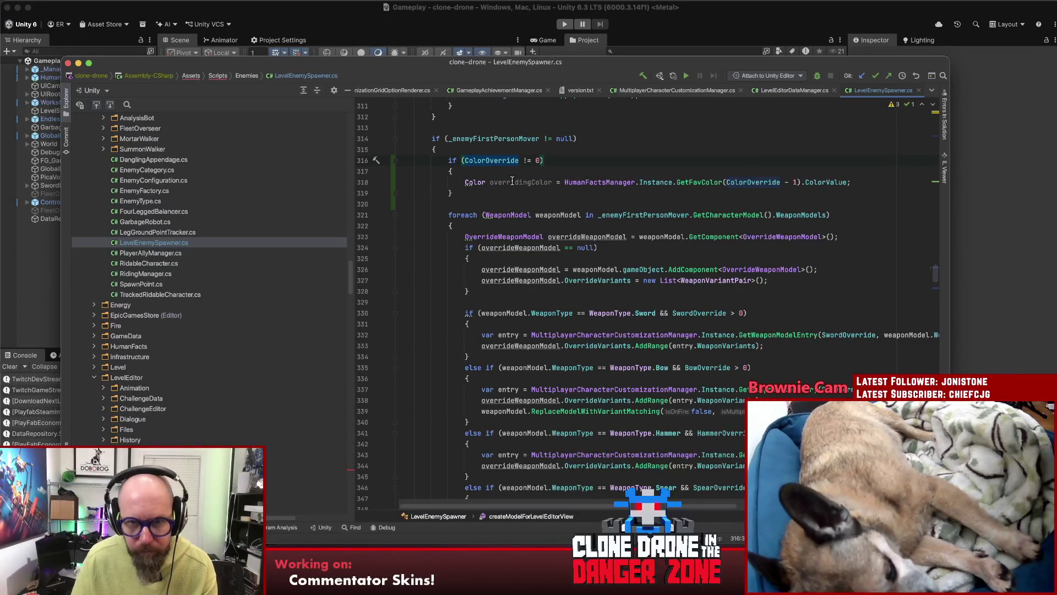
left_click(512, 182)
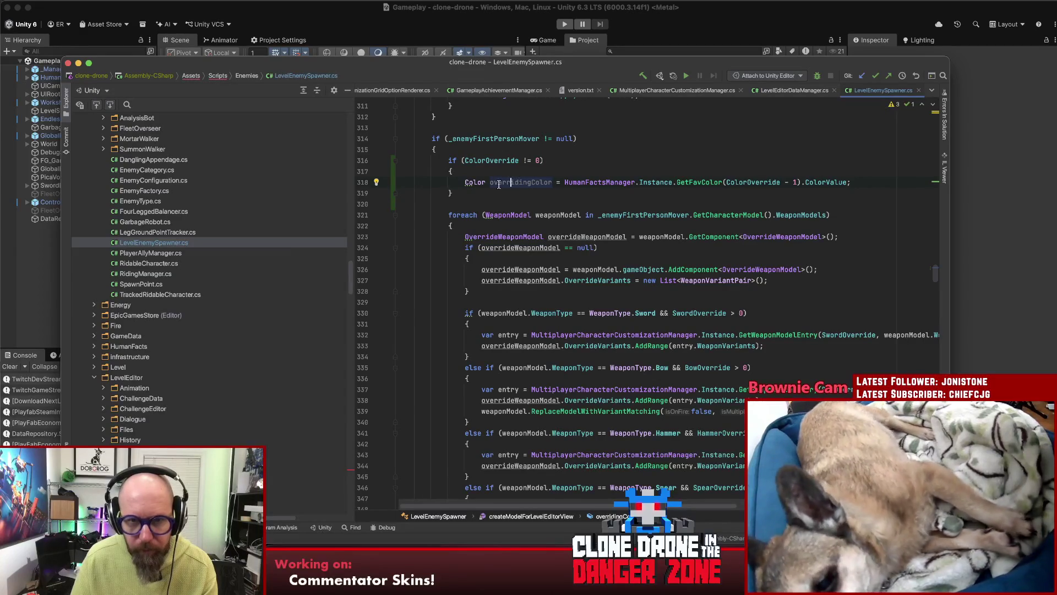
left_click_drag(864, 185, 466, 181)
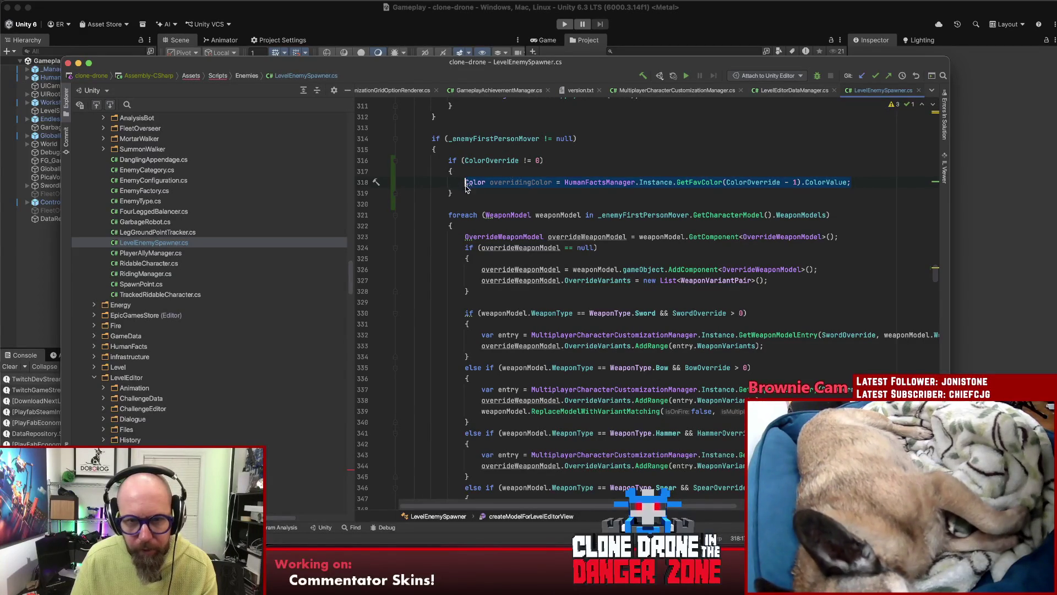
scroll(469, 330, "down", 7)
left_click(468, 332)
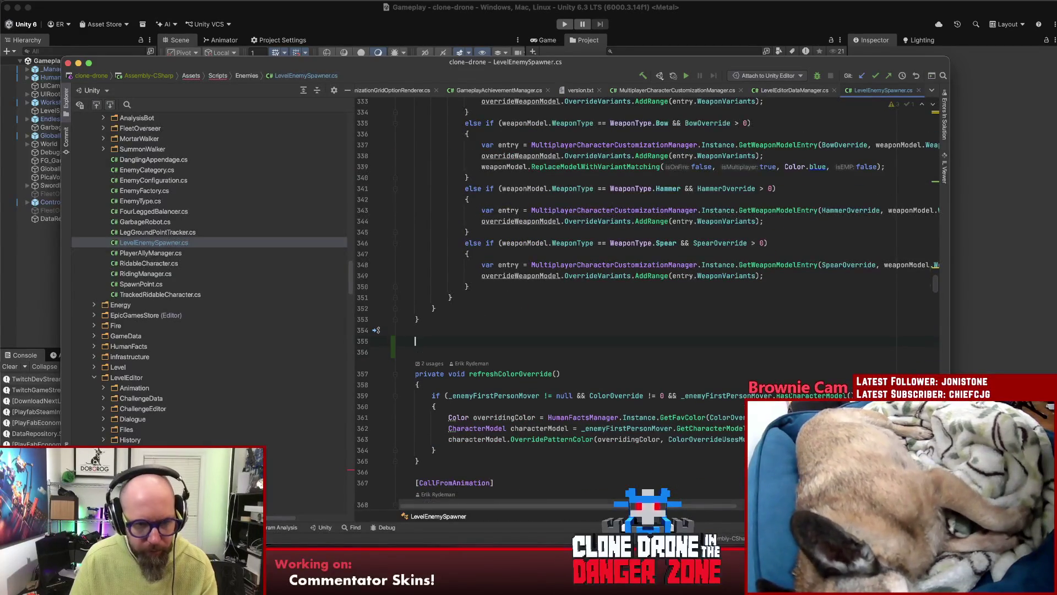
type("p")
- Create an empty private Color getColorOverride() method
key("Return")
type("priv")
key("Return")
type("private Color ")
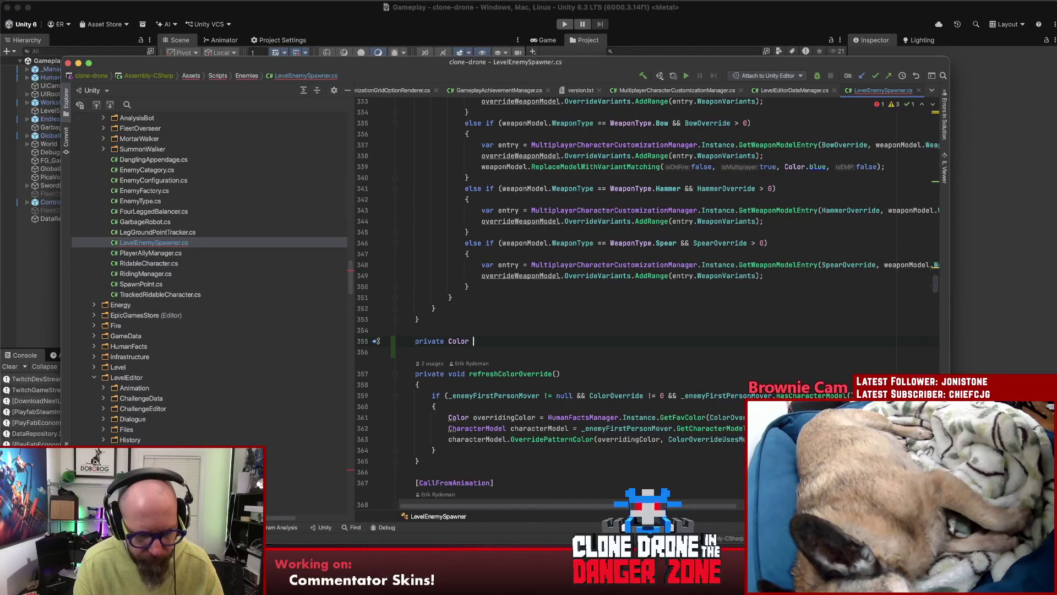
type("getColorOv")
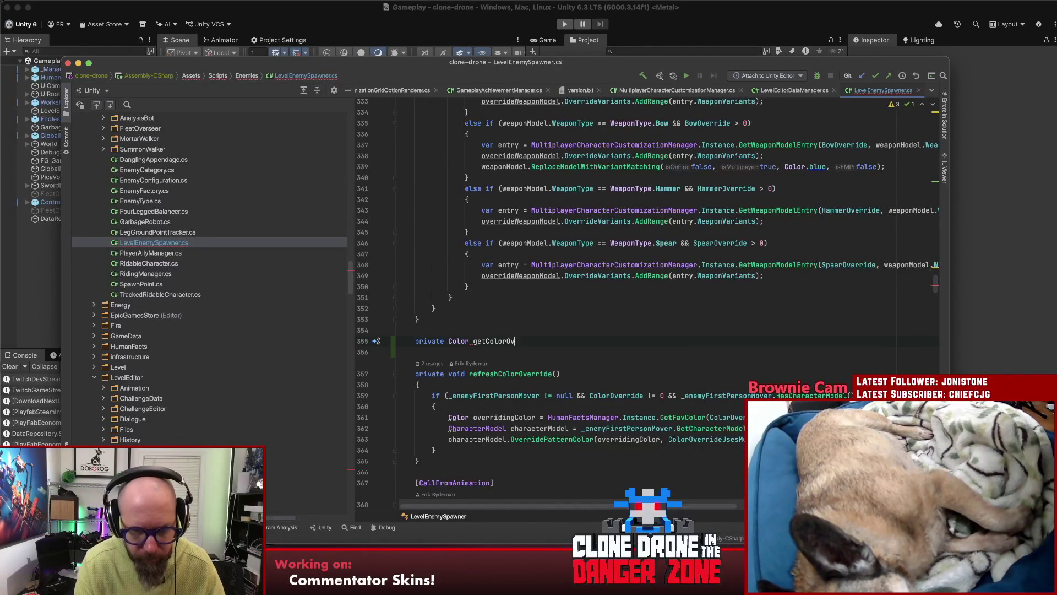
type("(){")
key("Return")
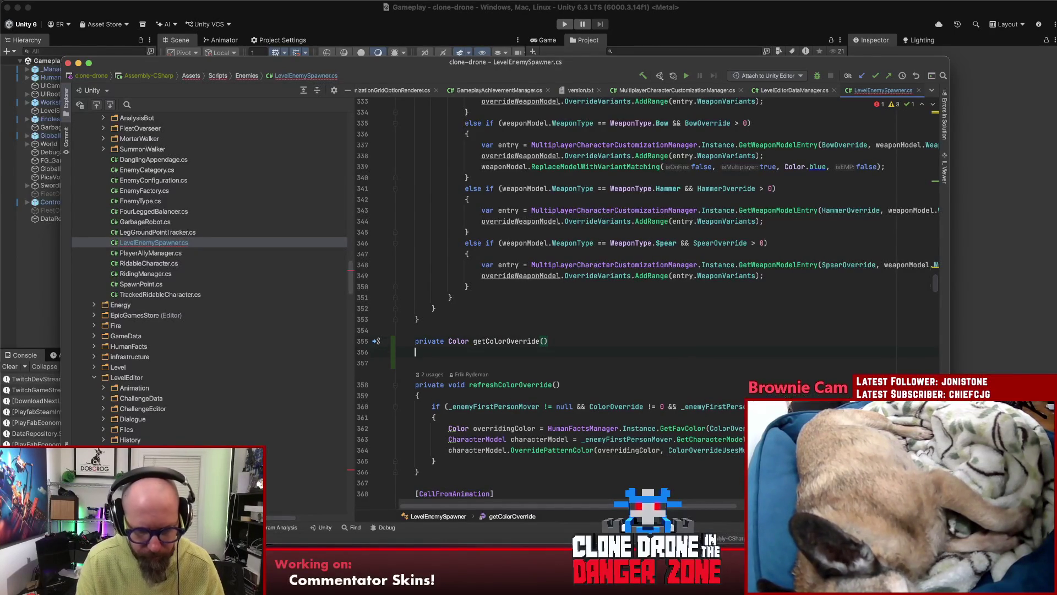
- Move the GetFavColor(ColorOverride - 1).ColorValue lookup into getColorOverride as its return statement
scroll(553, 266, "up", 8)
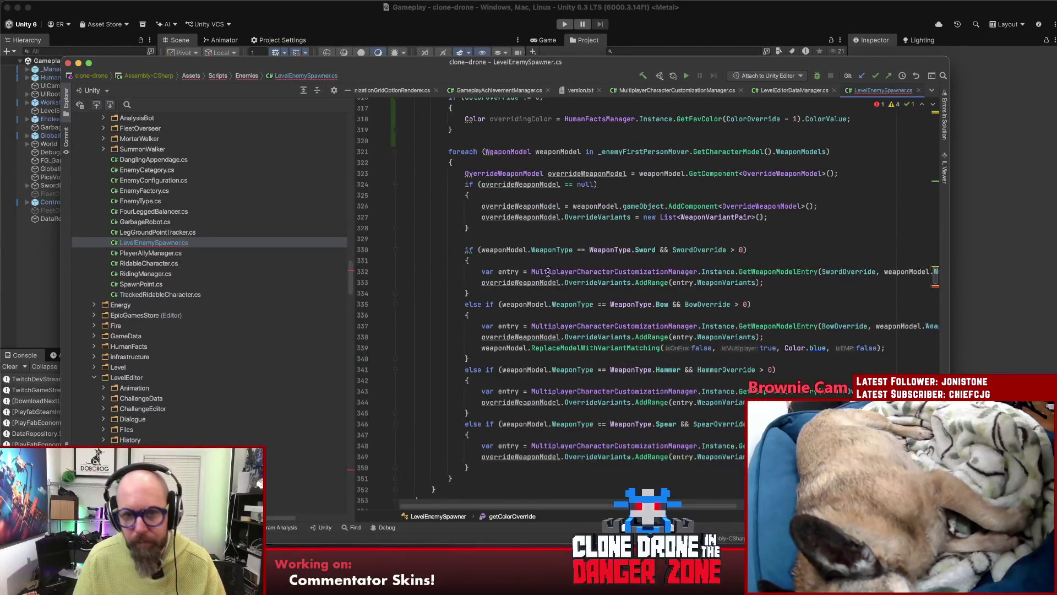
left_click_drag(860, 190, 565, 190)
key("ctrl+c")
key("BackSpace")
scroll(568, 203, "down", 2)
scroll(569, 203, "down", 5)
left_click(499, 376)
key("ctrl+v")
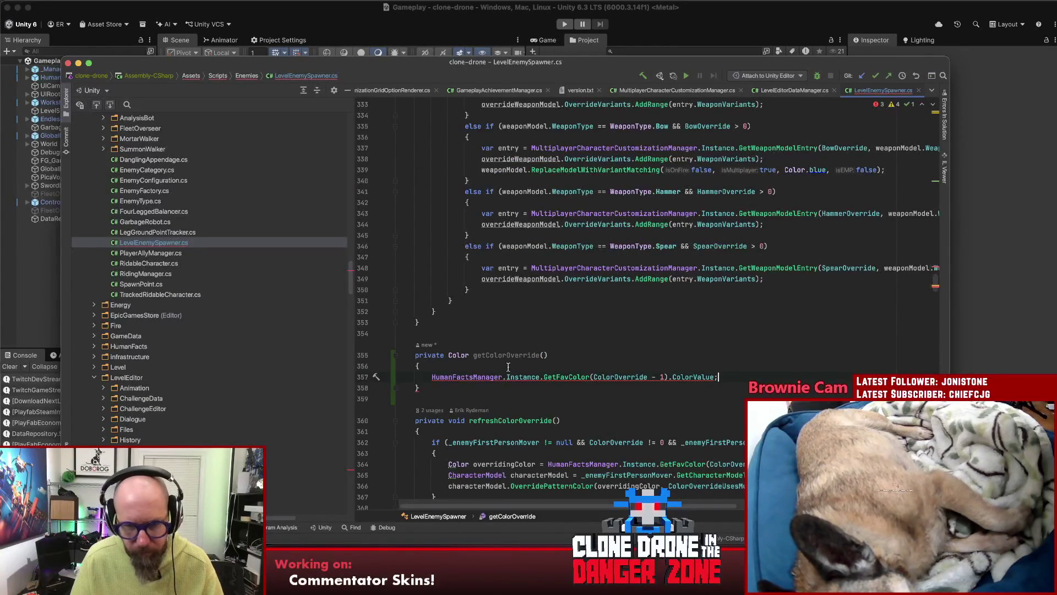
left_click(430, 376)
type("return")
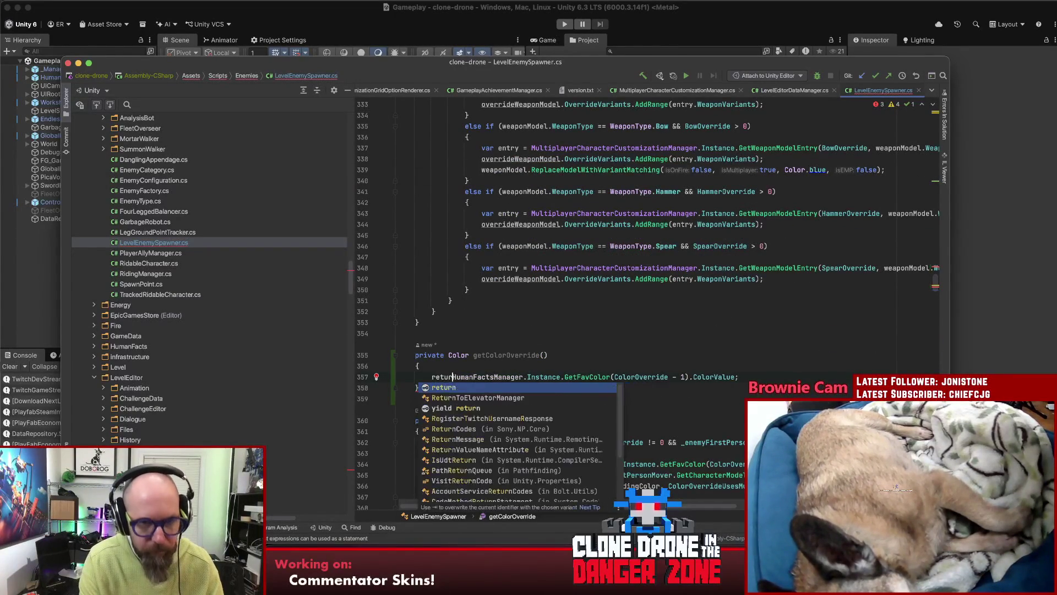
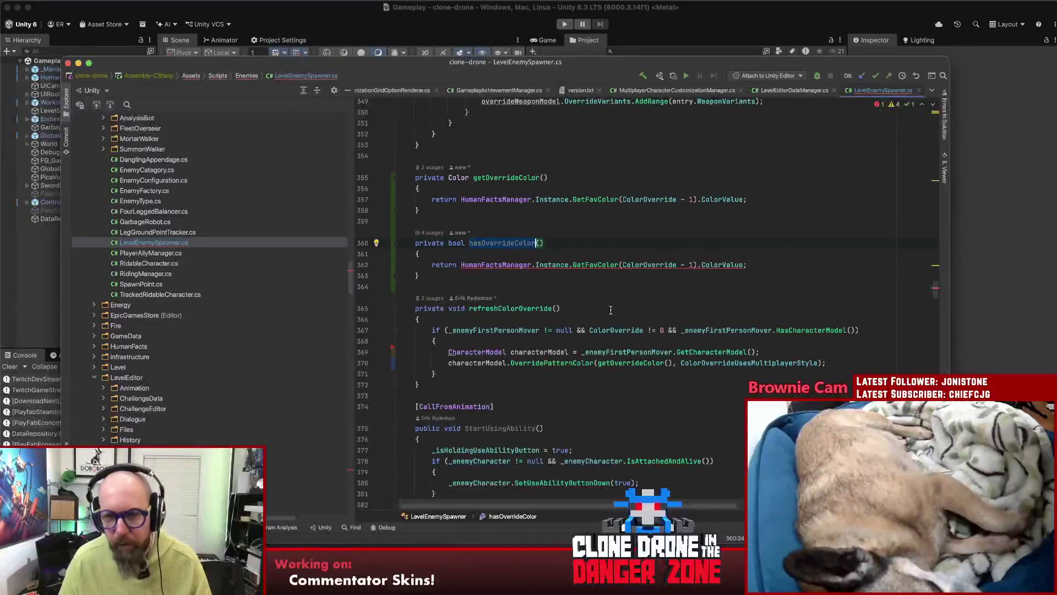
- Write the return in getOverrideColor as 'ColorOverride != 0' and check the ColorOverride declaration
type("Co")
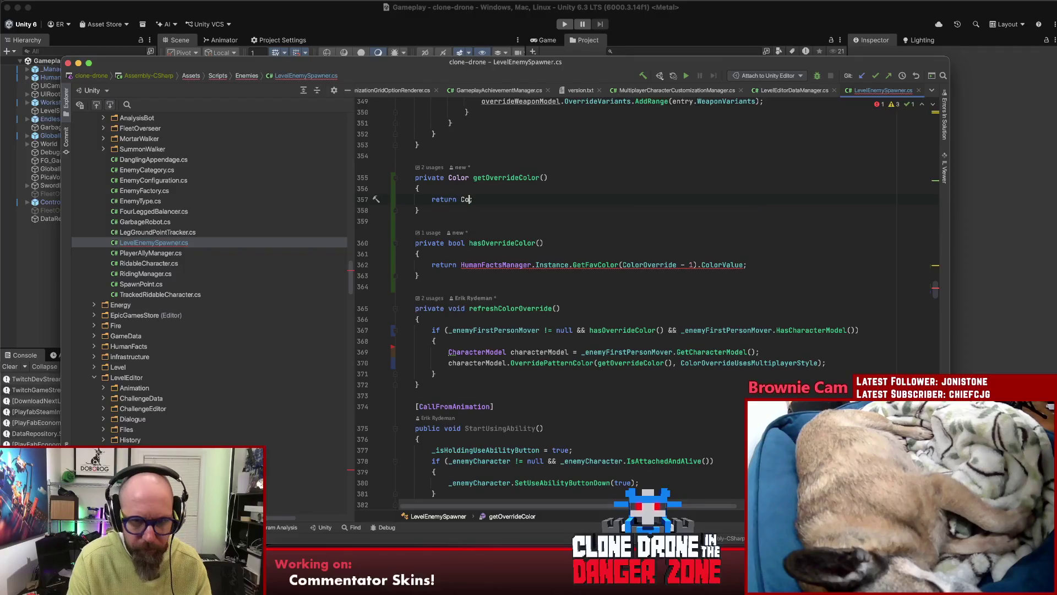
type("lorov")
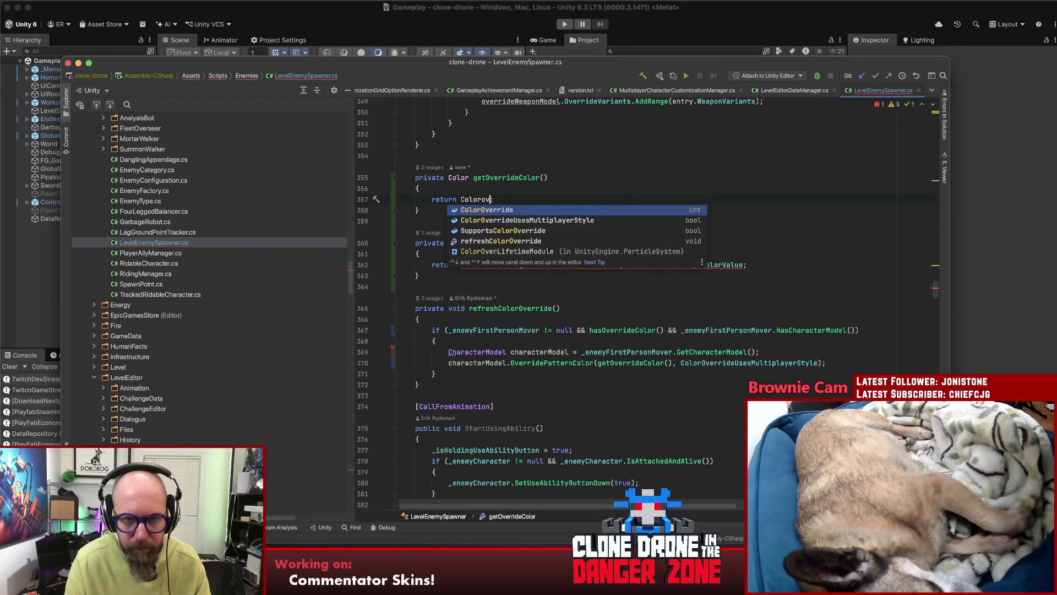
key("Return")
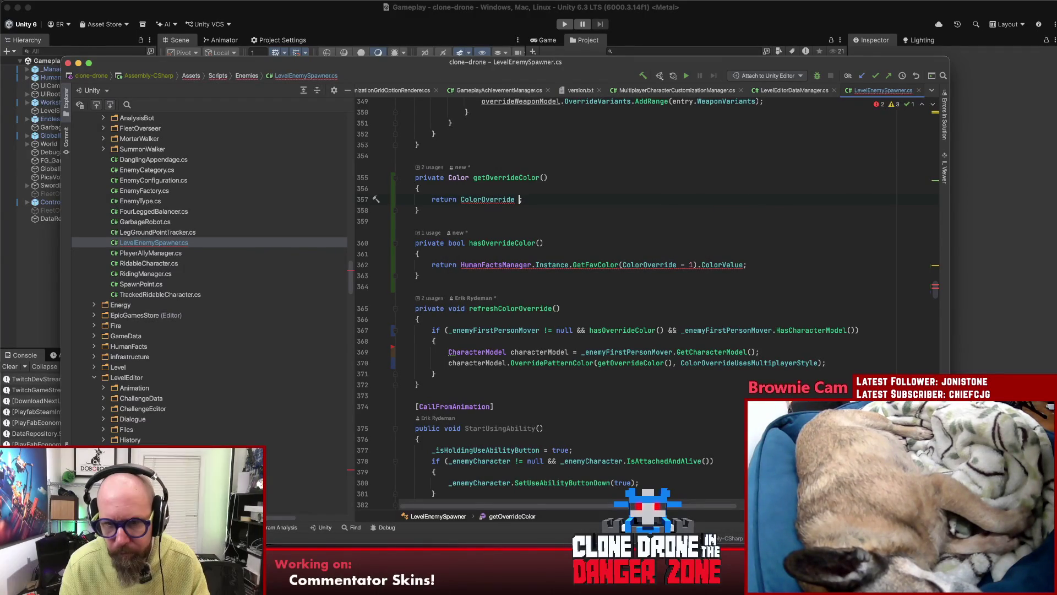
key("super+z")
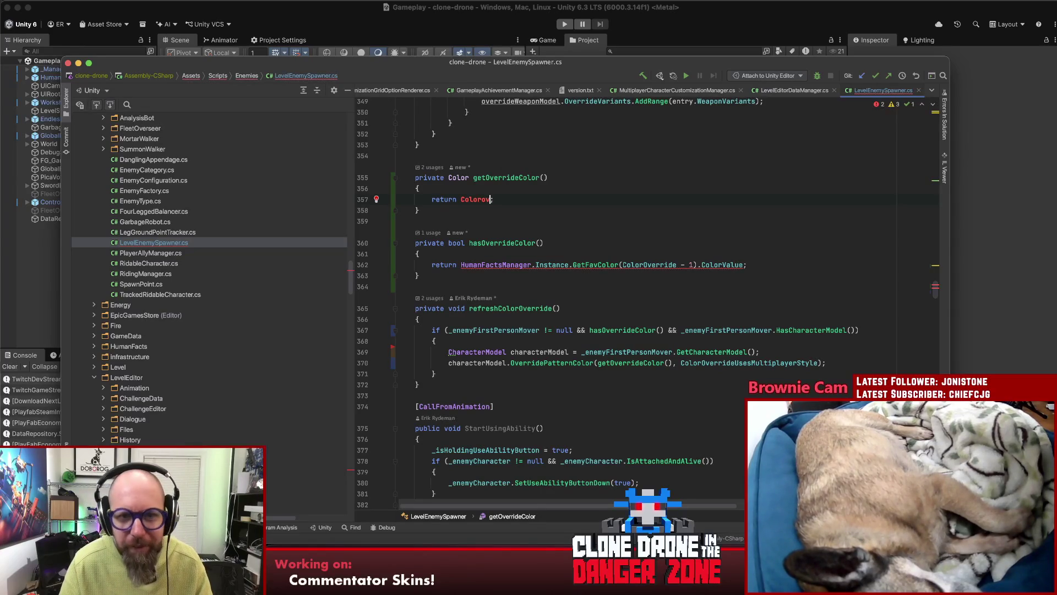
key("ctrl+space")
key("Return")
type("!= 0")
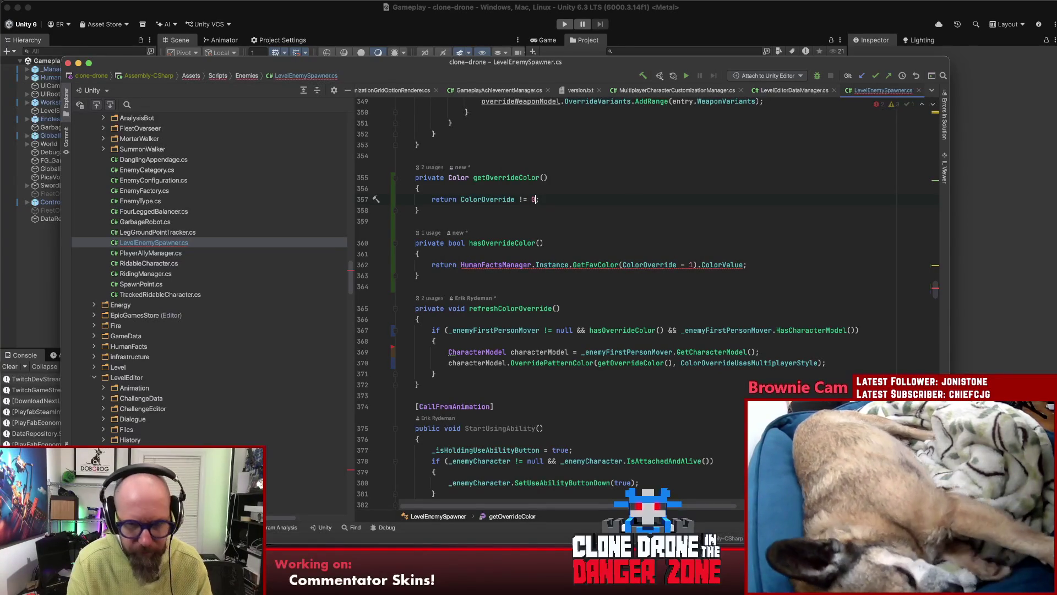
key("End")
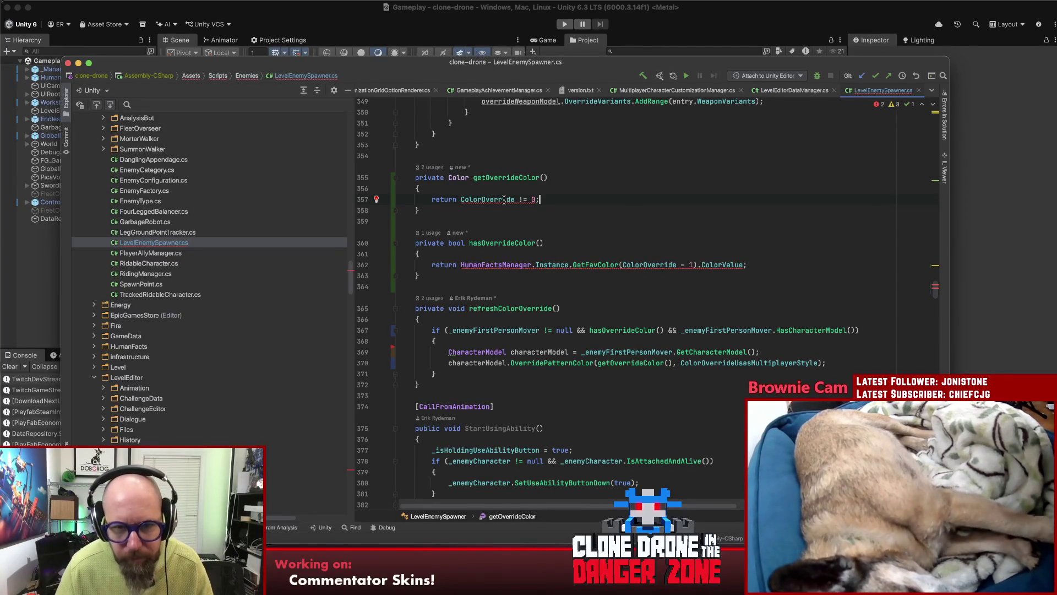
mouse_move(486, 198)
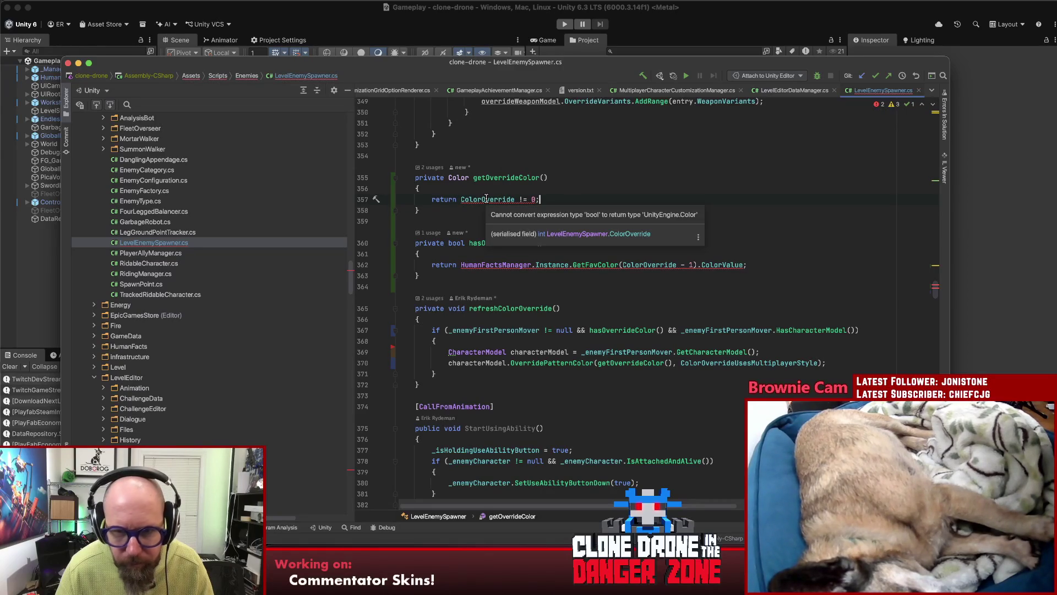
key("Escape")
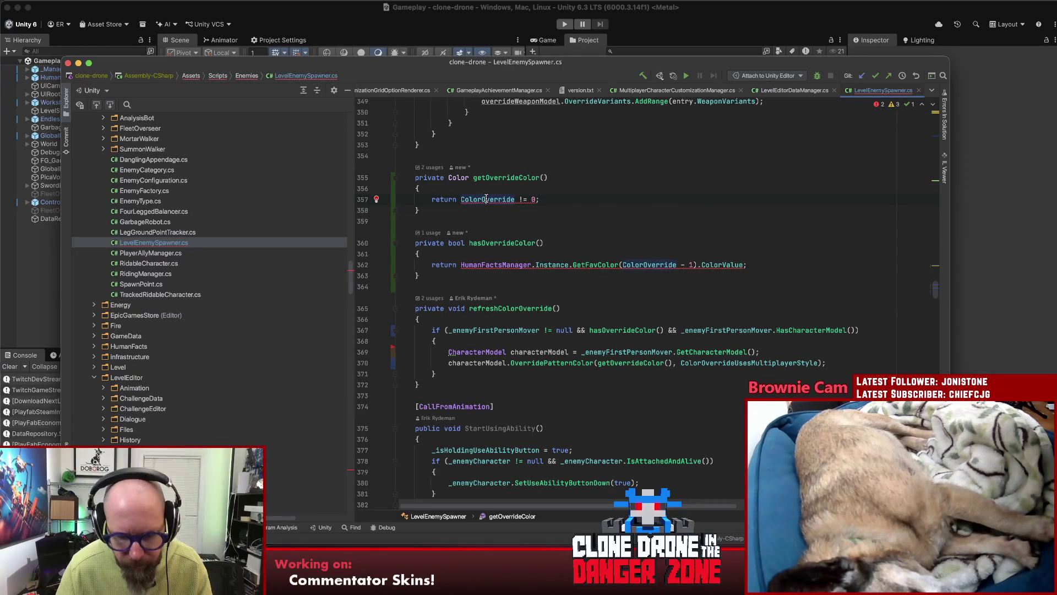
left_click(486, 199, "super")
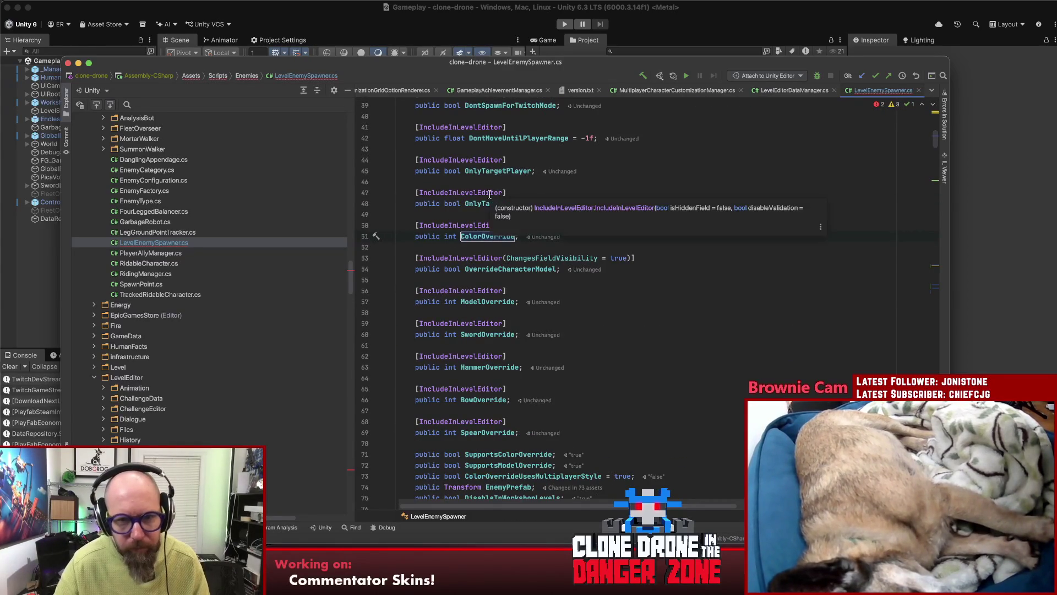
key("super+bracketleft")
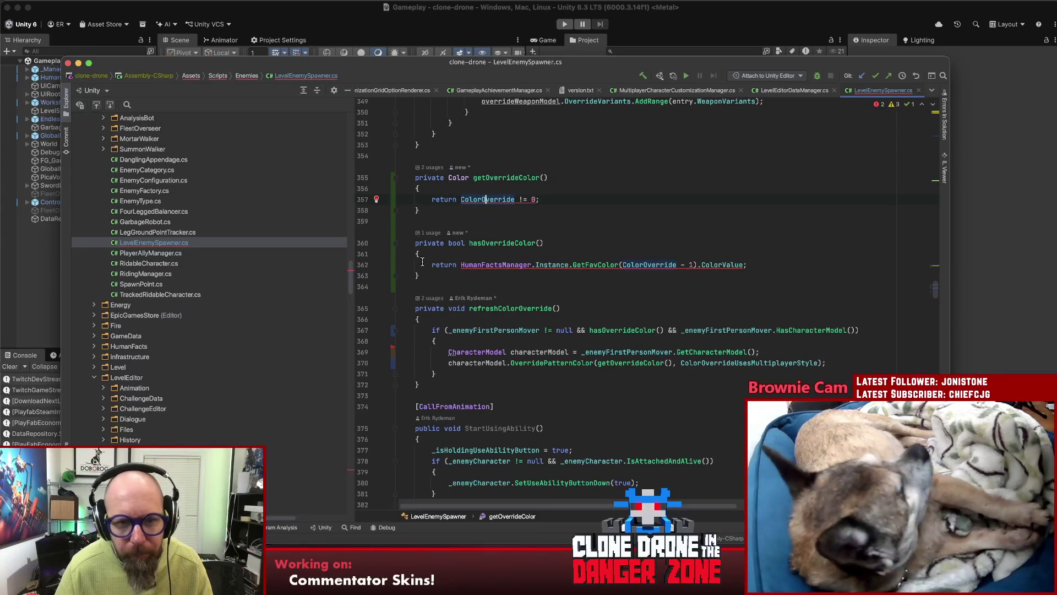
- Swap the returns: hasOverrideColor checks ColorOverride != 0, getOverrideColor returns the favourite colour
left_click(574, 265)
key("BackSpace")
left_click(611, 208)
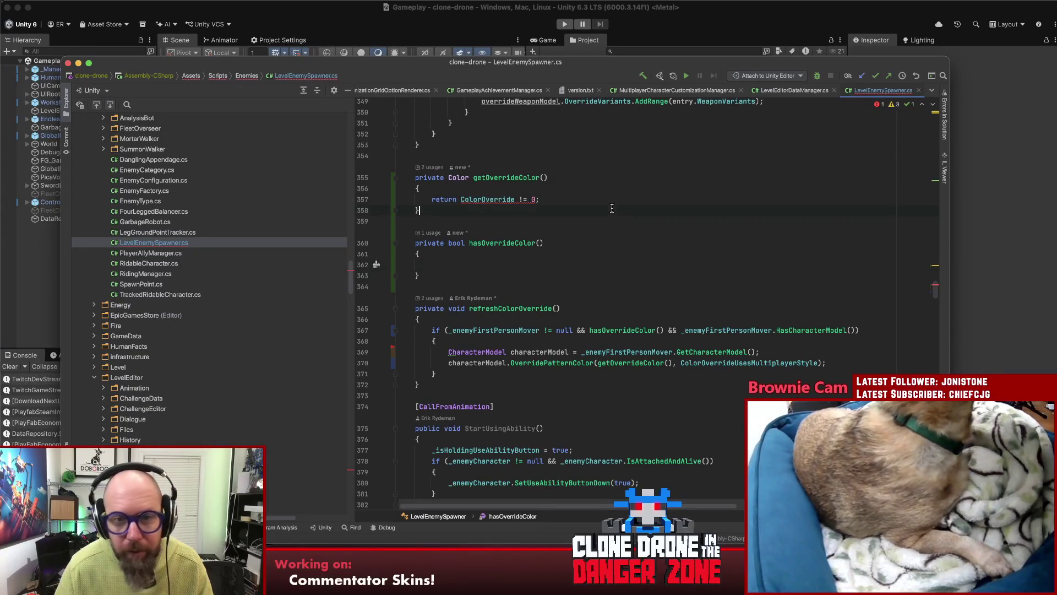
key("Return")
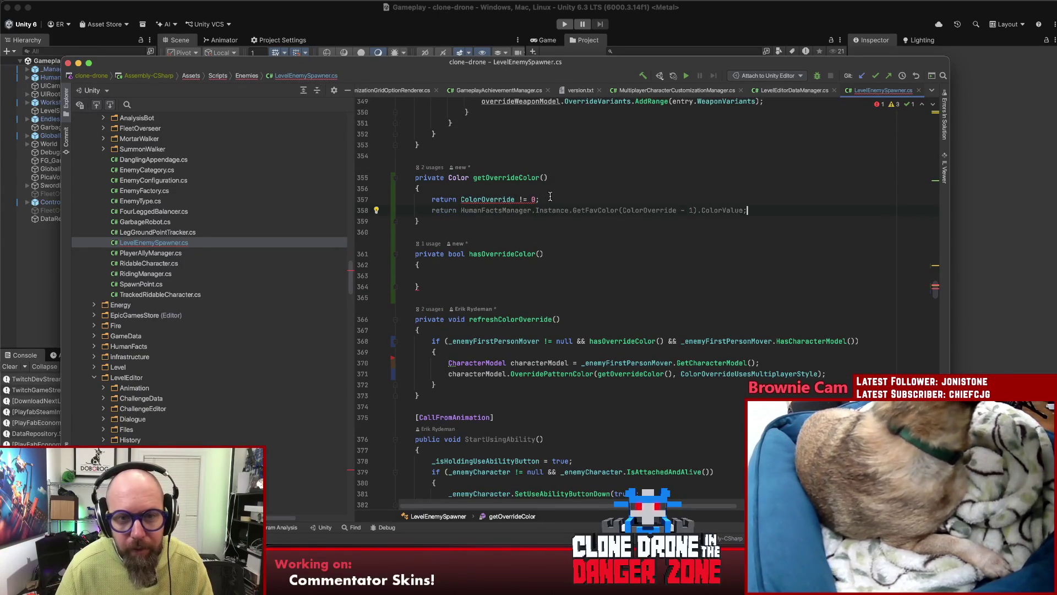
key("cmd+x")
left_click(454, 276)
key("cmd+v")
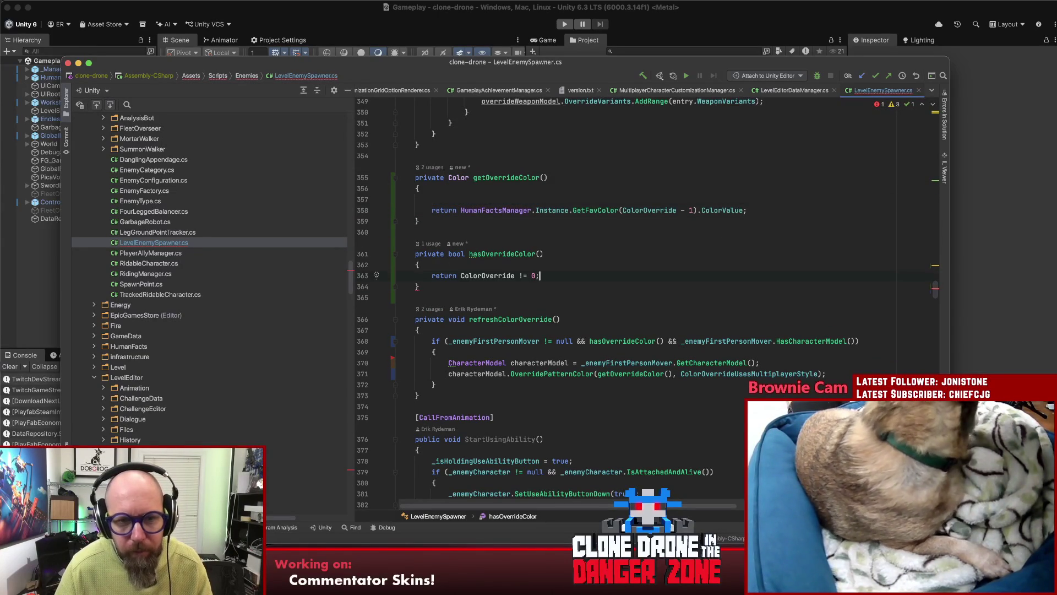
left_click(457, 200)
key("BackSpace")
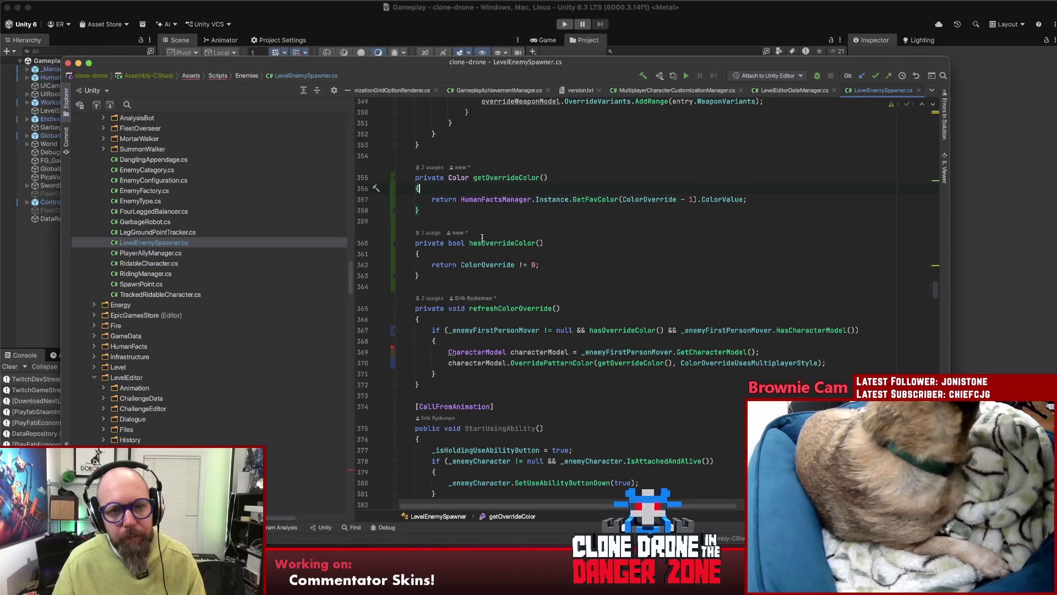
- Change the if condition to hasOverrideColor() and move that block above the foreach loop
scroll(546, 264, "up", 10)
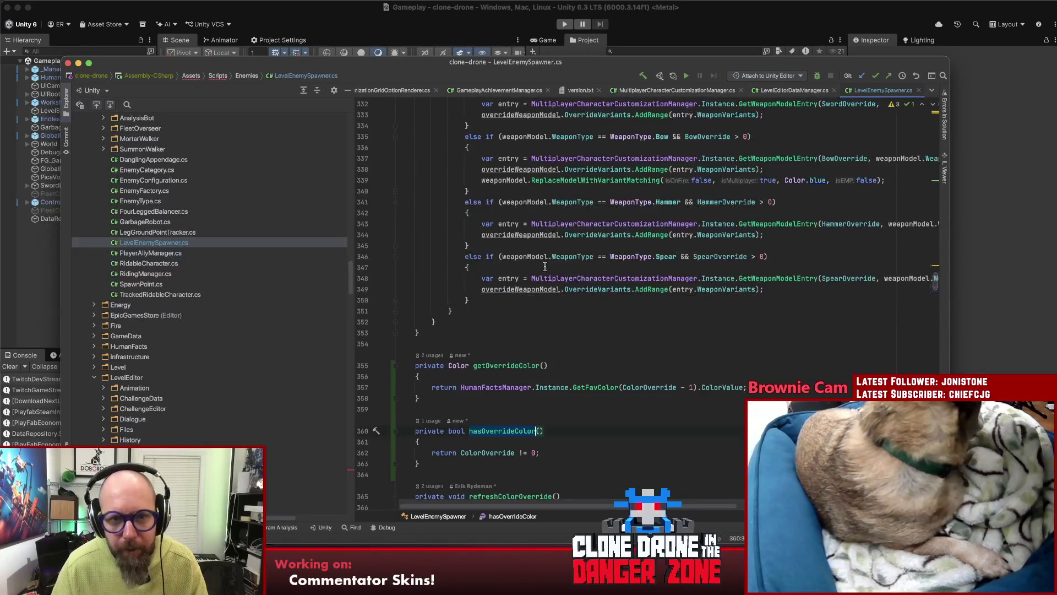
left_click(506, 197)
left_click(453, 176)
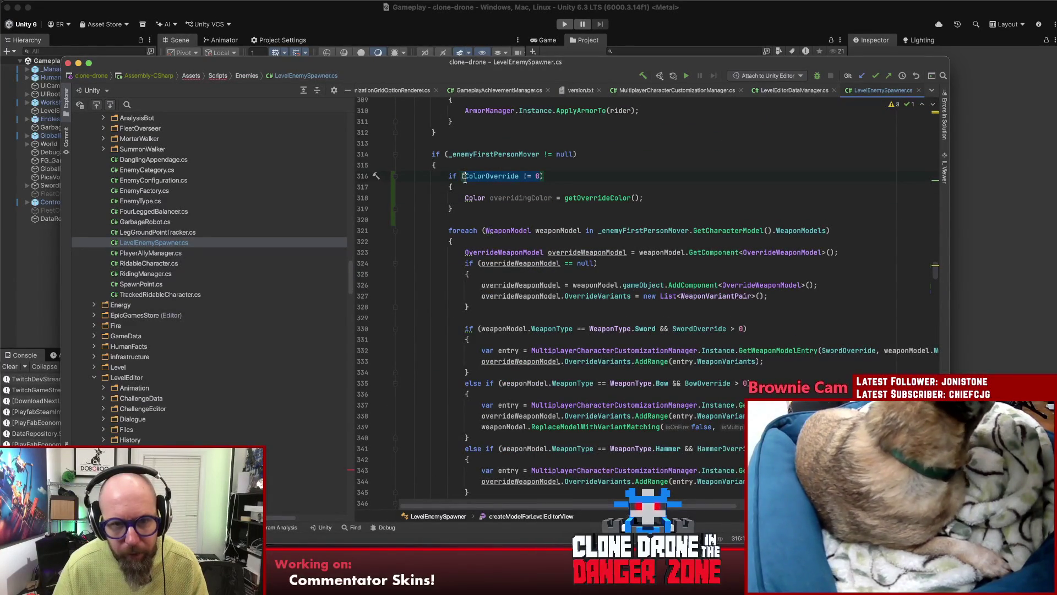
type("hasOverrideColor")
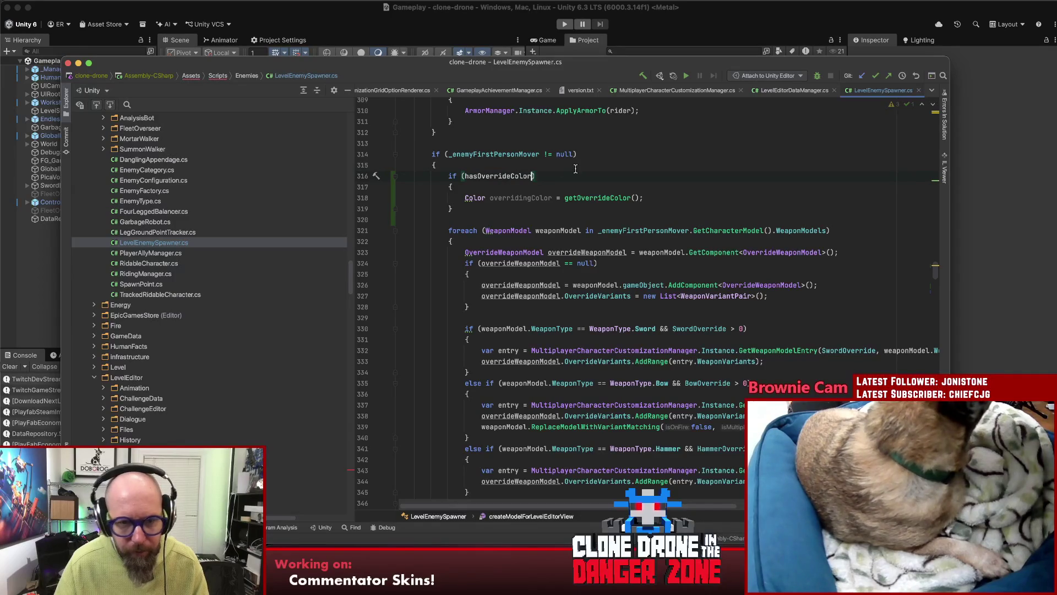
type("()")
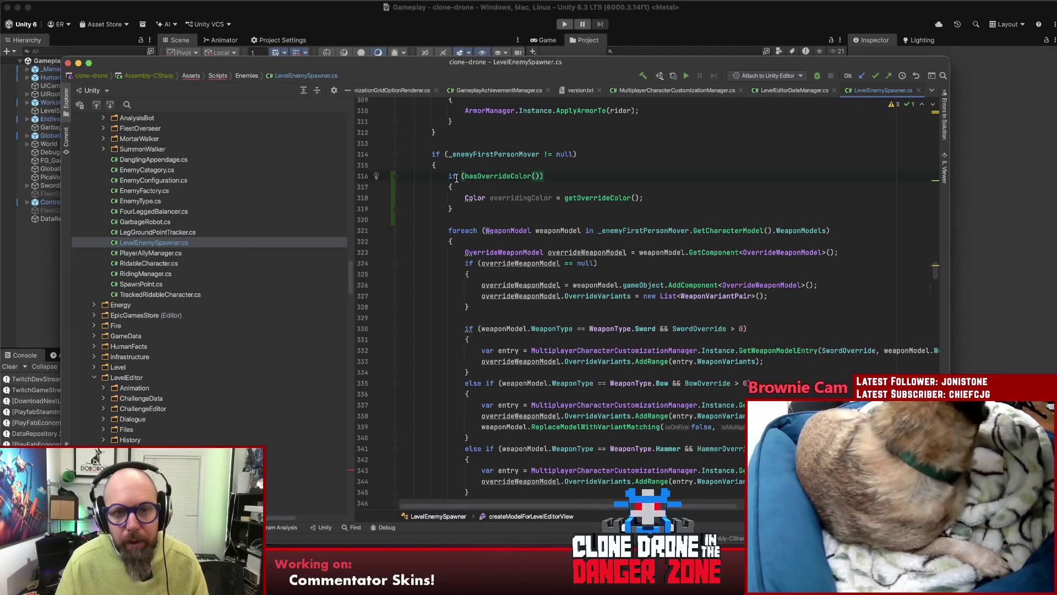
left_click_drag(452, 177, 563, 220)
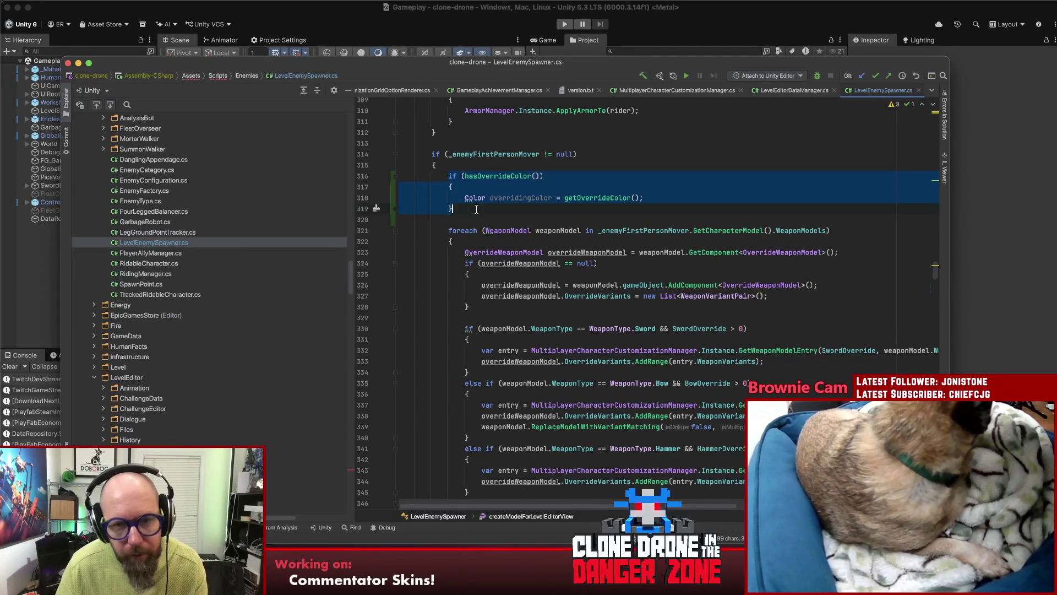
key("BackSpace")
key("Delete")
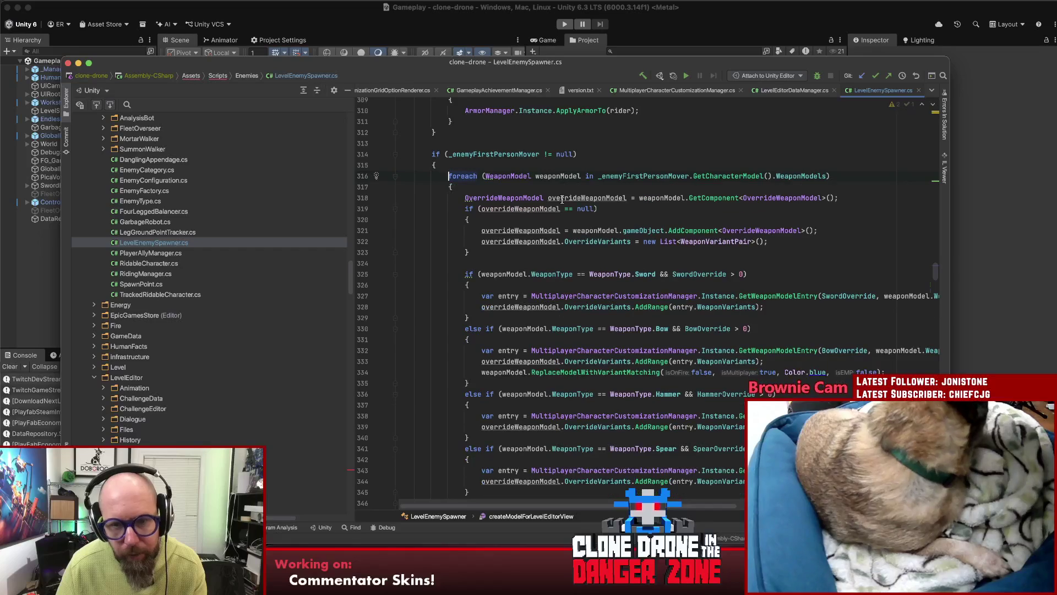
key("Return")
key("Up")
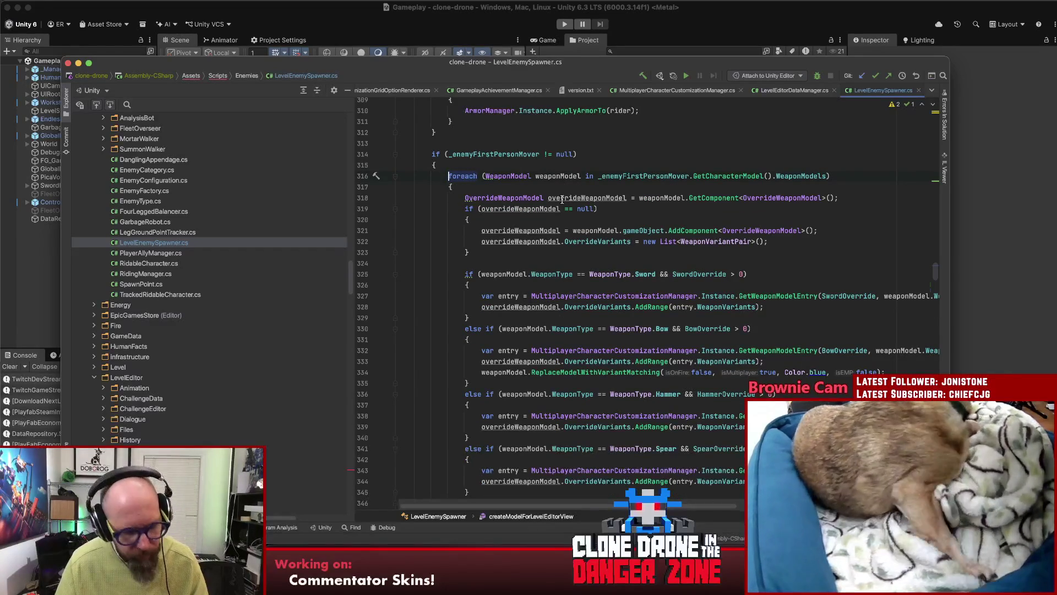
key("super+v")
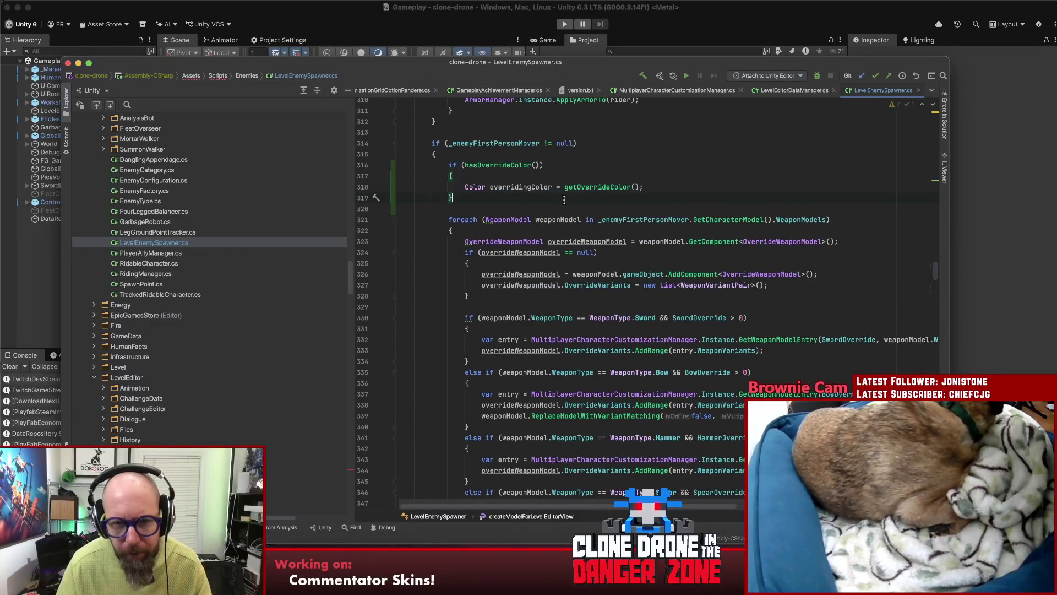
- Move the overridingColor assignment out of the if block and delete the empty block
scroll(667, 191, "down", 3)
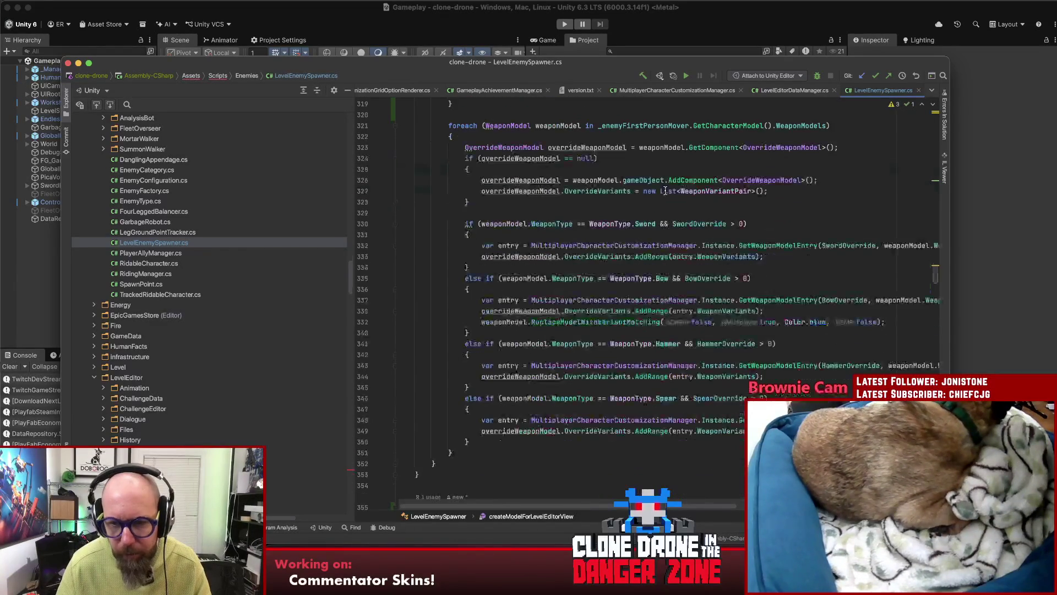
left_click(818, 323)
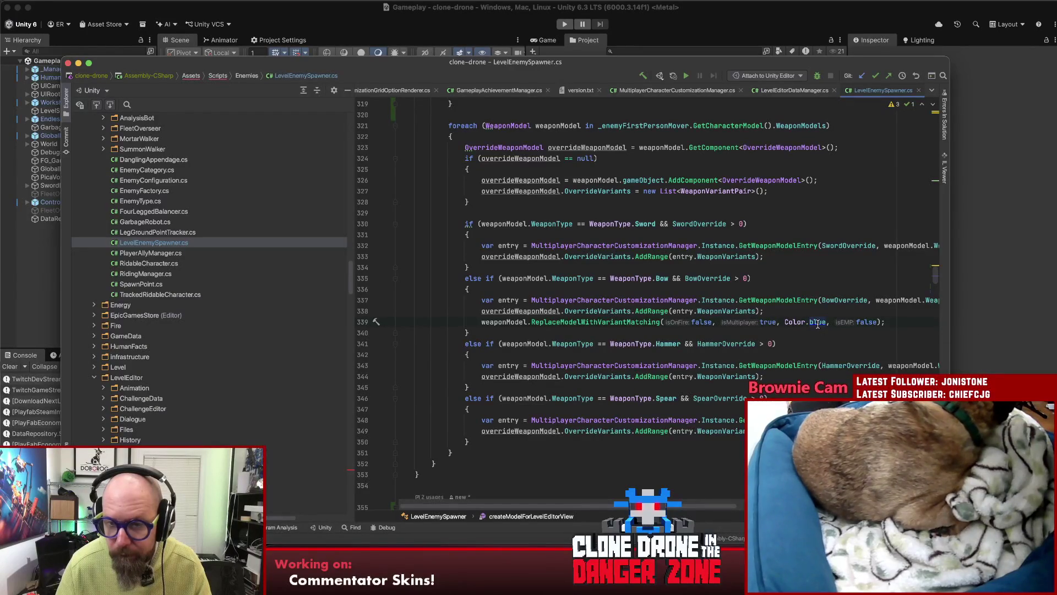
scroll(515, 267, "up", 3)
left_click(464, 202)
key("shift+End")
key("BackSpace")
left_click(477, 213)
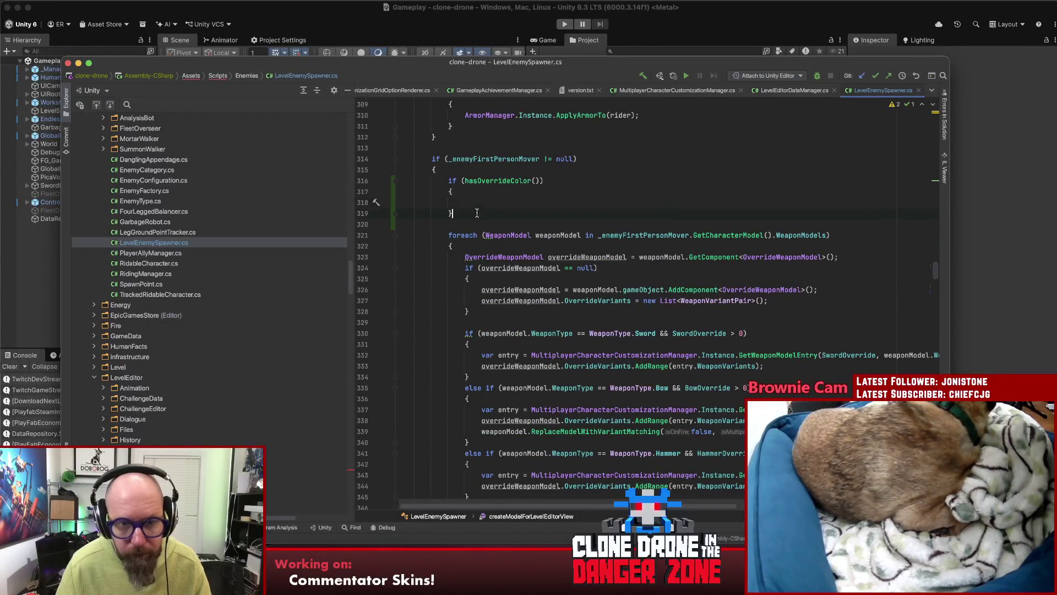
key("Return")
key("cmd+v")
left_click_drag(449, 213, 451, 191)
key("shift+Up")
key("BackSpace")
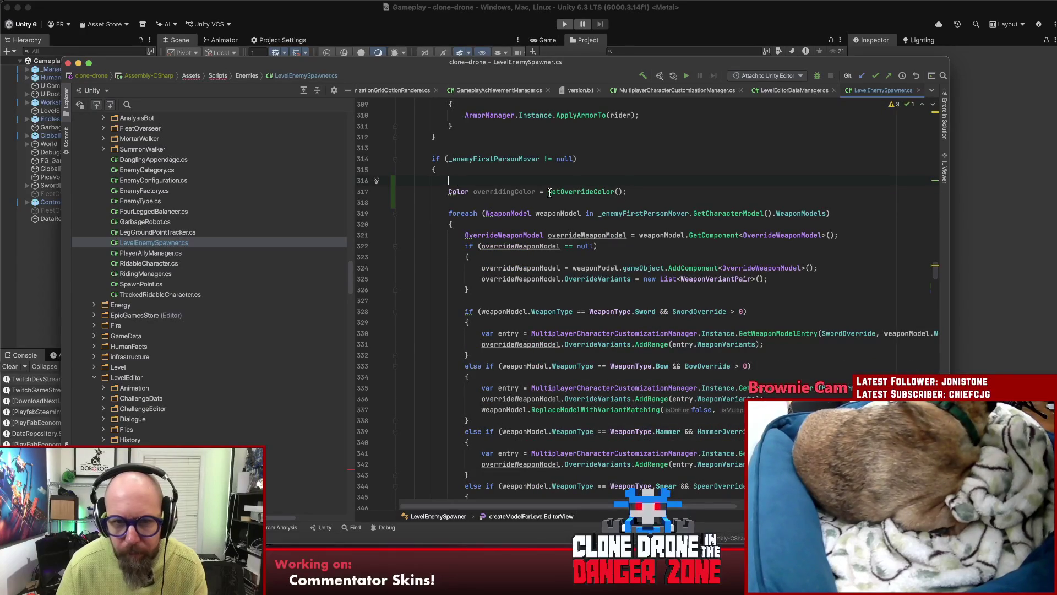
- Set overridingColor to hasOverrideColor() ? getOverrideColor() : Color.black
left_click(550, 193)
type("hasc")
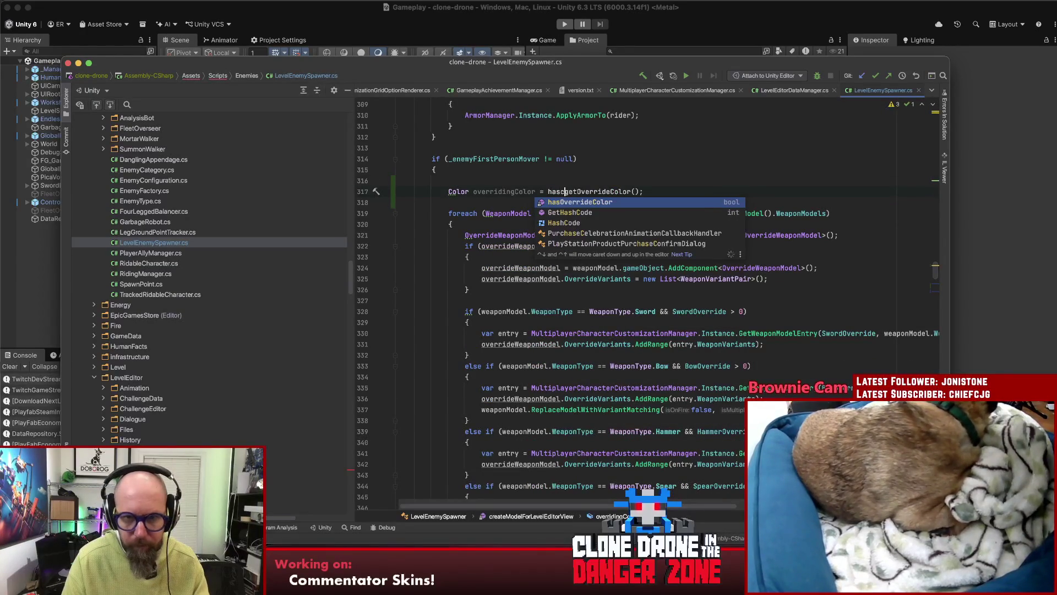
key("Return")
type("?")
key("BackSpace")
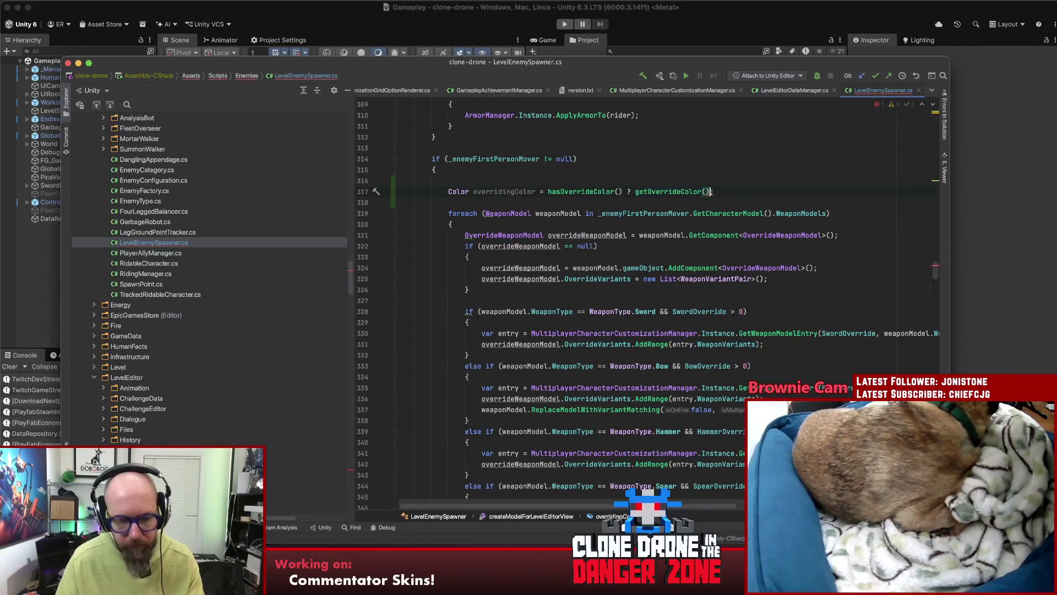
type(": Color.")
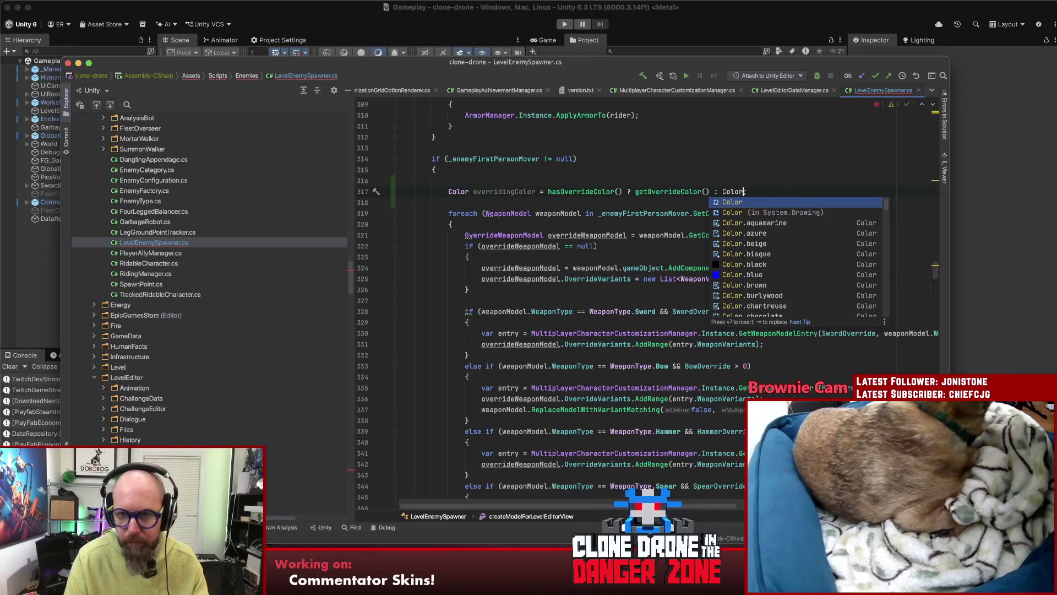
type("b")
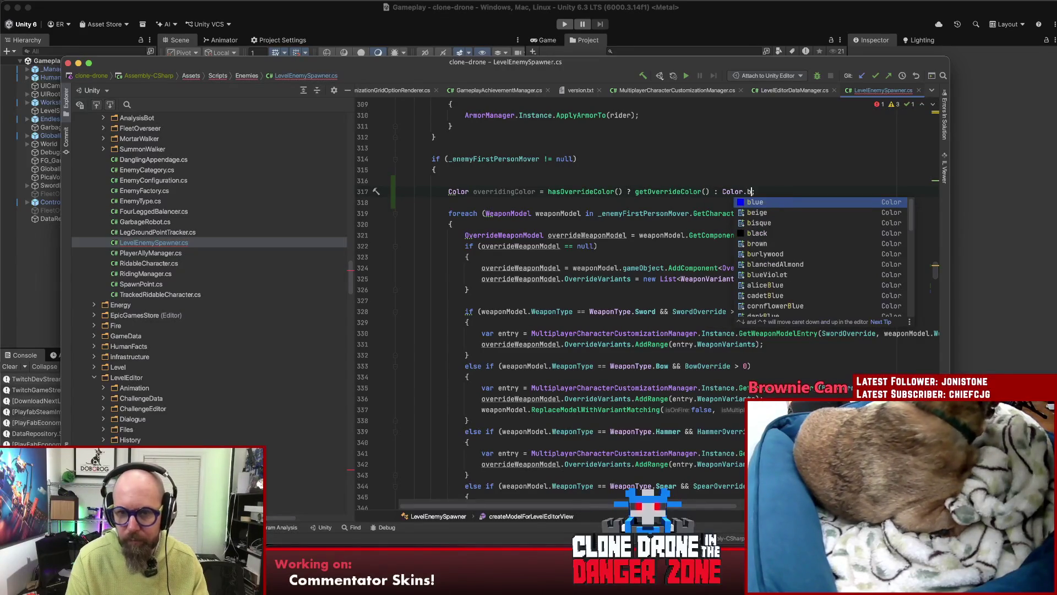
type("la;")
key("Return")
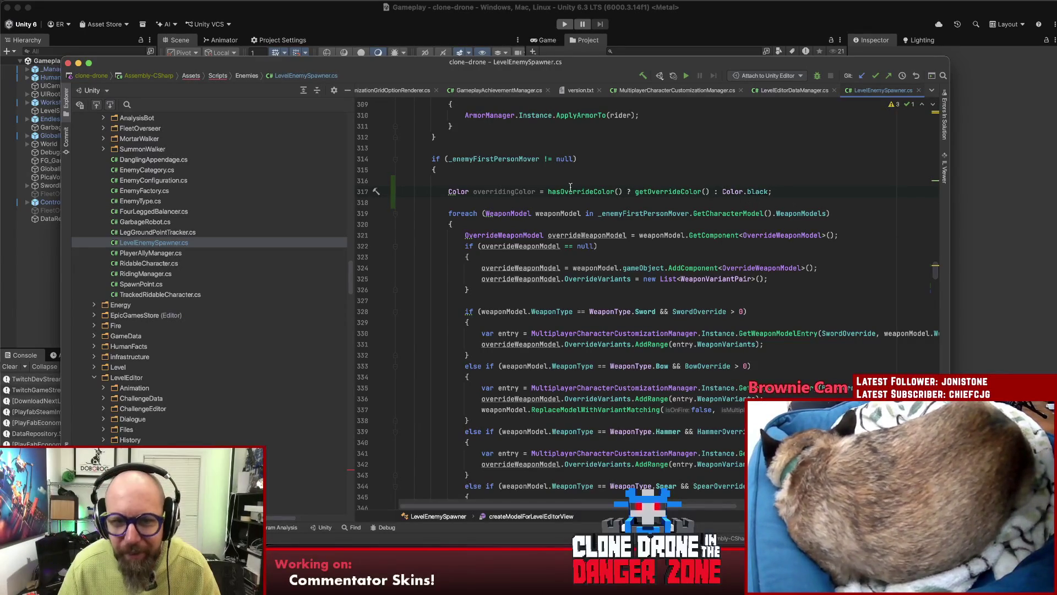
- Replace Color.blue with overridingColor in the Bow branch's model replacement call on line 337
left_click(506, 191)
scroll(772, 296, "down", 3)
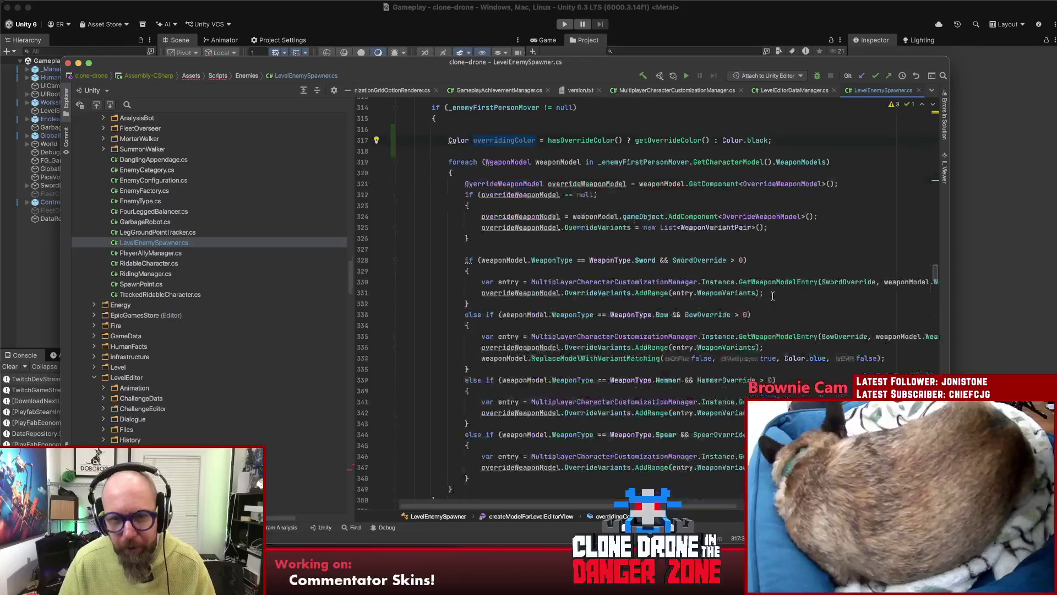
left_click_drag(827, 359, 785, 359)
type("overridingColor")
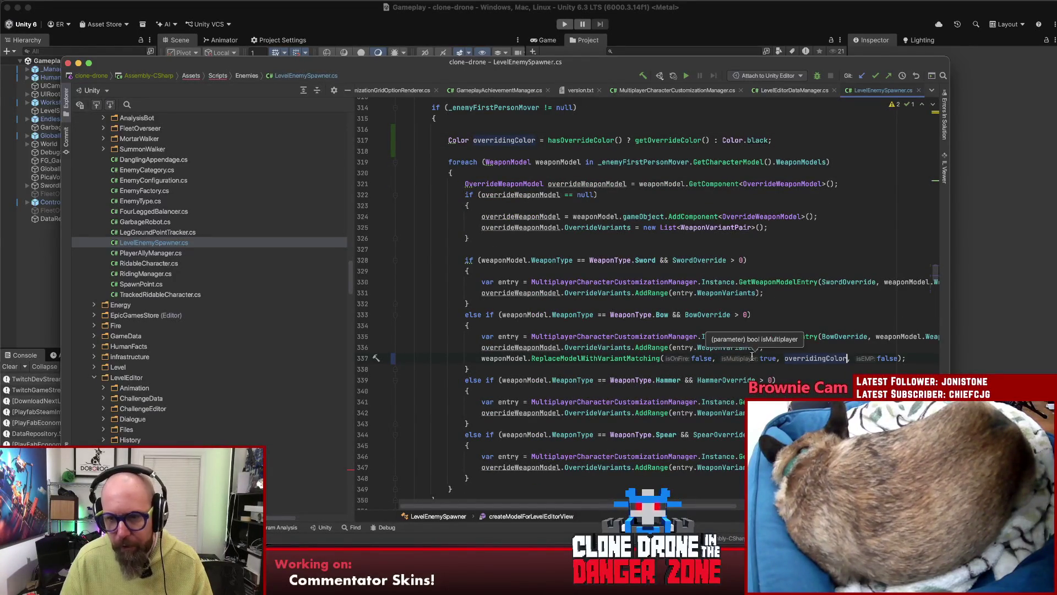
left_click(754, 358)
scroll(772, 346, "down", 5)
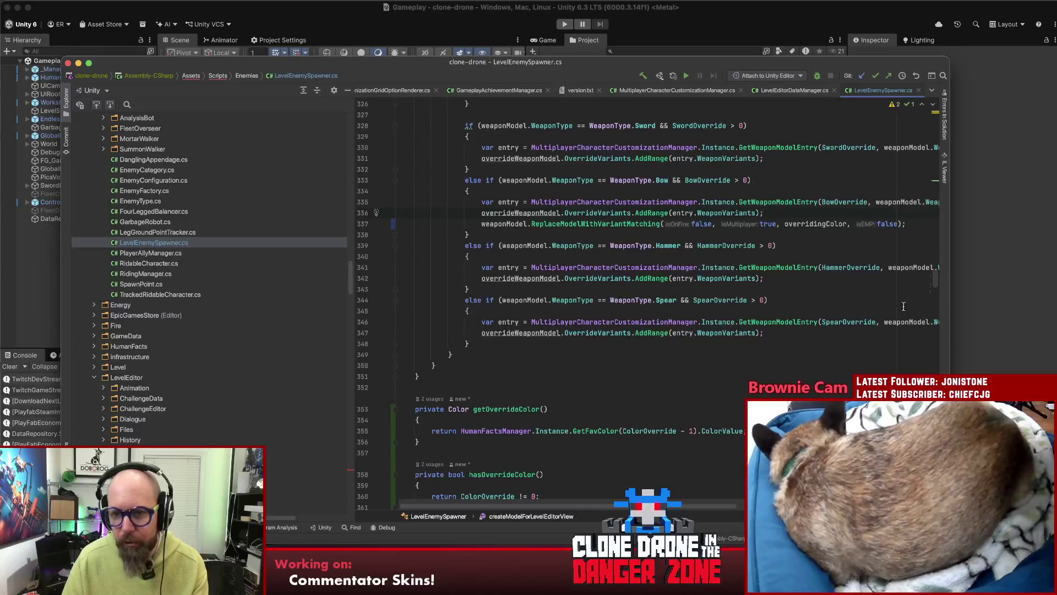
- Widen the editor and move the bow's ReplaceModelWithVariantMatching line below its AddRange line
left_click_drag(949, 272, 962, 271)
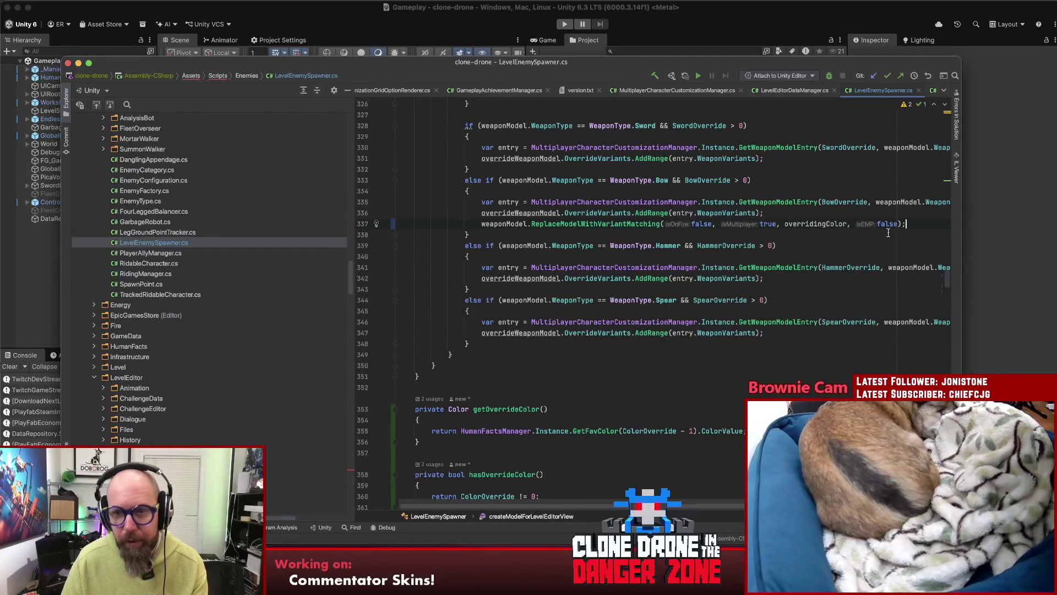
scroll(859, 231, "up", 1)
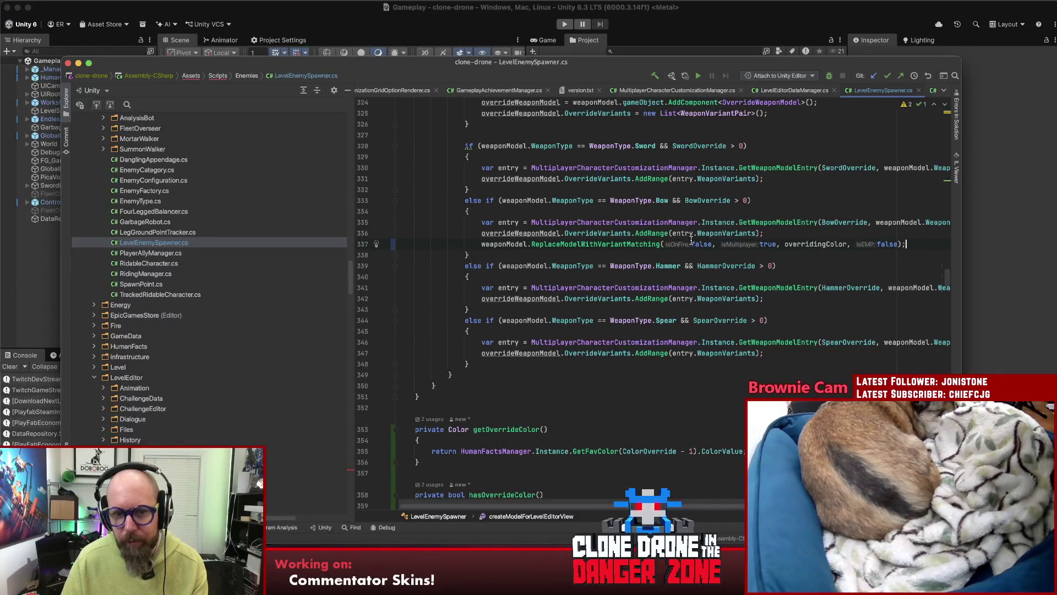
scroll(683, 239, "up", 2)
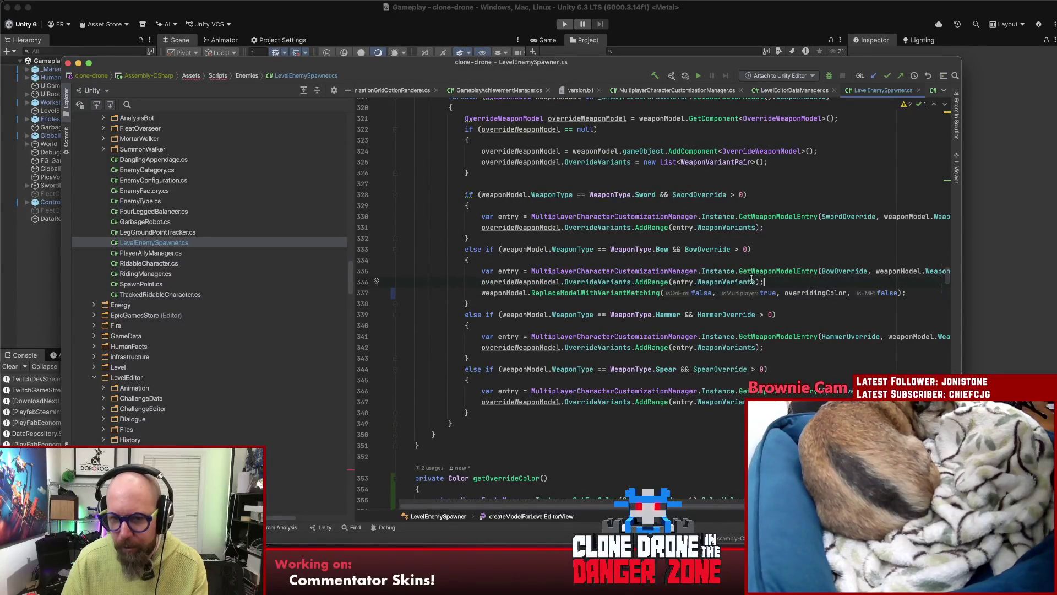
left_click(532, 298, "shift")
key("shift+Home")
key("super+c")
key("BackSpace")
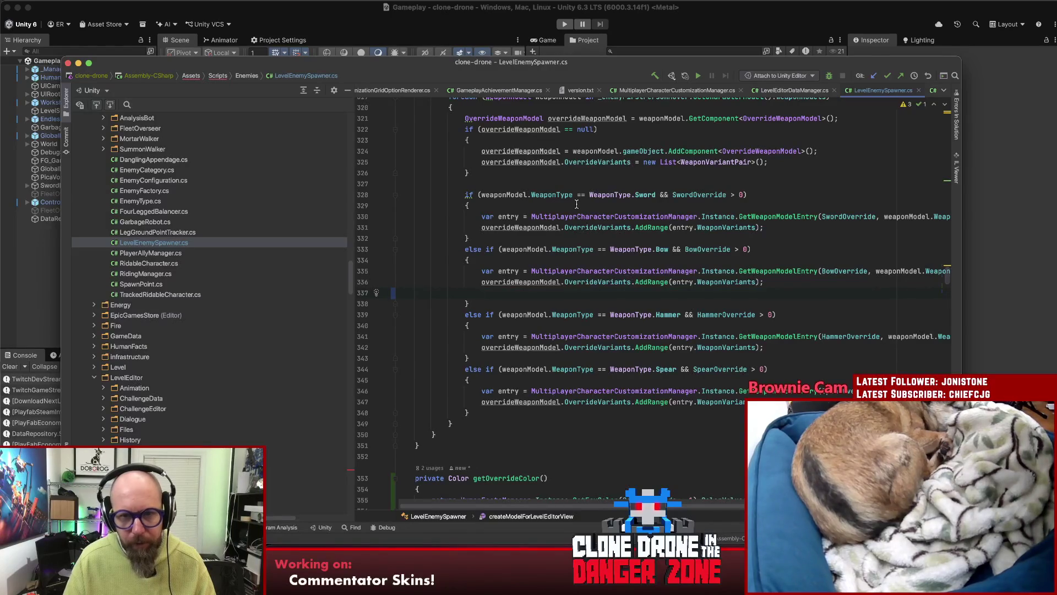
scroll(555, 403, "up", 1)
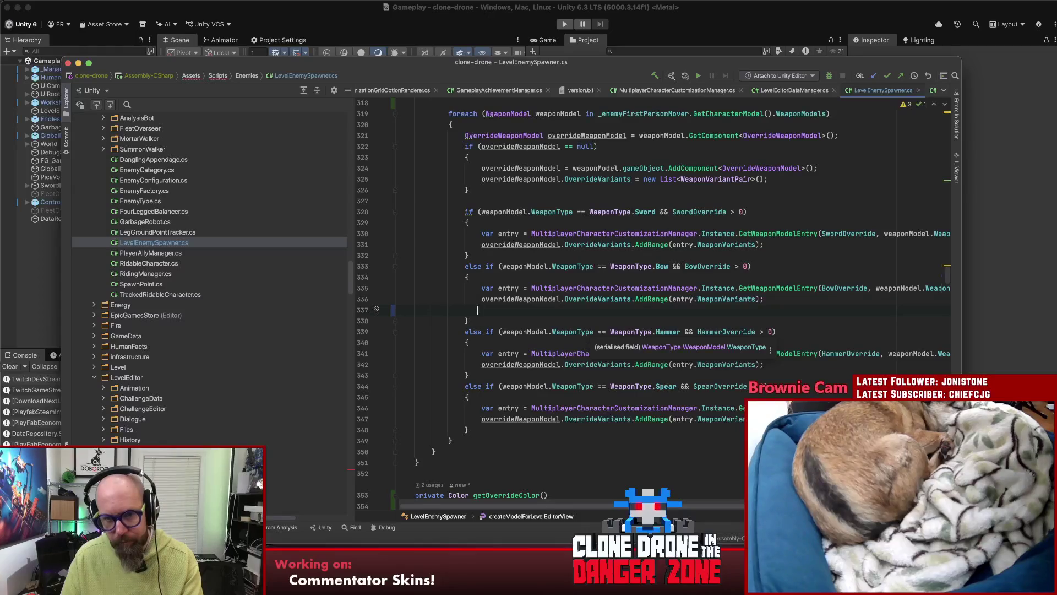
key("BackSpace")
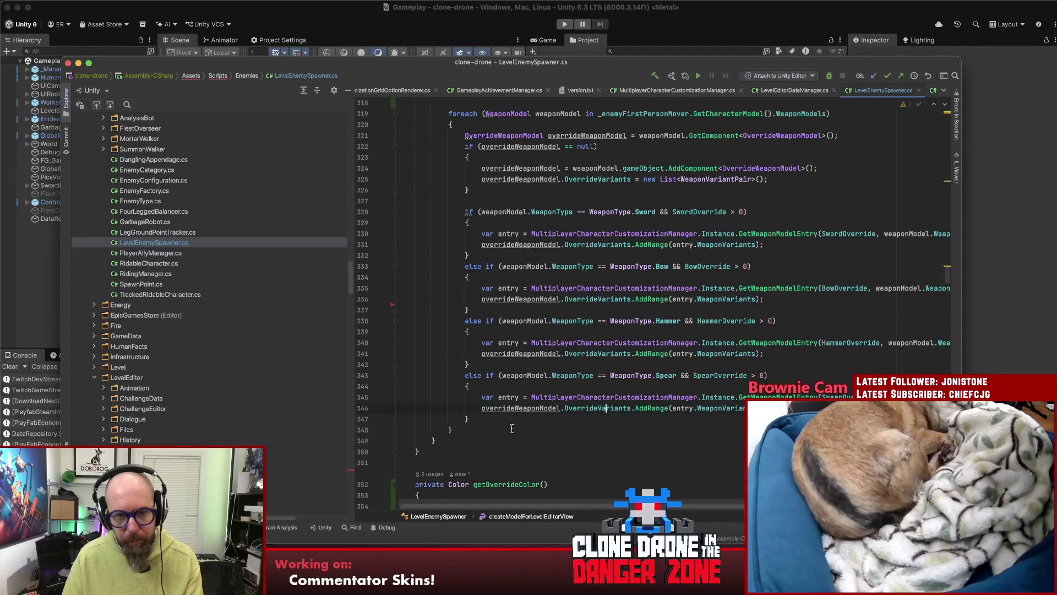
left_click(807, 301)
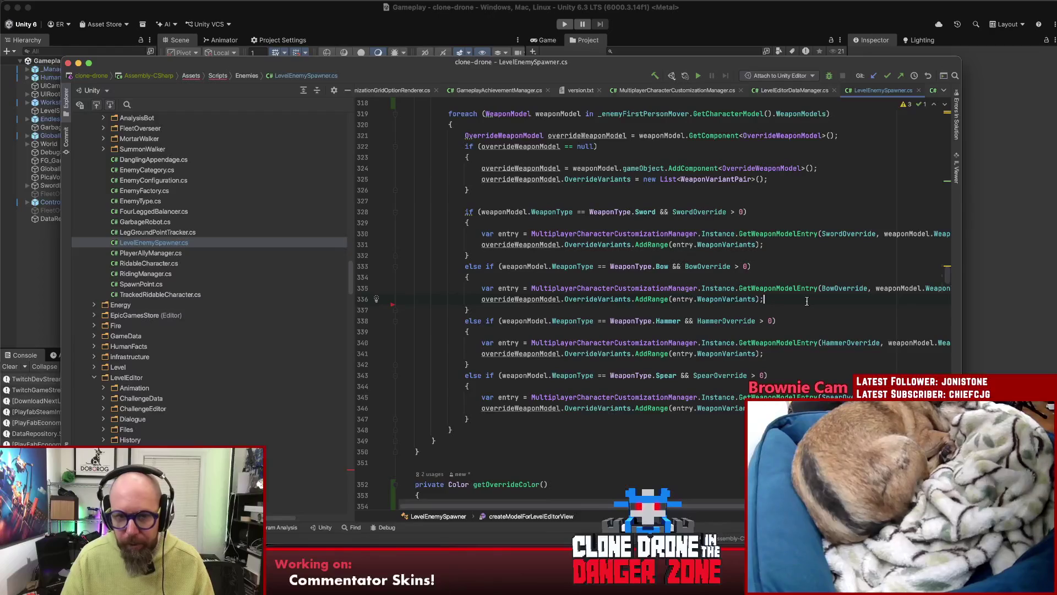
key("Return")
key("super+v")
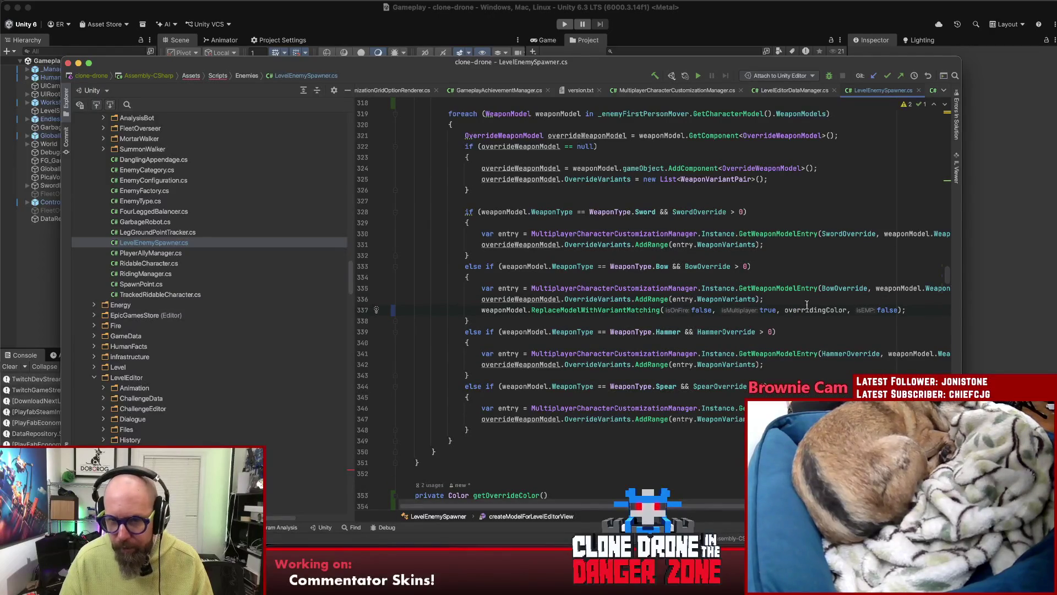
- Replace the isOnFire false argument with _enemyFirstPersonMover.HasUpgrade(UpgradeType.FireArrow)
double_click(702, 310)
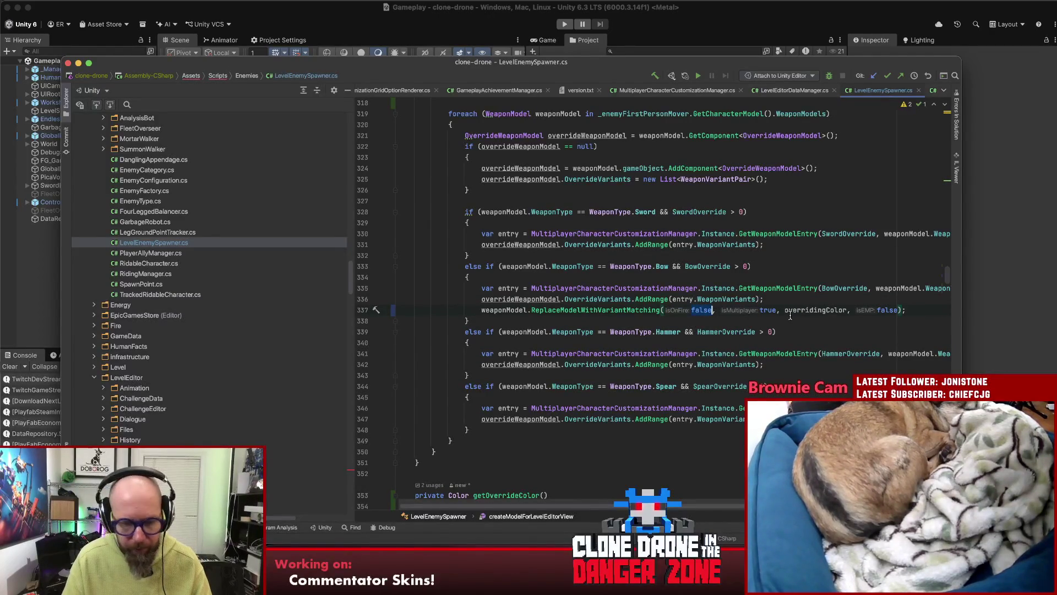
type("_en")
key("Down")
key("Down")
key("Down")
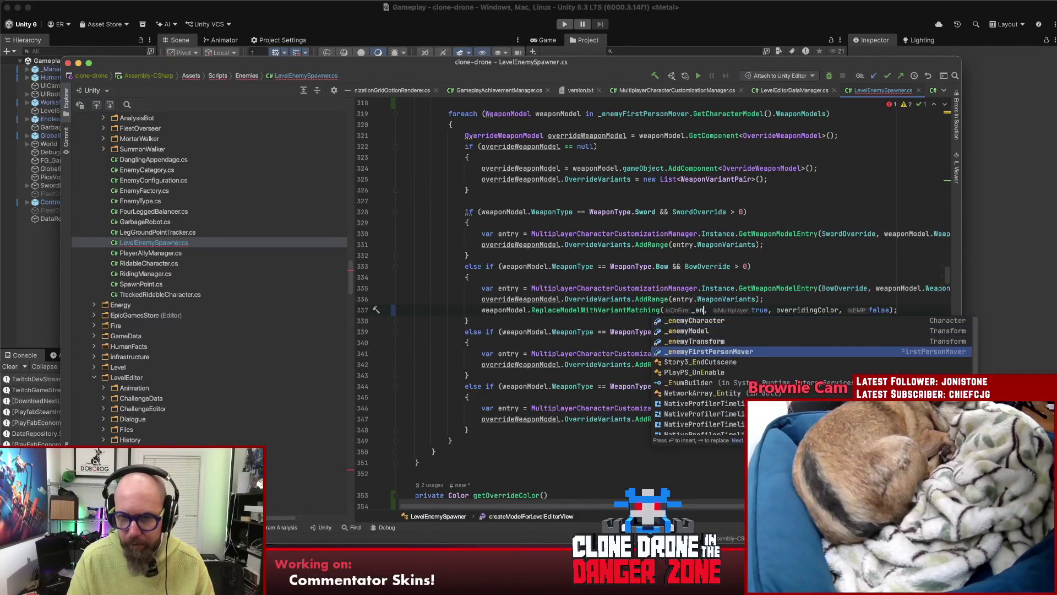
key("Return")
type(".HasU")
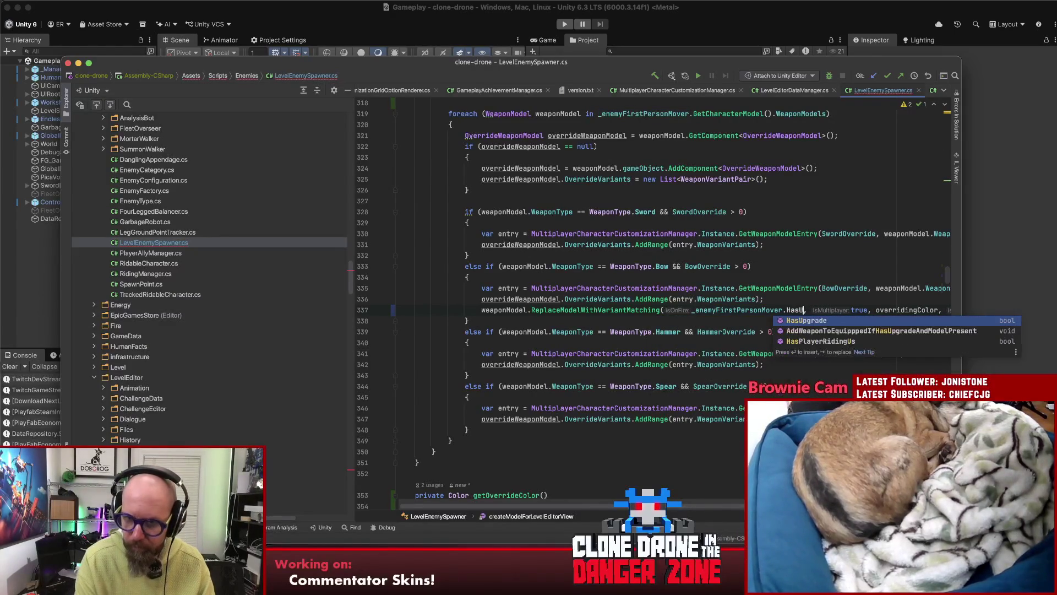
key("Return")
type("(")
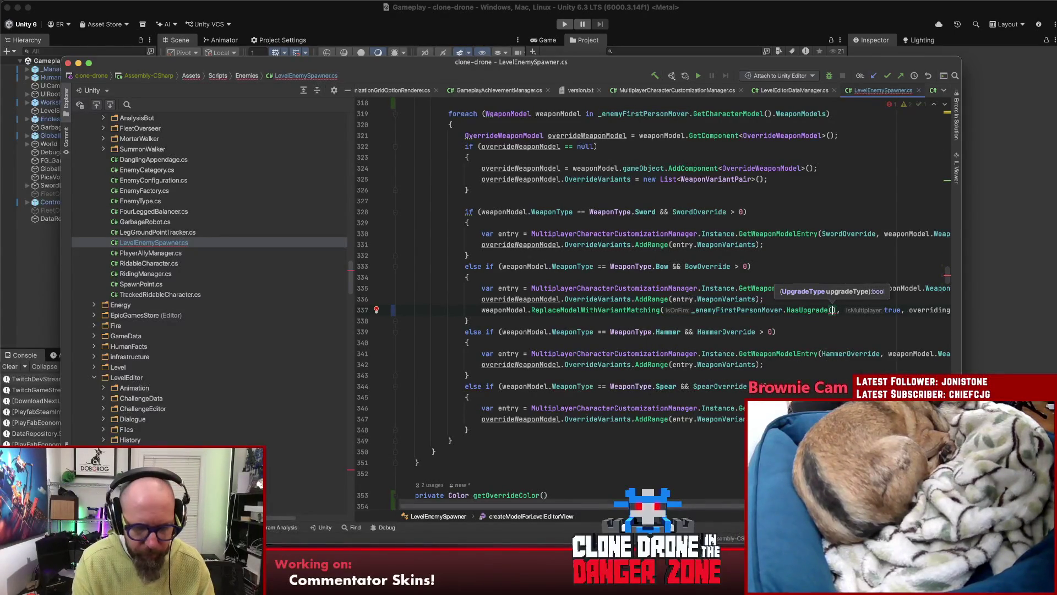
type("Upgrade")
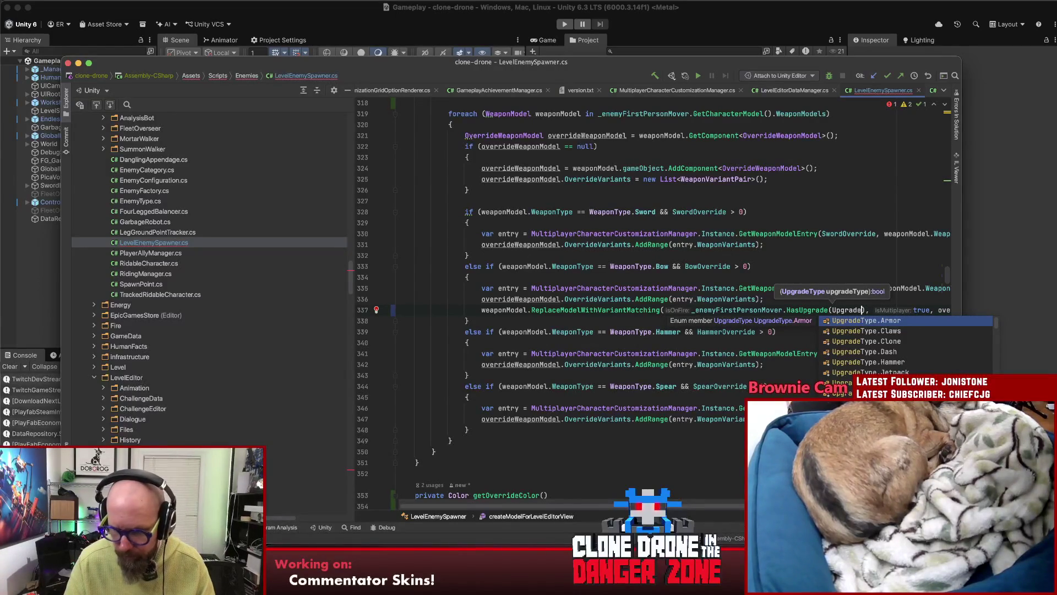
key("Down")
key("Down")
key("Down")
key("Down")
key("Down")
key("Down")
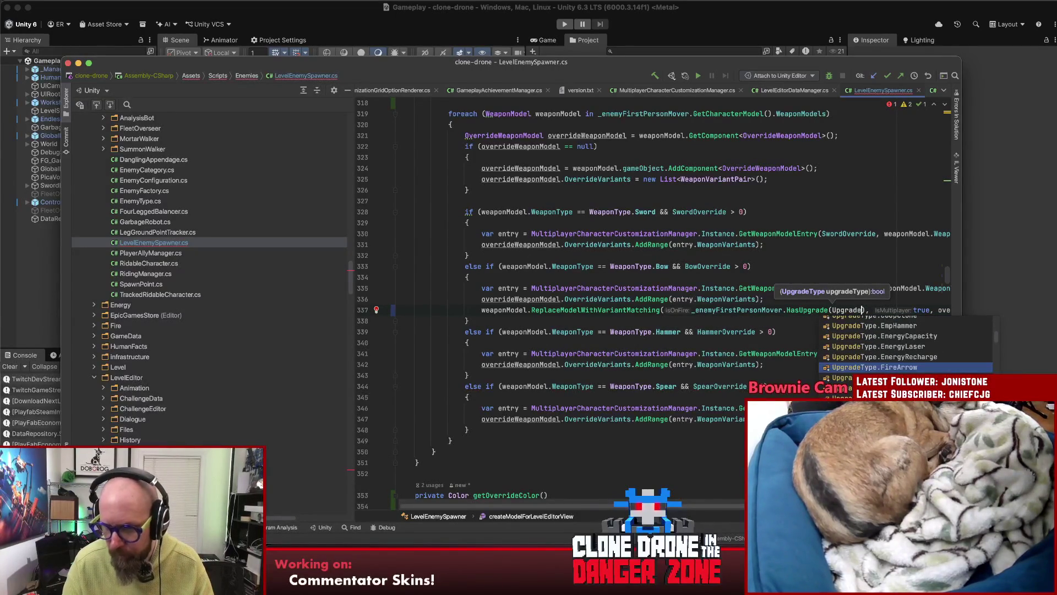
key("Return")
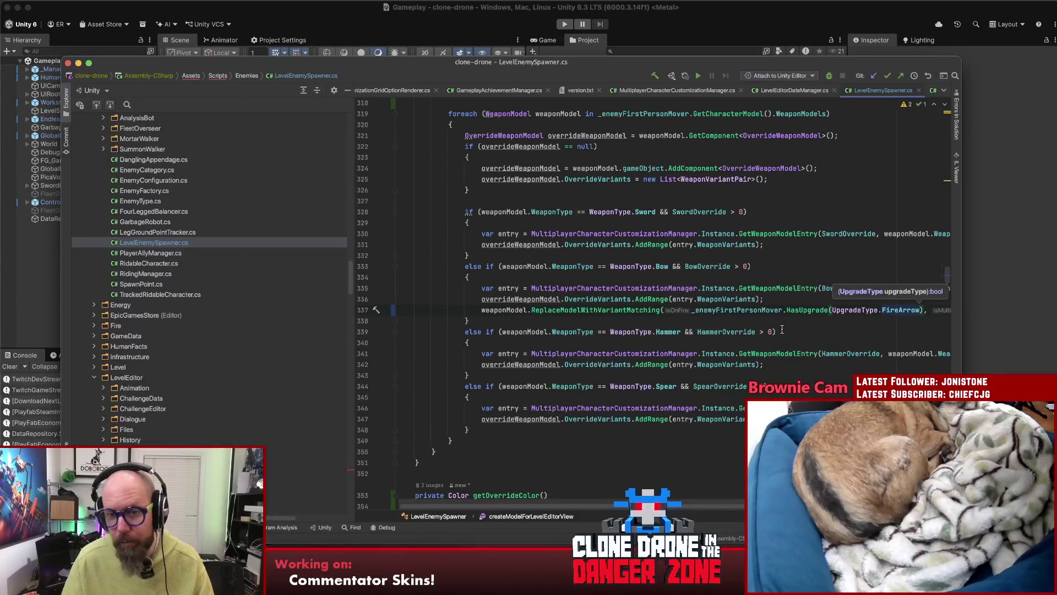
scroll(718, 506, "right", 5)
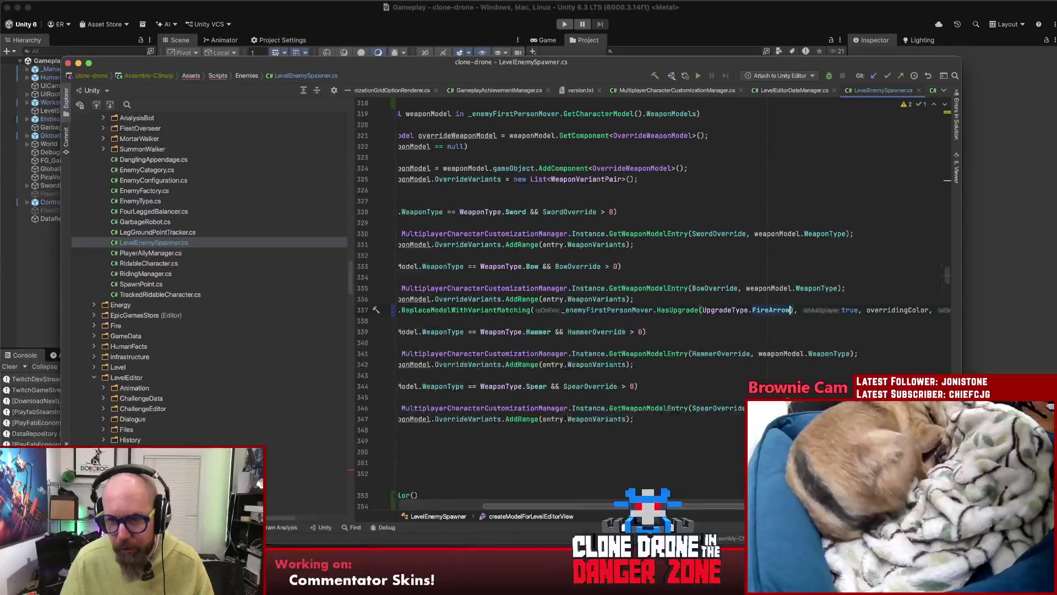
key("Right")
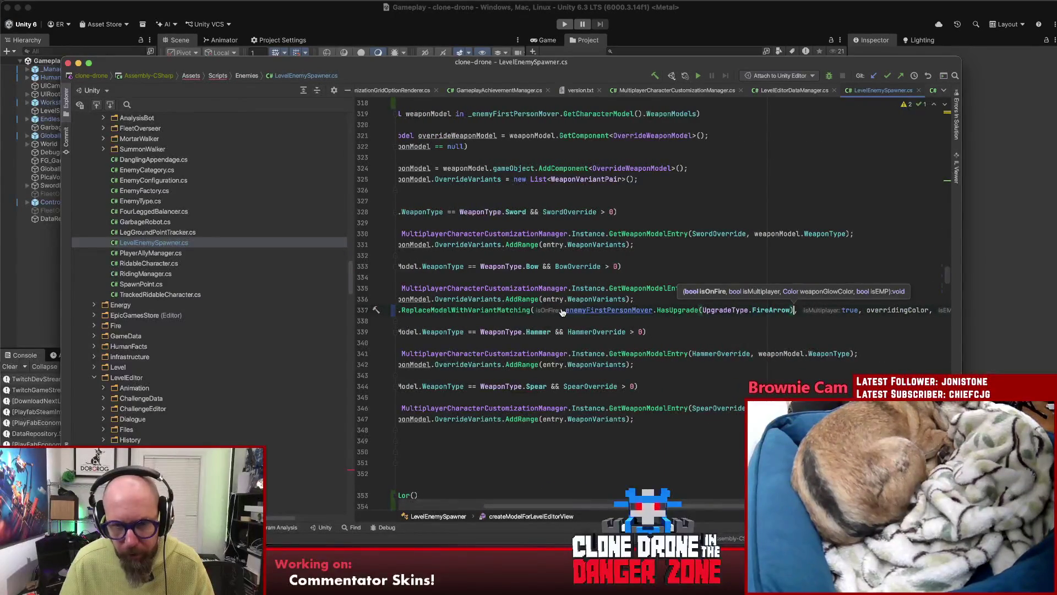
key("Escape")
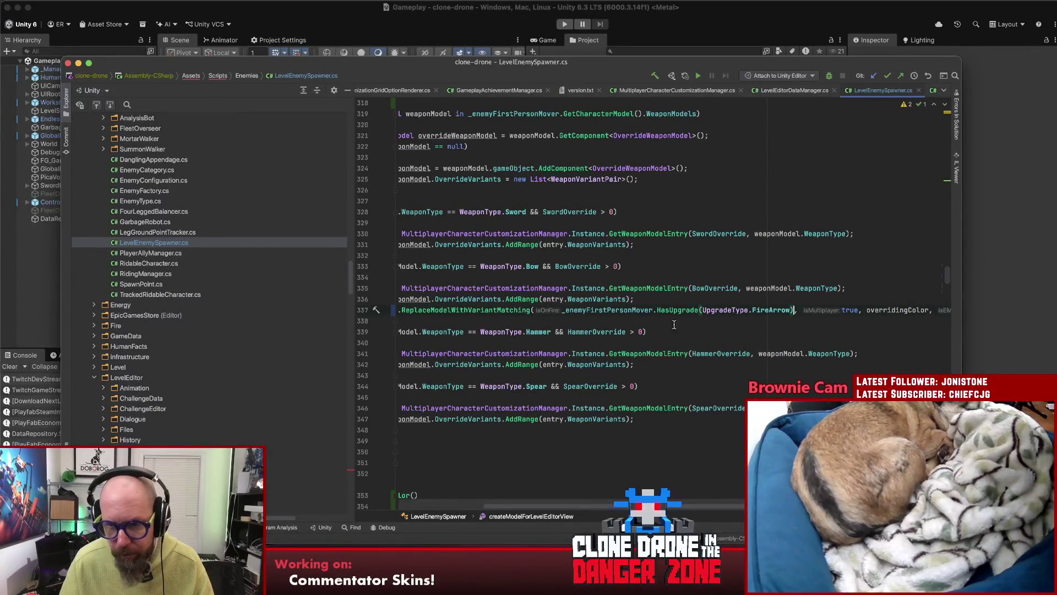
- Copy the finished bow line and open a new line in the Sword branch
key("alt+Up")
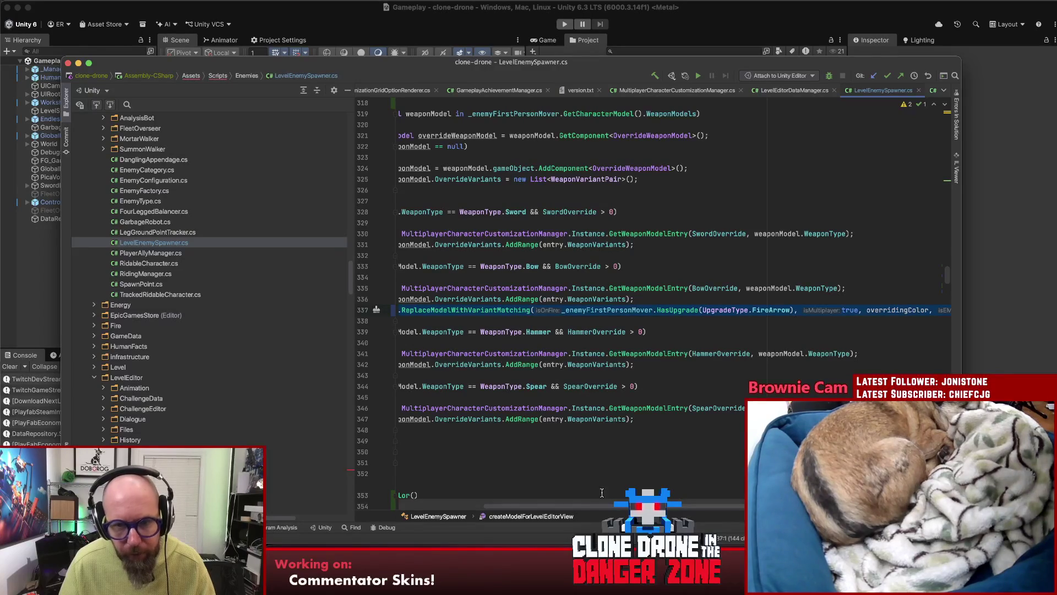
left_click(634, 244)
key("Return")
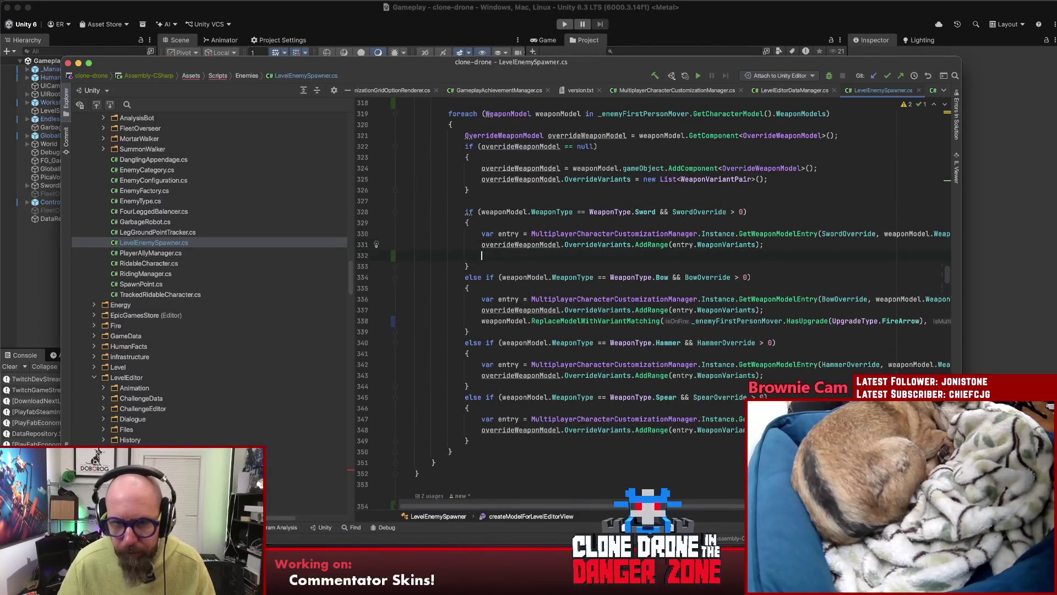
- Paste the replacement call into the Sword branch, checking the FireSword upgrade instead of FireArrow
key("super+v")
double_click(903, 254)
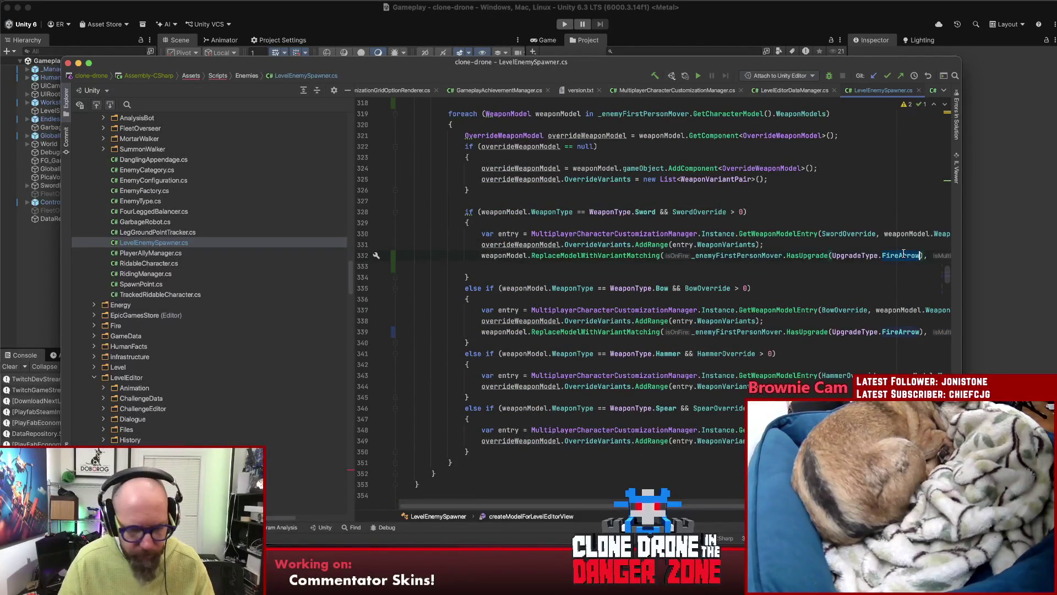
type("Fires")
key("Down")
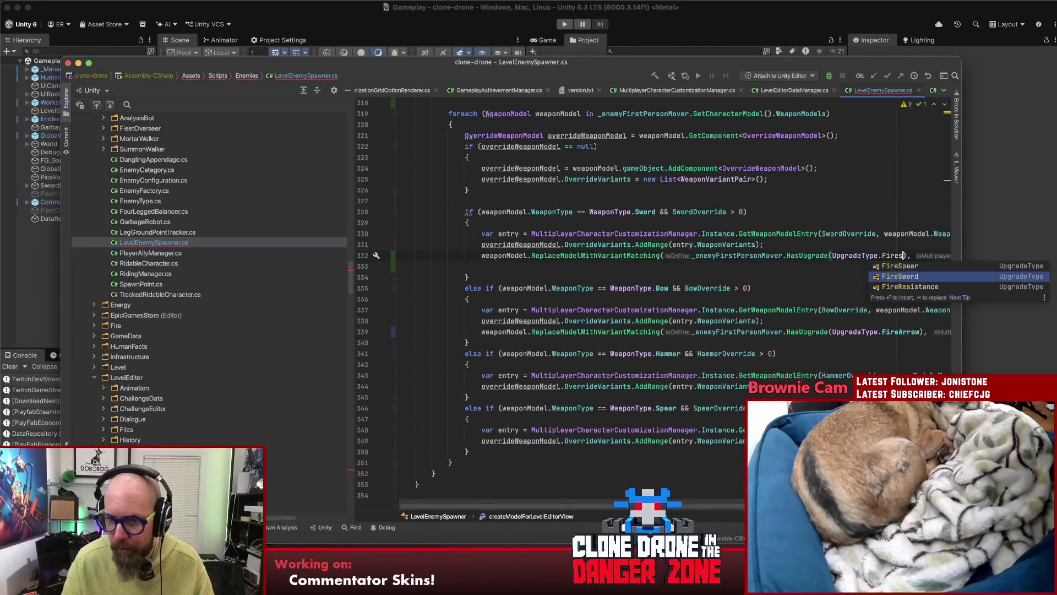
key("Return")
triple_click(871, 255)
key("super+c")
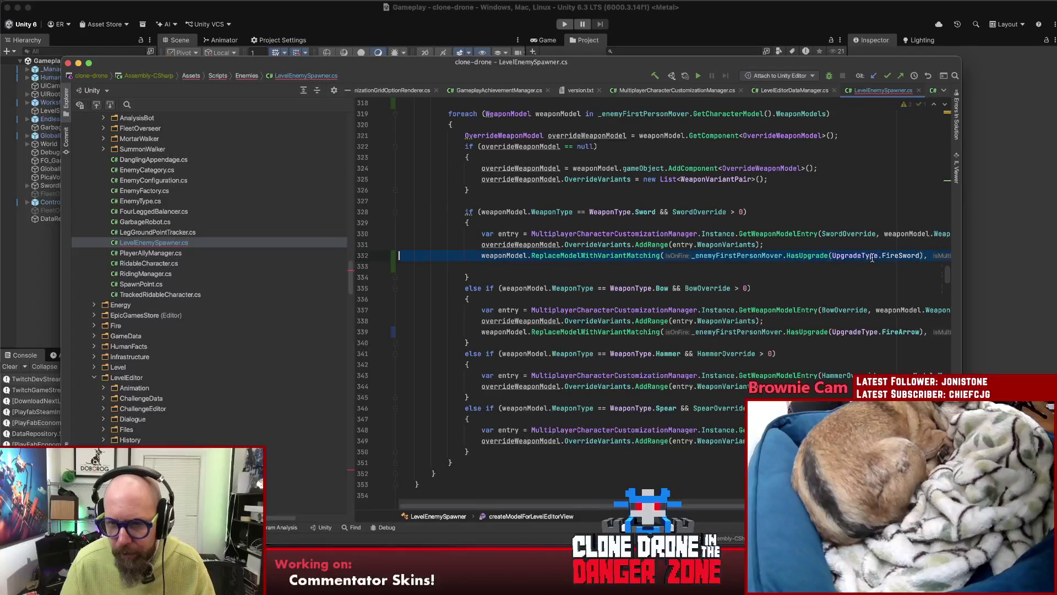
- Paste the ReplaceModelWithVariantMatching call into the Hammer and Spear branches
left_click(765, 386)
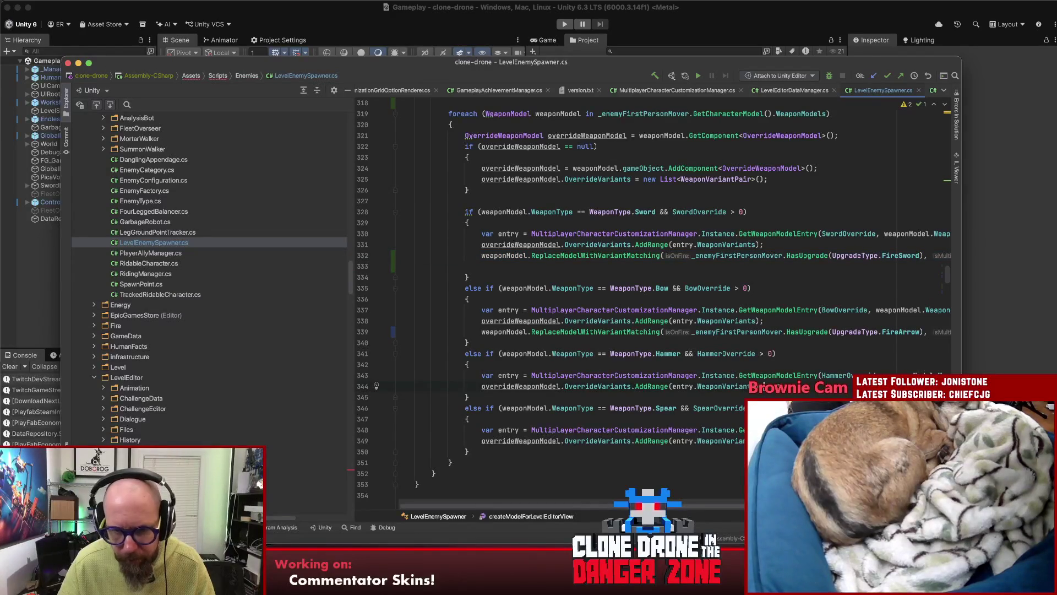
key("Return")
key("super+v")
left_click(716, 397)
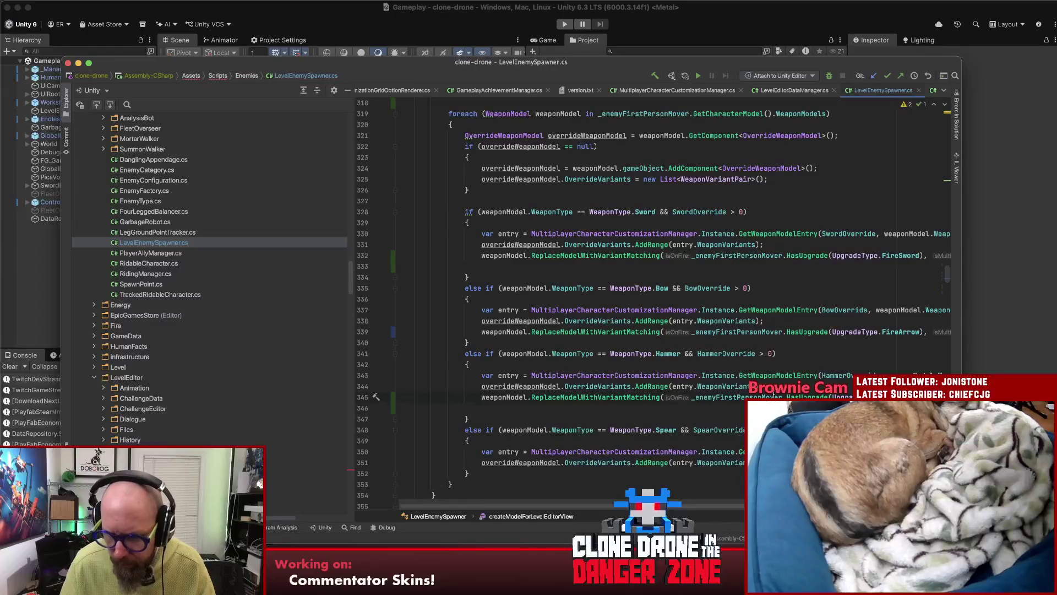
key("shift+Up")
scroll(774, 396, "down", 5)
key("cmd+c")
left_click(769, 370)
key("Return")
key("cmd+v")
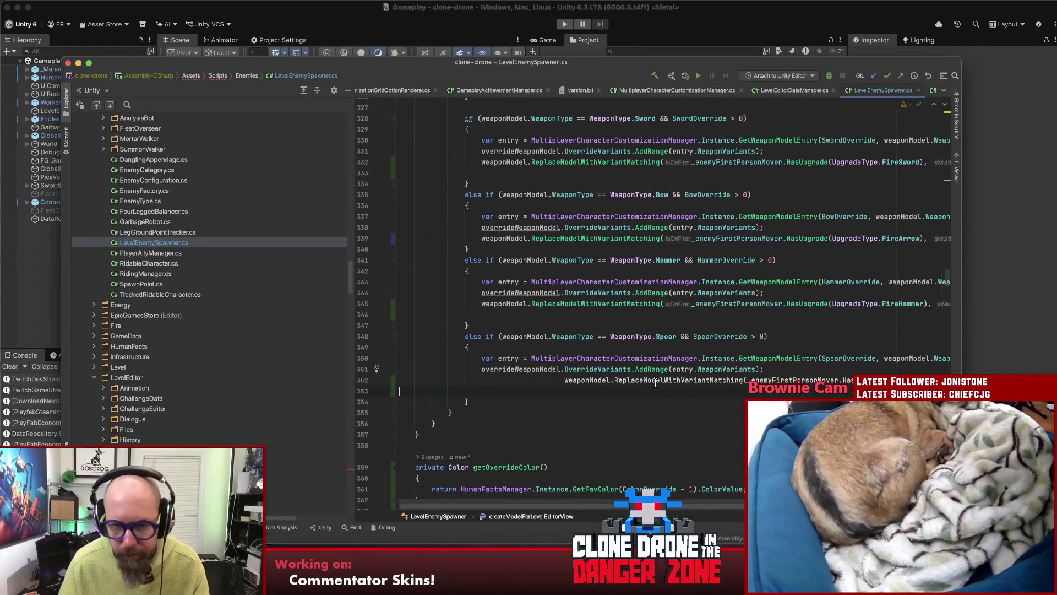
- Review the pasted Spear call on line 352 against the Sword branch's call
left_click(557, 380)
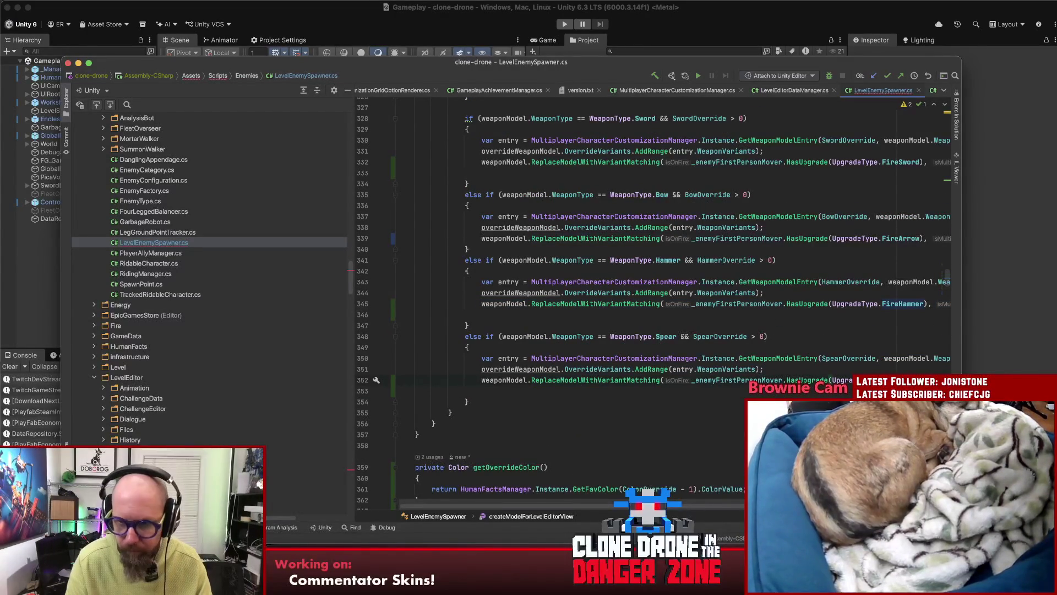
scroll(655, 388, "right", 5)
left_click(653, 381)
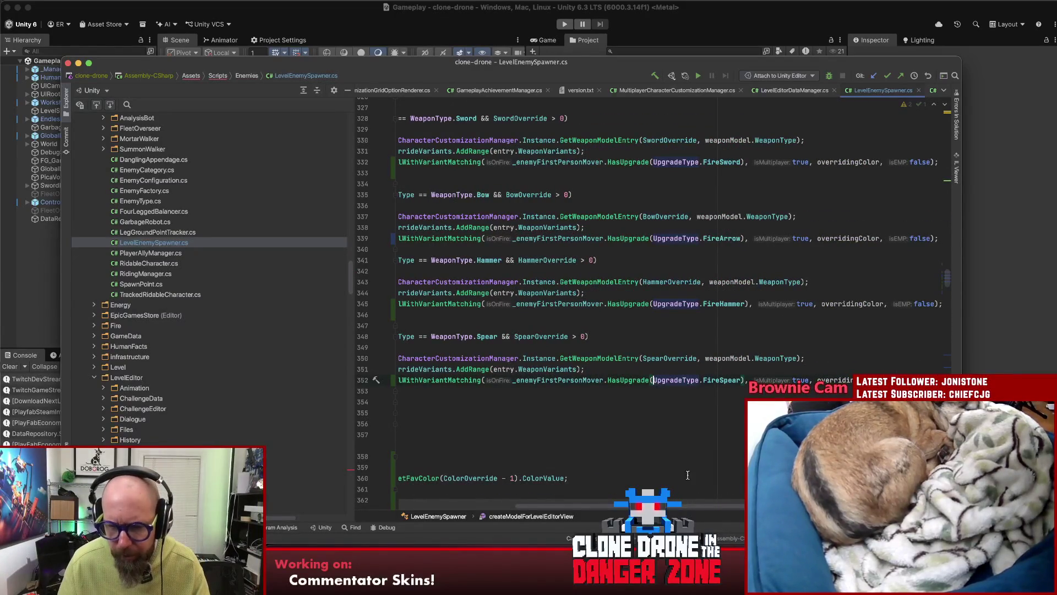
scroll(692, 512, "left", 5)
left_click(666, 369)
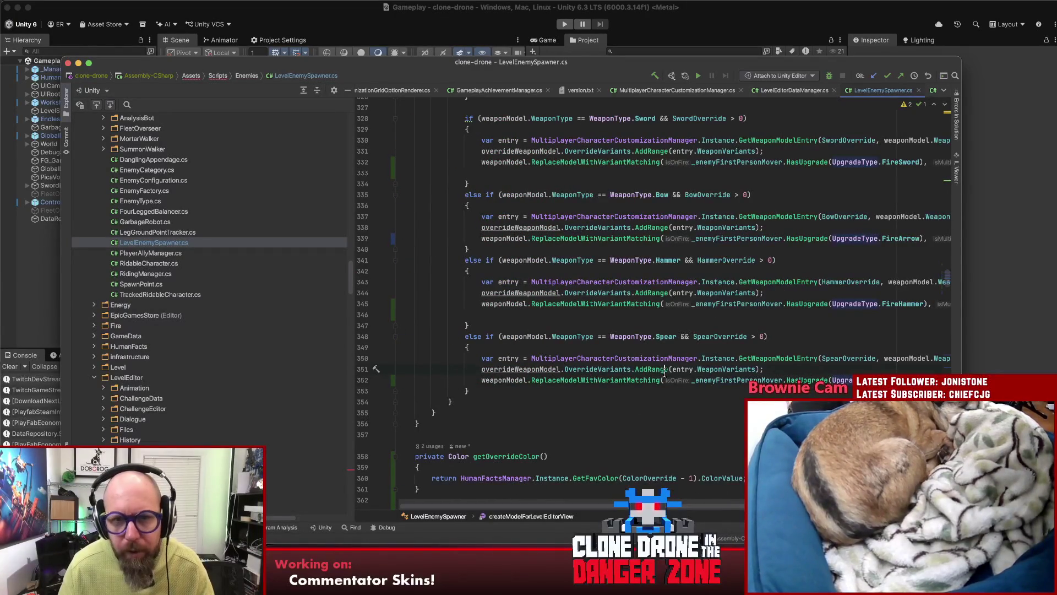
scroll(567, 161, "right", 5)
left_click(567, 162)
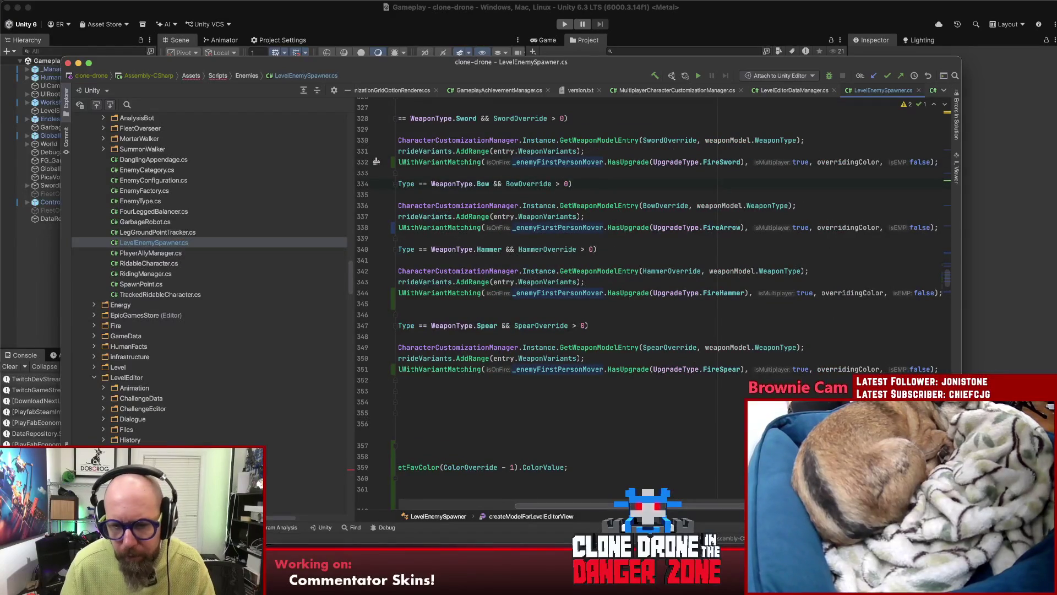
scroll(523, 318, "left", 5)
- Remove the extra blank line in the Hammer branch, then switch to Unity and press Play
left_click(523, 317)
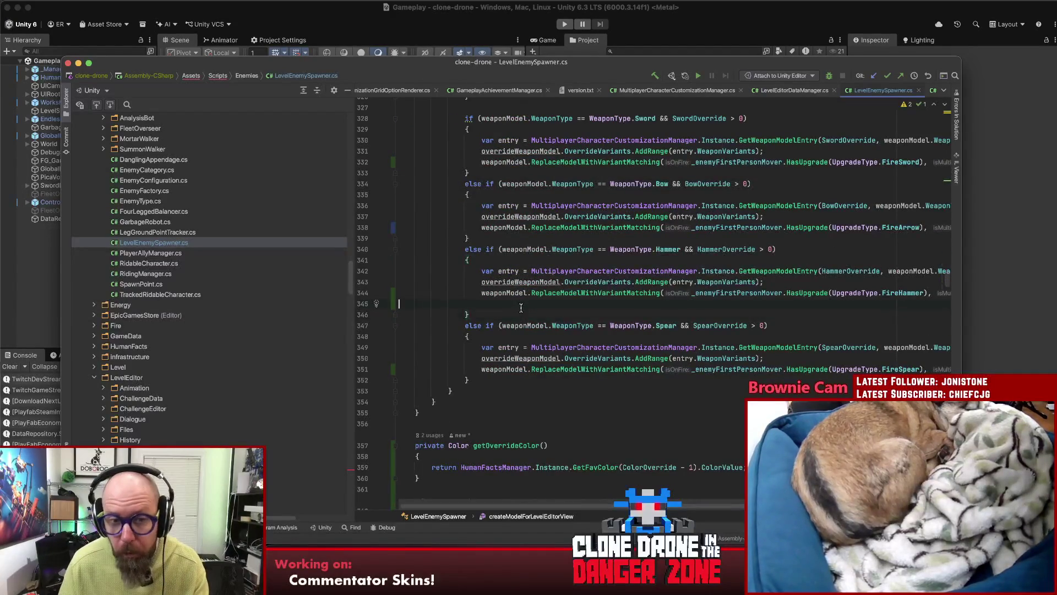
key("super+z")
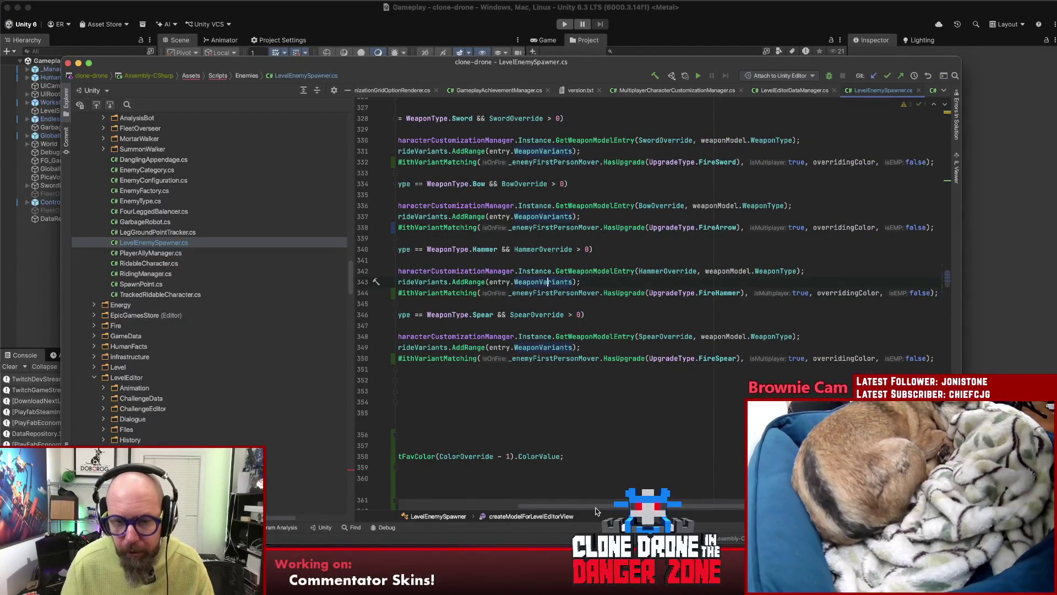
scroll(556, 294, "left", 5)
scroll(728, 344, "up", 3)
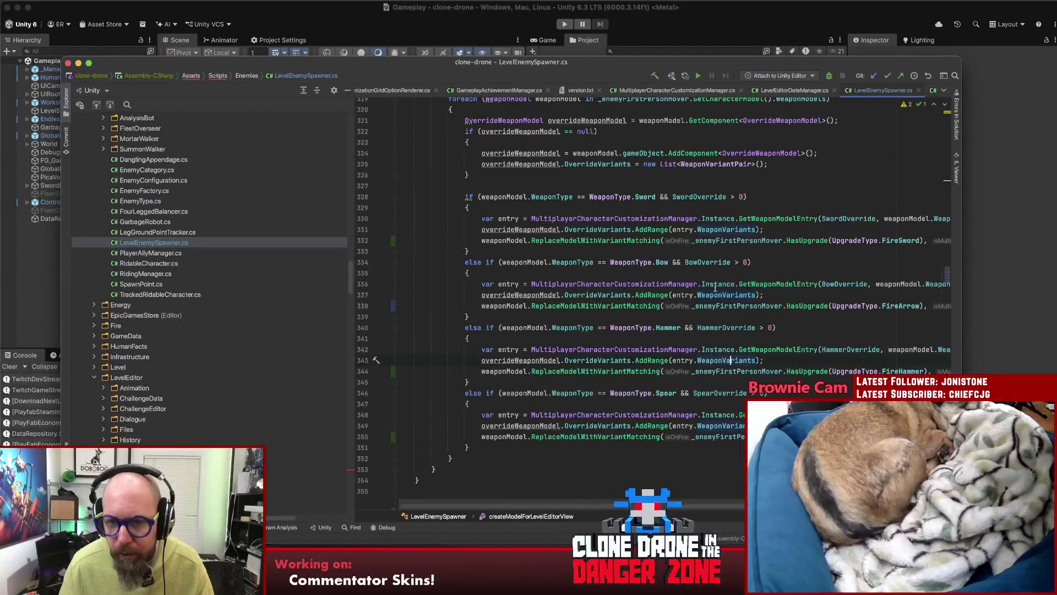
scroll(706, 312, "up", 1)
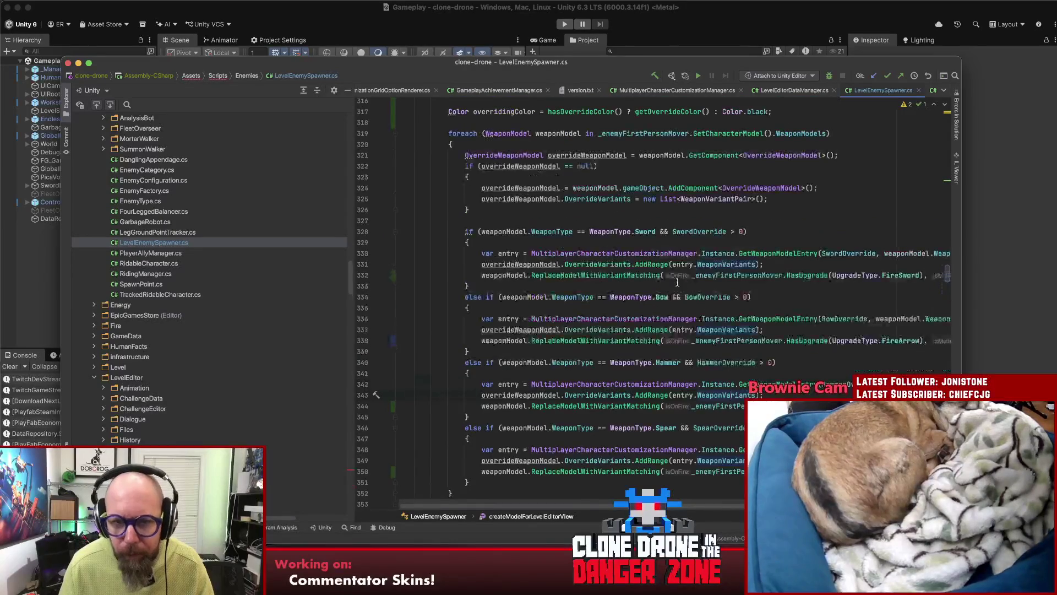
left_click(797, 117)
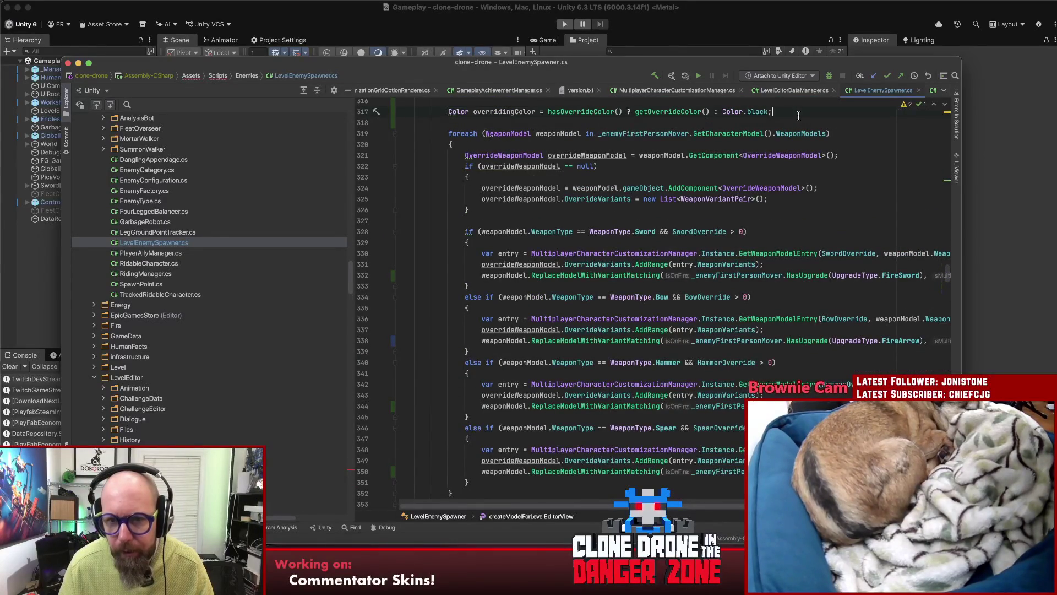
left_click(612, 341)
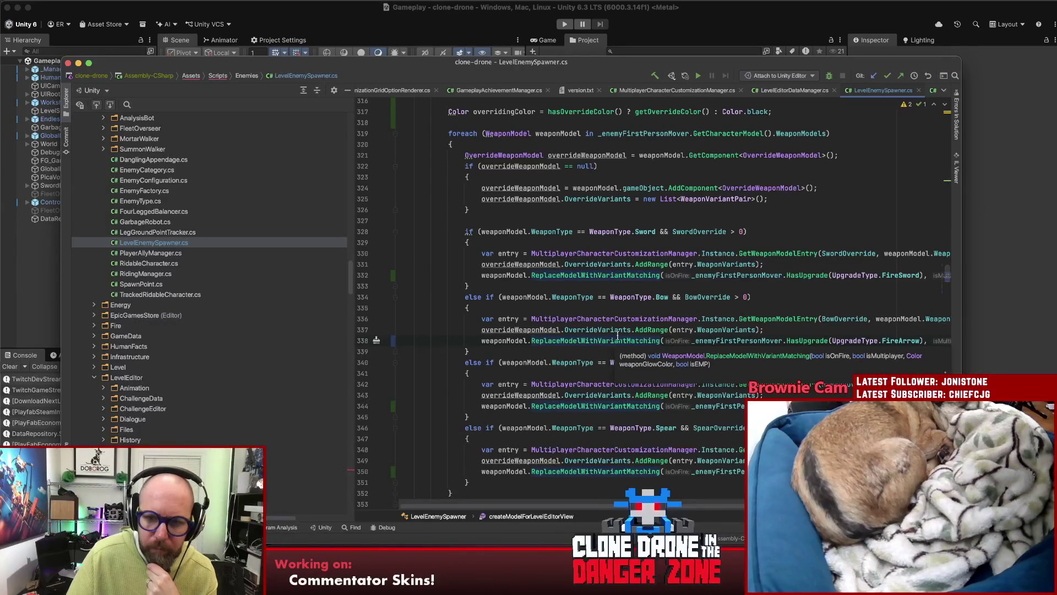
left_click(994, 230)
left_click(563, 24)
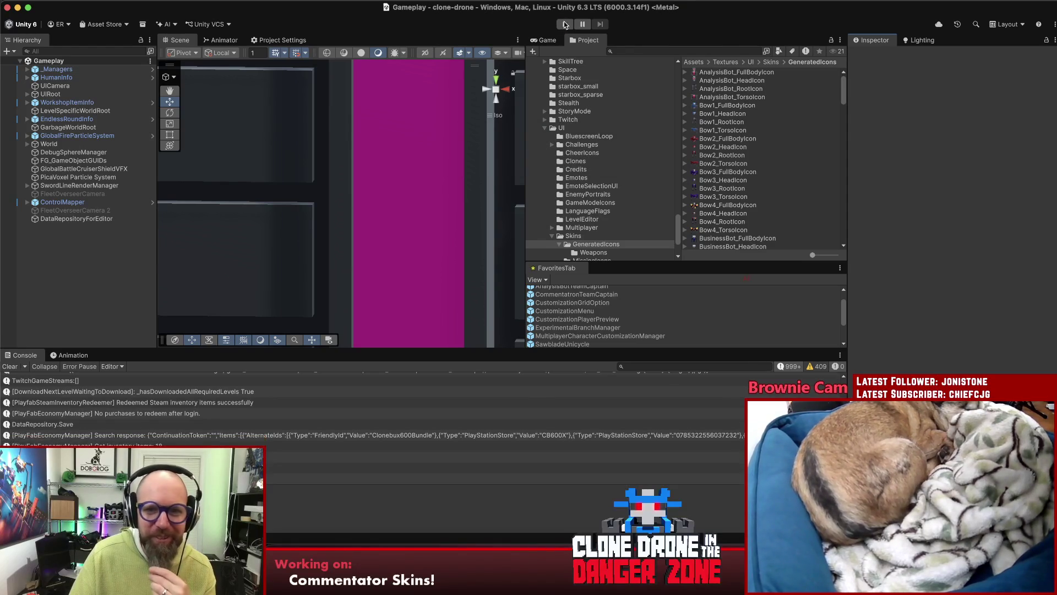
- Enter Play mode once scripts compile and maximize the game view on the main menu
left_click(563, 25)
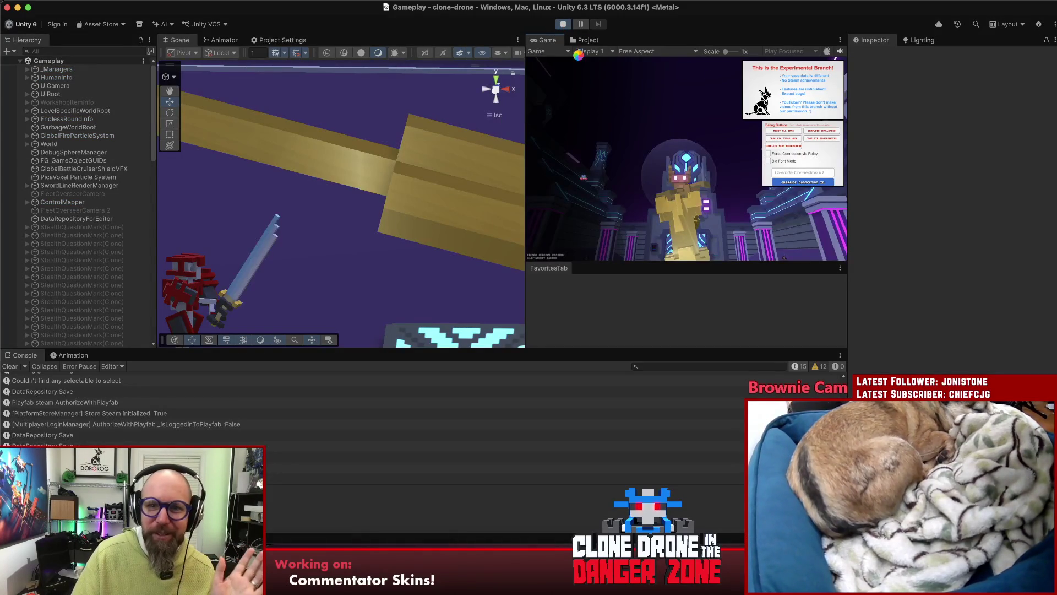
double_click(548, 44)
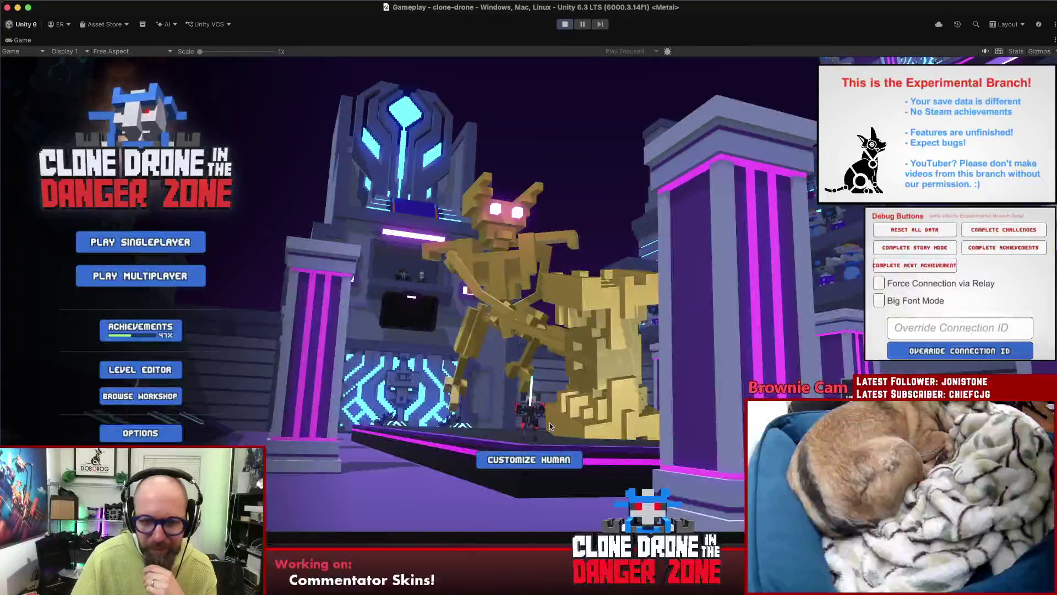
- Return to the main menu, open the level editor, and select the Bow2 enemy
left_click(553, 458)
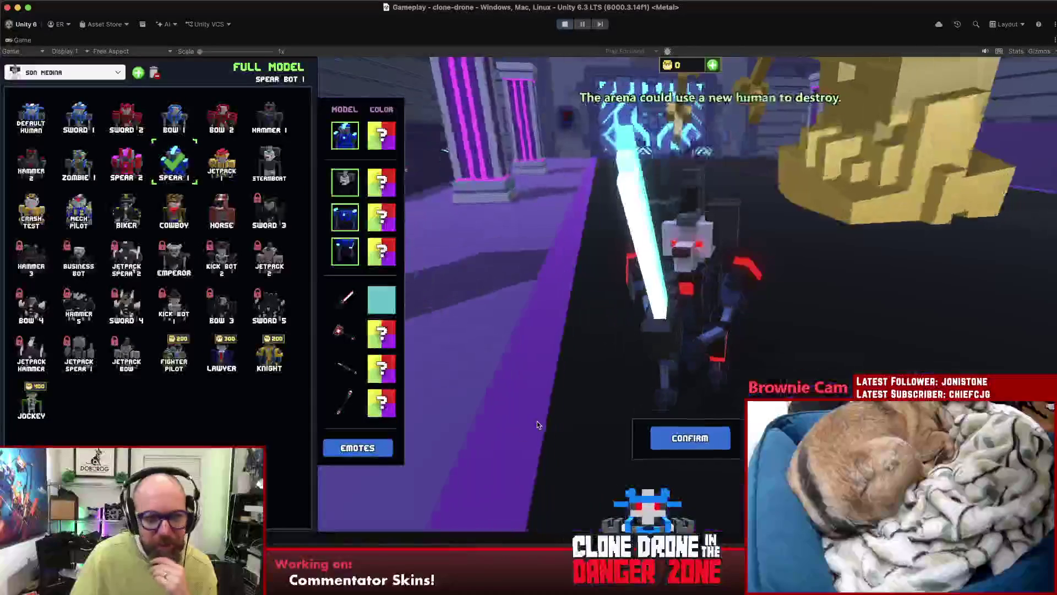
left_click(695, 438)
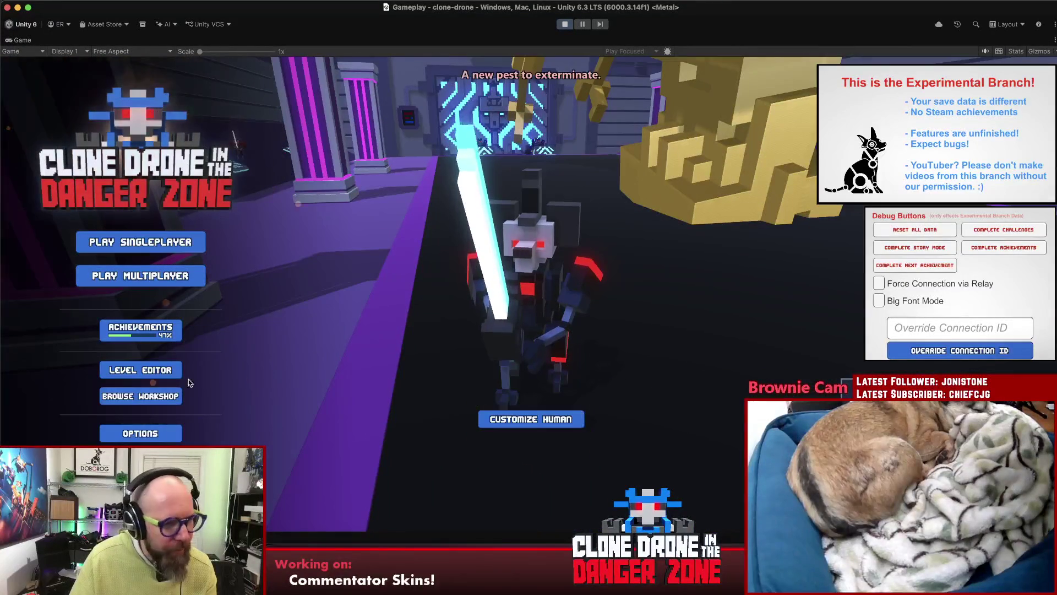
key("Return")
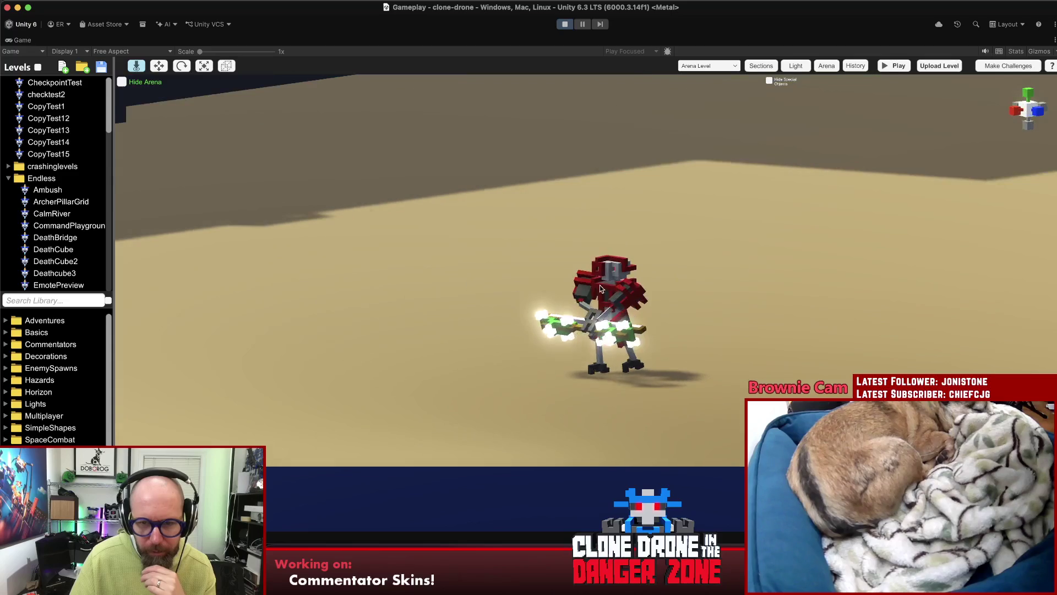
left_click(602, 288)
- Cycle Bow2's Color Override through Blue, Purple and Hot Pink to Red, then expand EnemySpawns
left_click(1016, 377)
left_click(998, 330)
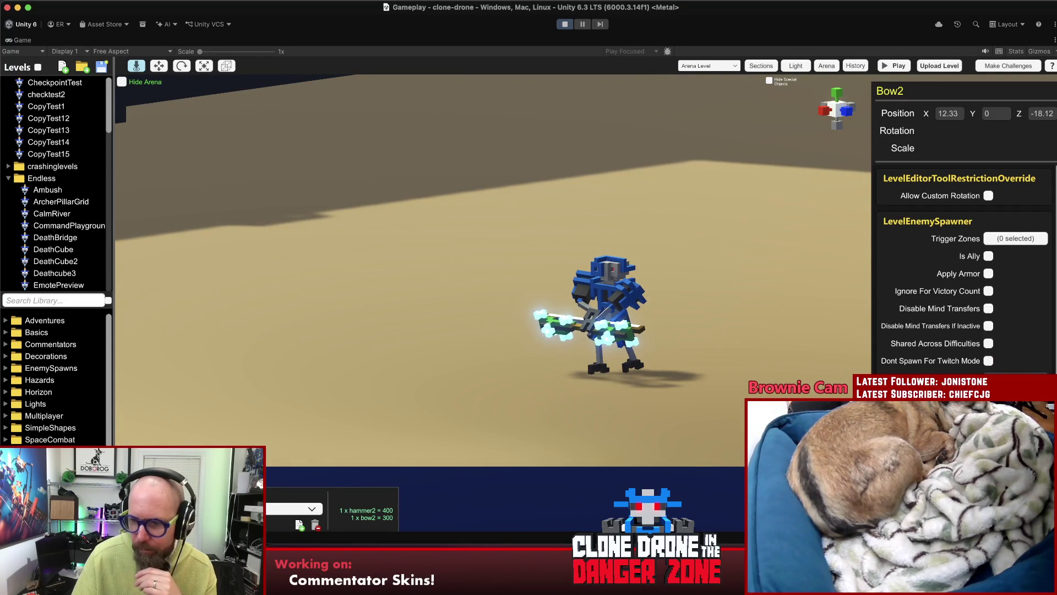
left_click(1016, 376)
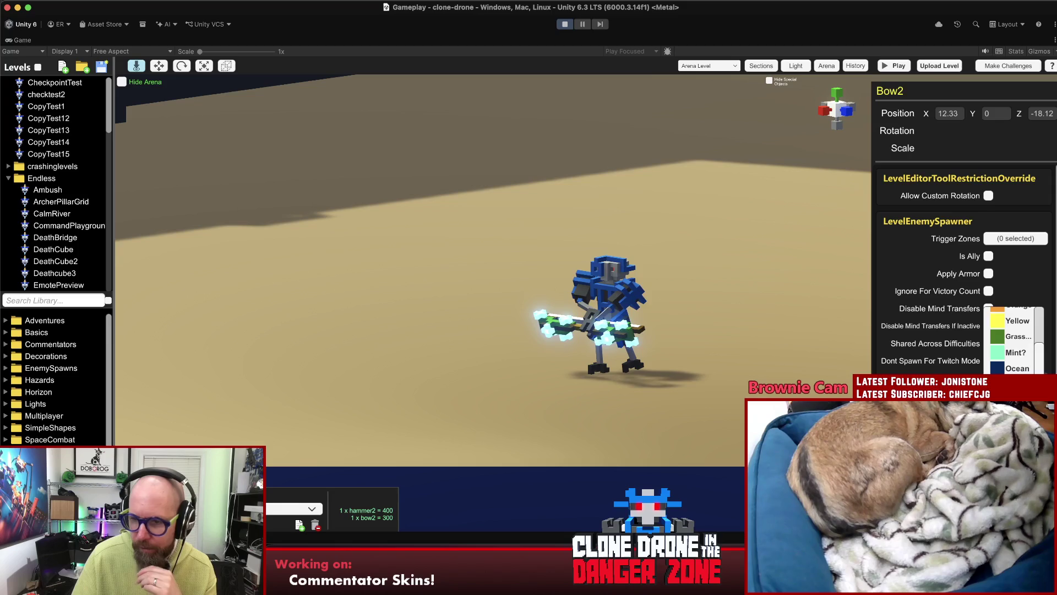
left_click(1015, 353)
left_click(1016, 377)
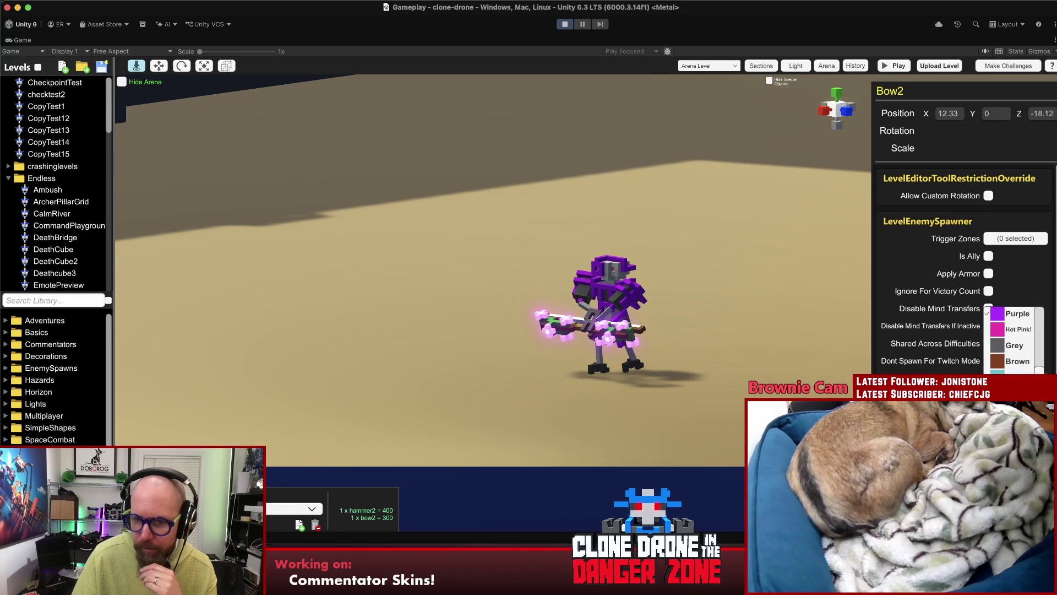
left_click(1016, 329)
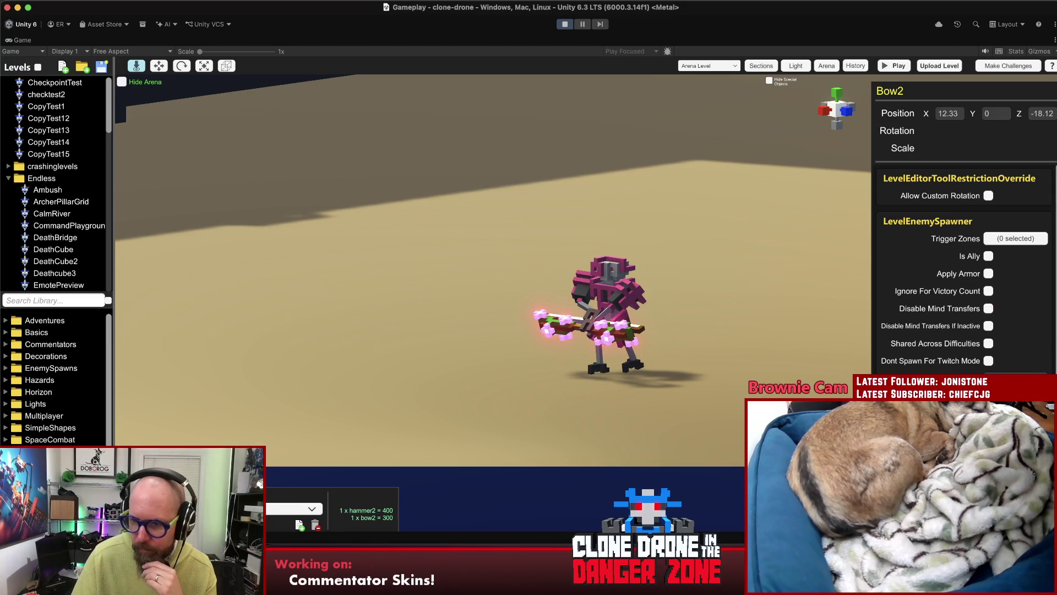
left_click(1016, 376)
left_click(1018, 351)
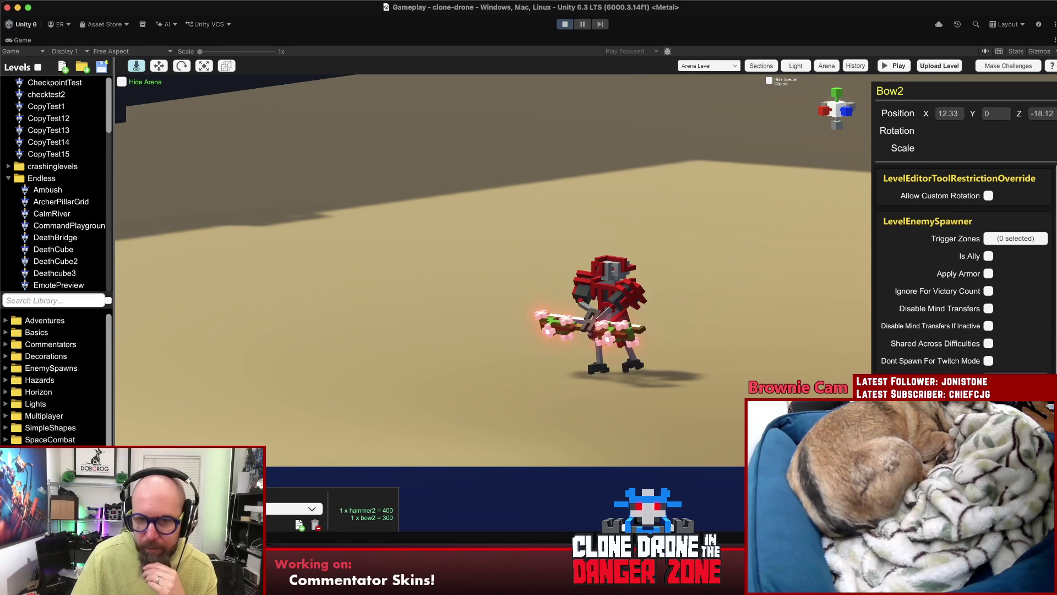
scroll(980, 260, "down", 3)
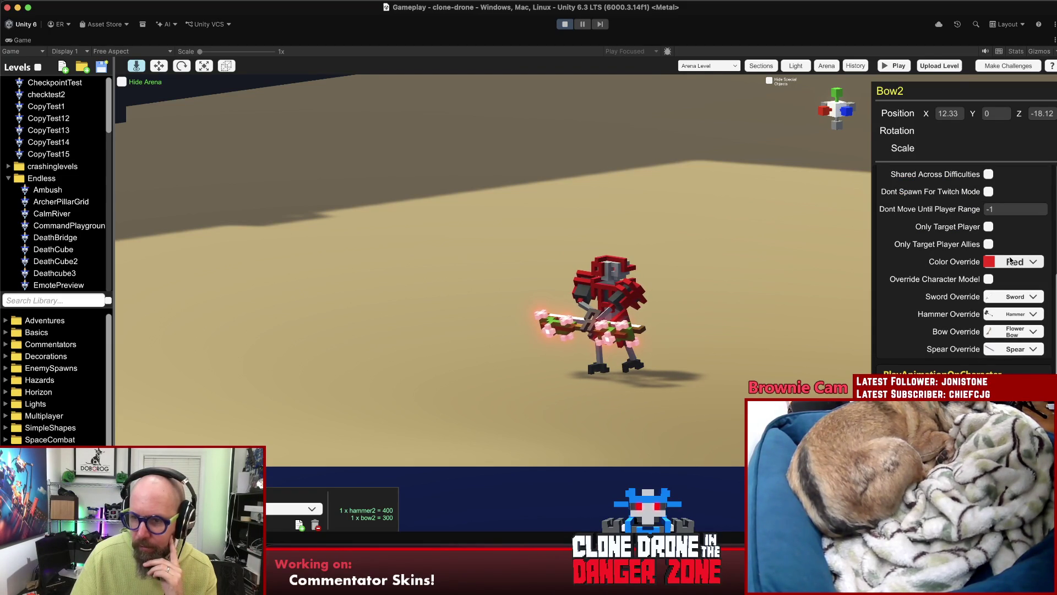
left_click(330, 300)
left_click(24, 370)
scroll(54, 374, "down", 2)
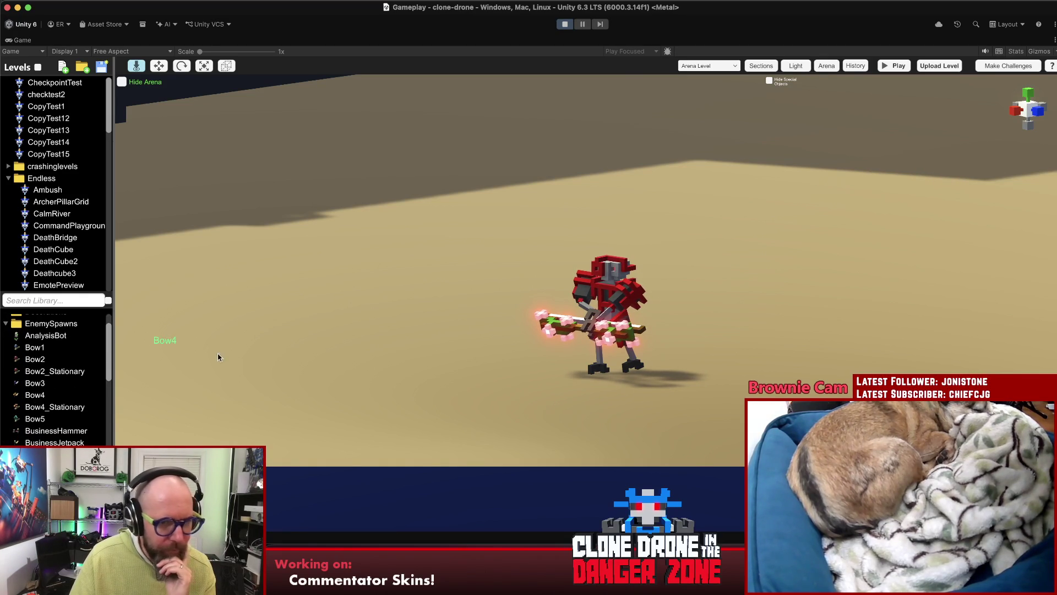
- Place a Bow4 enemy in the arena and nudge it slightly to the right
left_click_drag(218, 357, 395, 302)
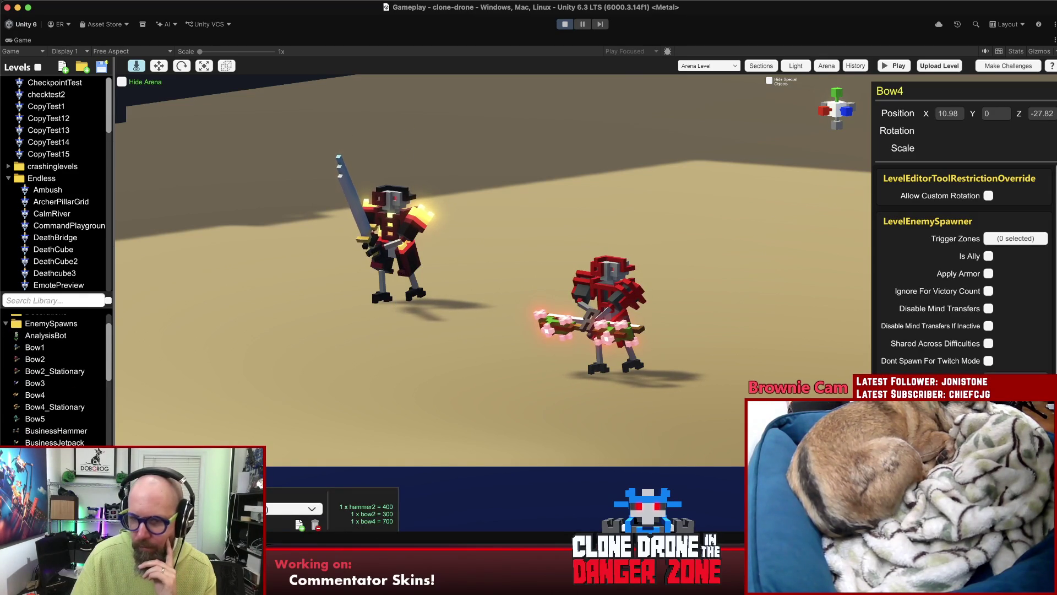
mouse_move(380, 234)
left_mouse_down()
mouse_move(495, 242)
mouse_move(439, 245)
left_mouse_up()
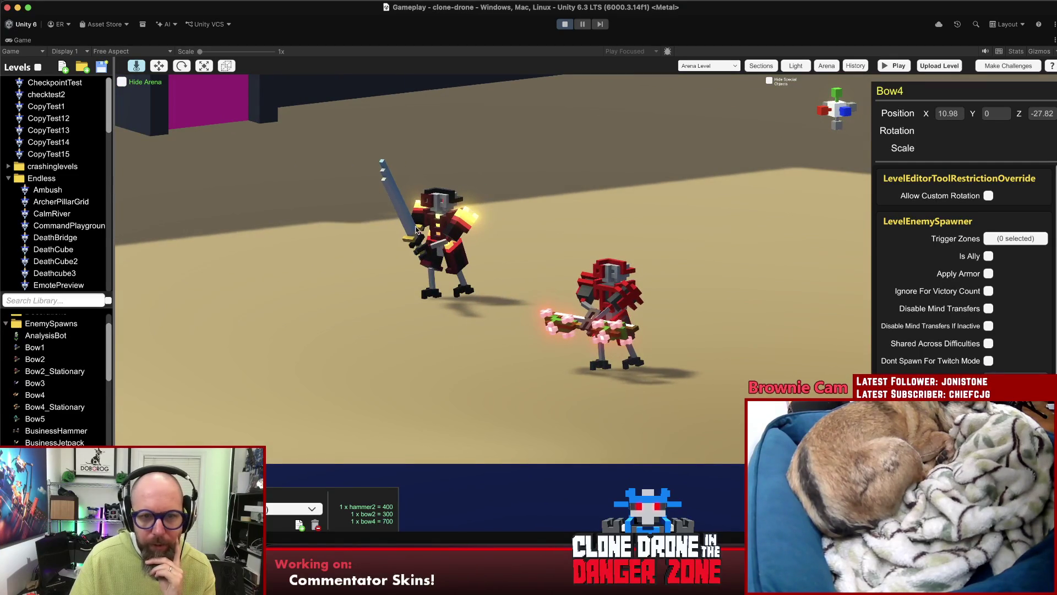
left_click(395, 283)
- Try a Katana sword override on the selected enemy, then revert it to the plain Sword
left_click(585, 284)
scroll(987, 313, "down", 5)
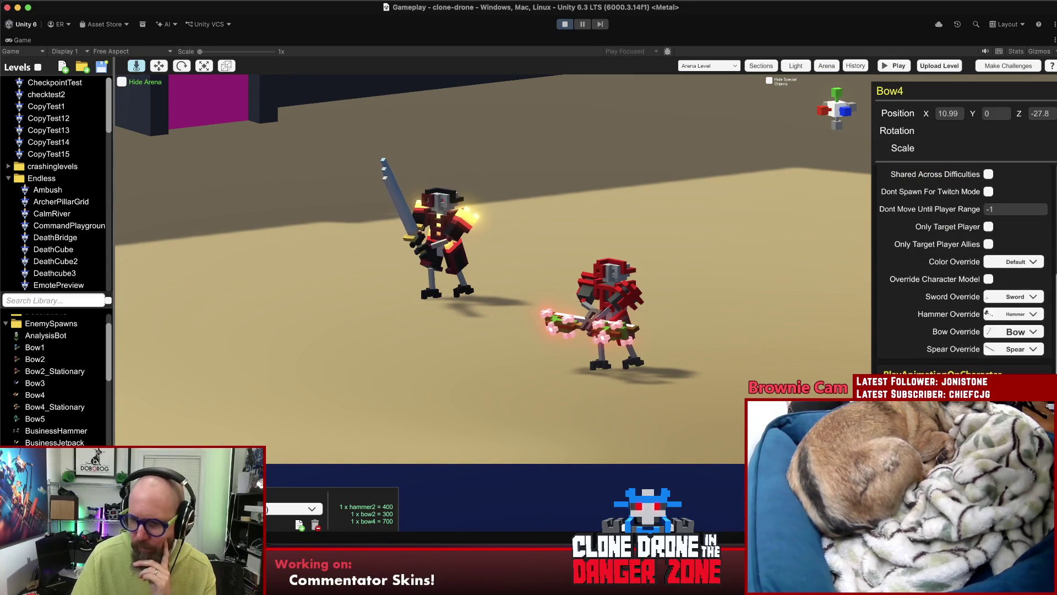
left_click(1030, 298)
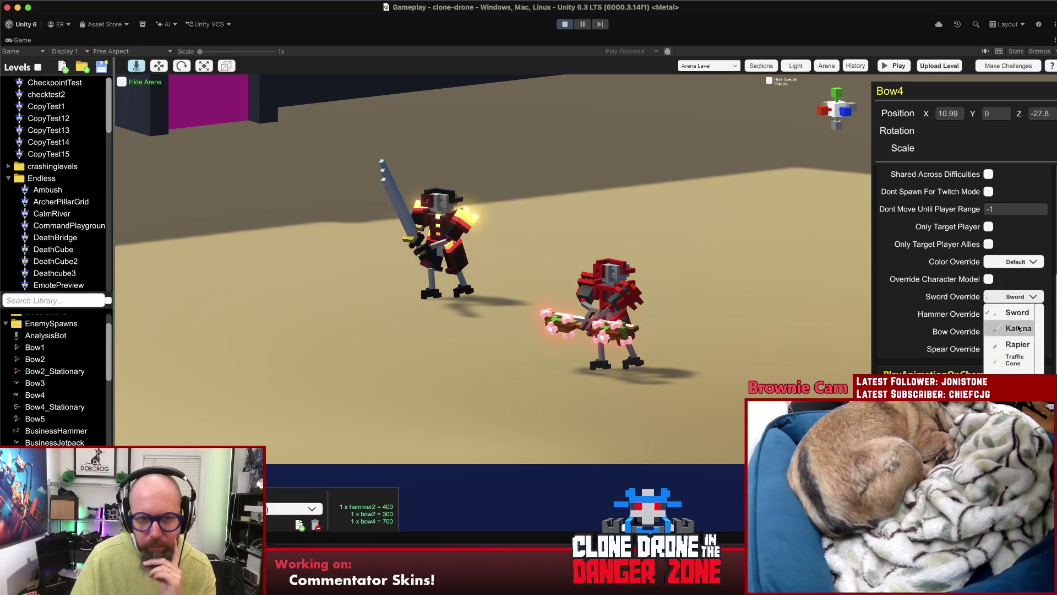
left_click(1018, 328)
left_click(1018, 298)
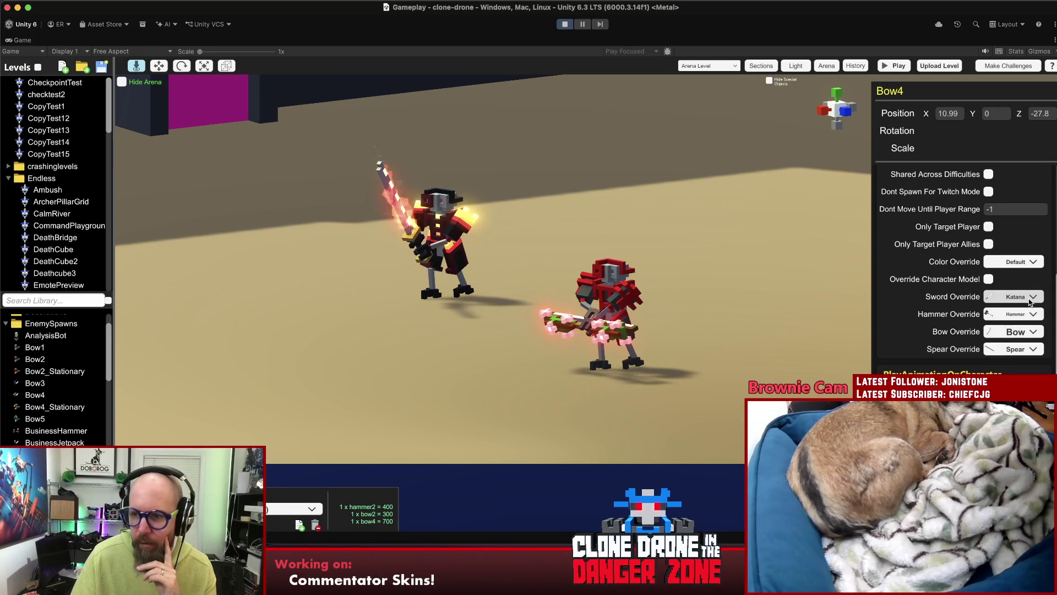
left_click(1017, 312)
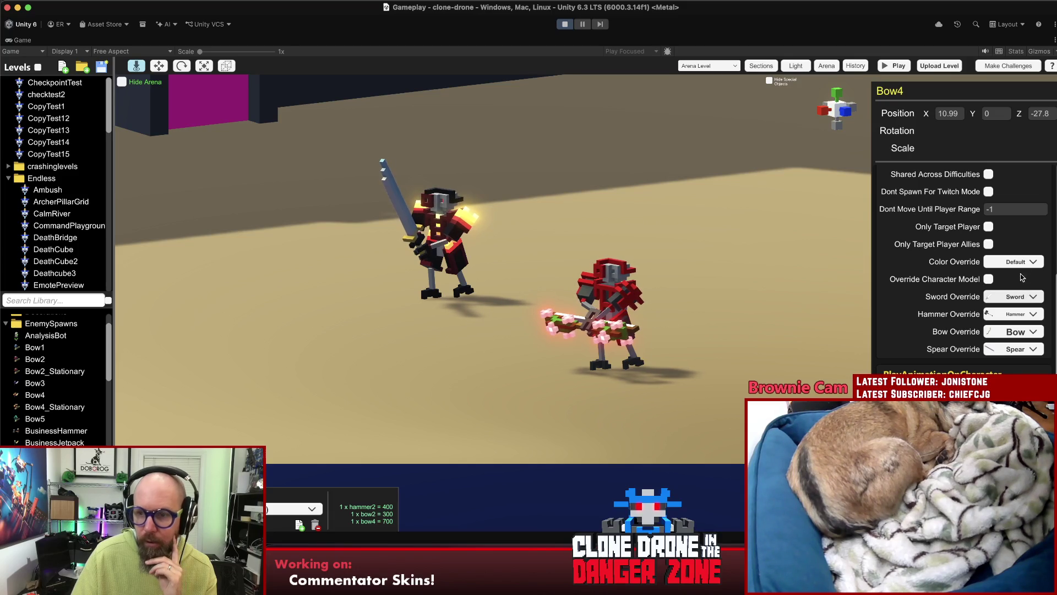
- Set the left enemy's colour override to Blue, leaving its sword override unchanged
left_click(1016, 262)
left_click(1014, 341)
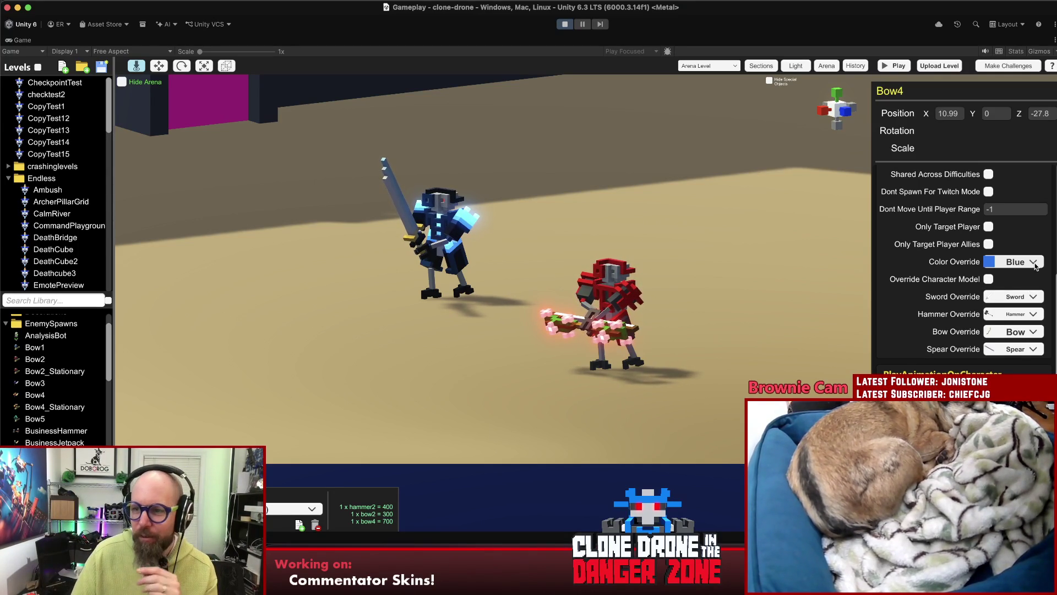
left_click(1032, 296)
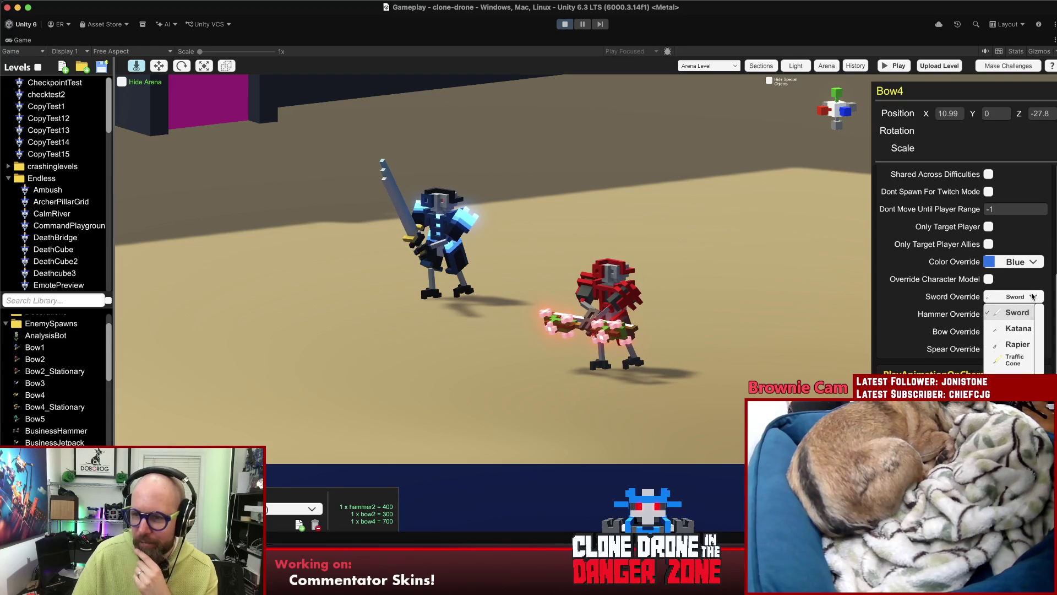
left_click(1010, 309)
- Enable Override Character Model on Bow4 and change its colour override to Black
left_click(989, 279)
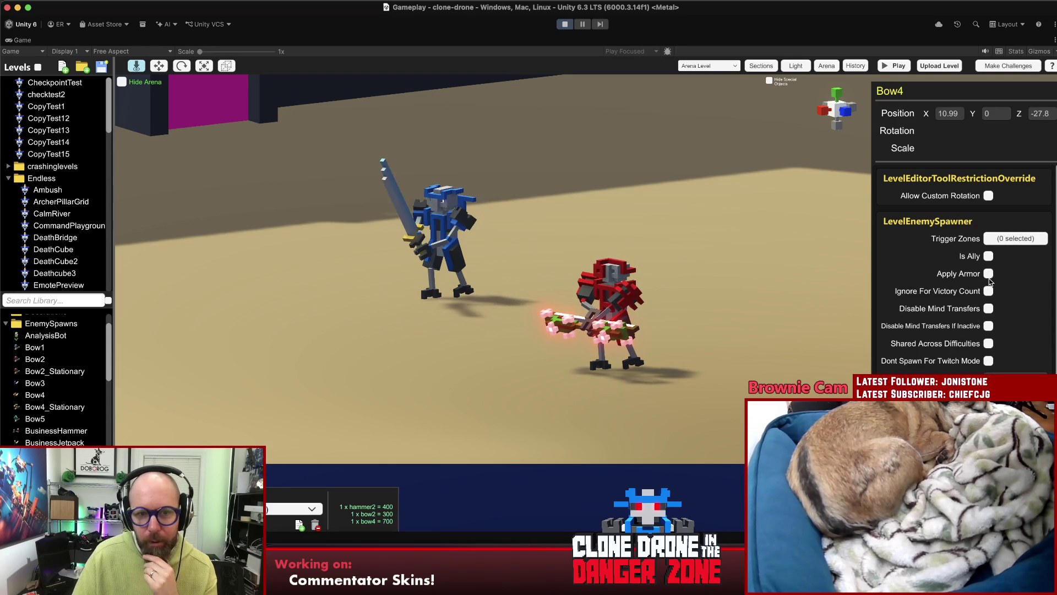
scroll(1021, 341, "down", 3)
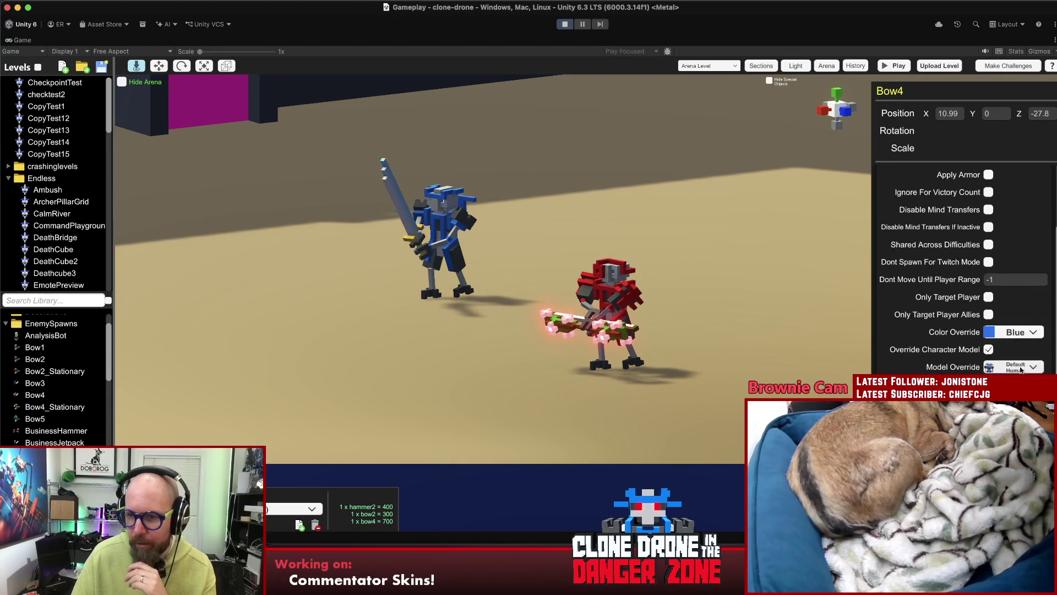
left_click(1021, 332)
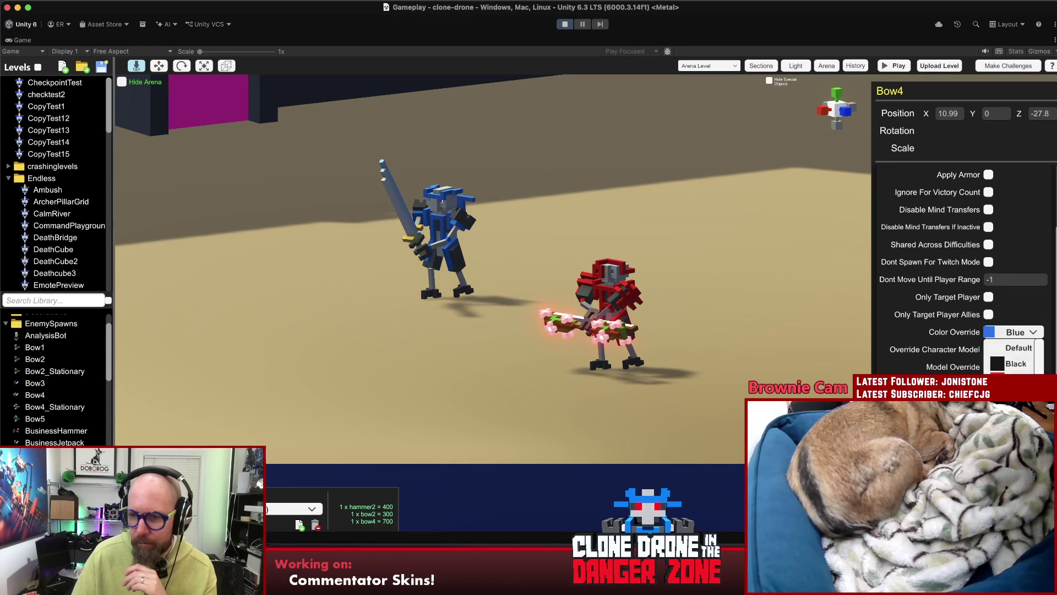
left_click(1018, 365)
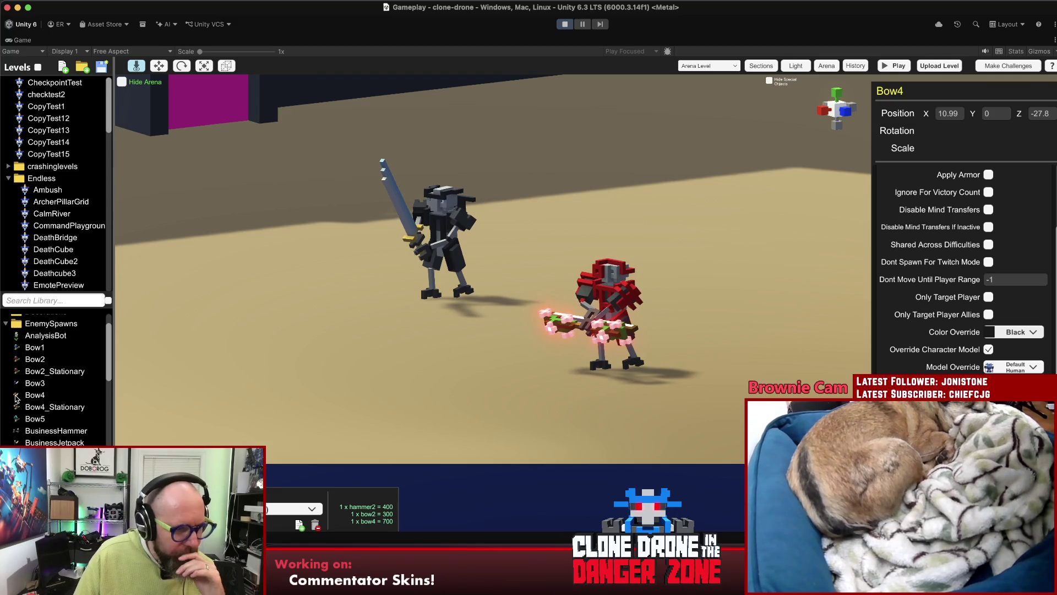
- Place a JetpackHammer enemy from the library into the arena
scroll(46, 412, "down", 5)
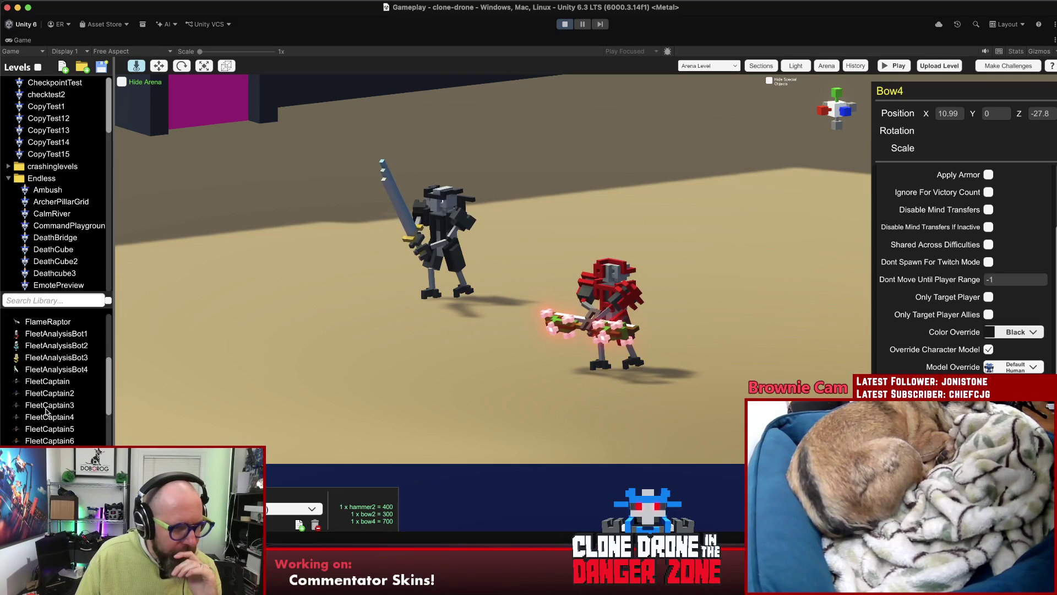
scroll(55, 380, "down", 4)
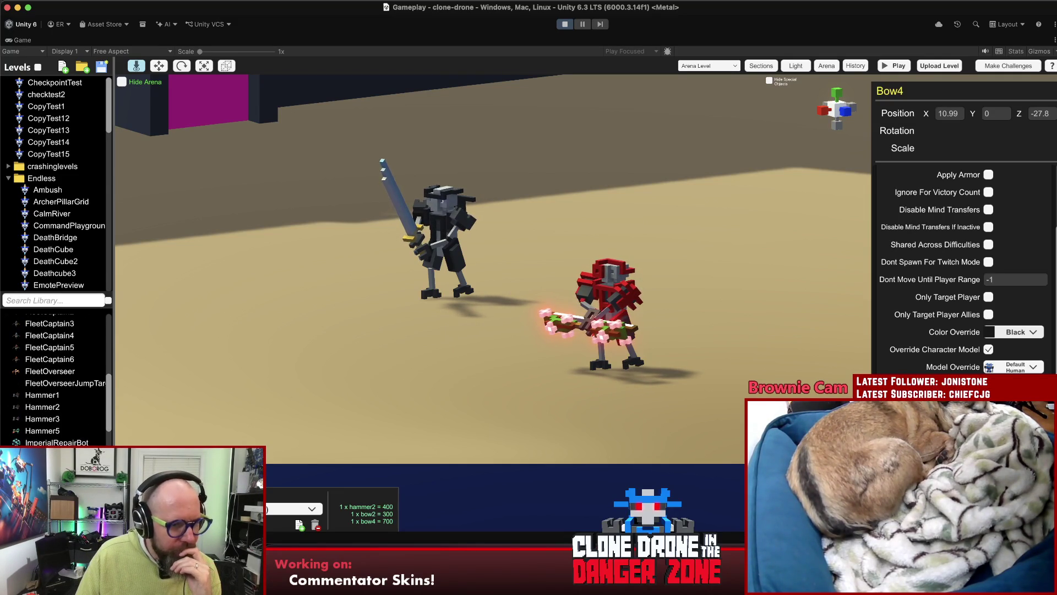
left_click_drag(55, 454, 275, 306)
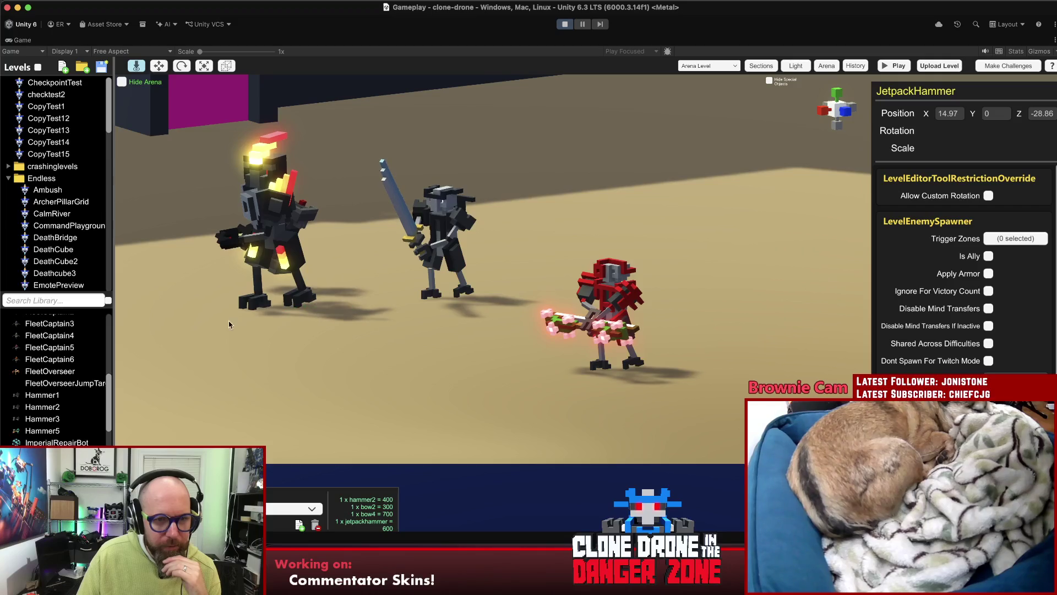
- Set the JetpackHammer's Hammer Override to Stop Sign
scroll(433, 335, "down", 2)
scroll(432, 334, "down", 3)
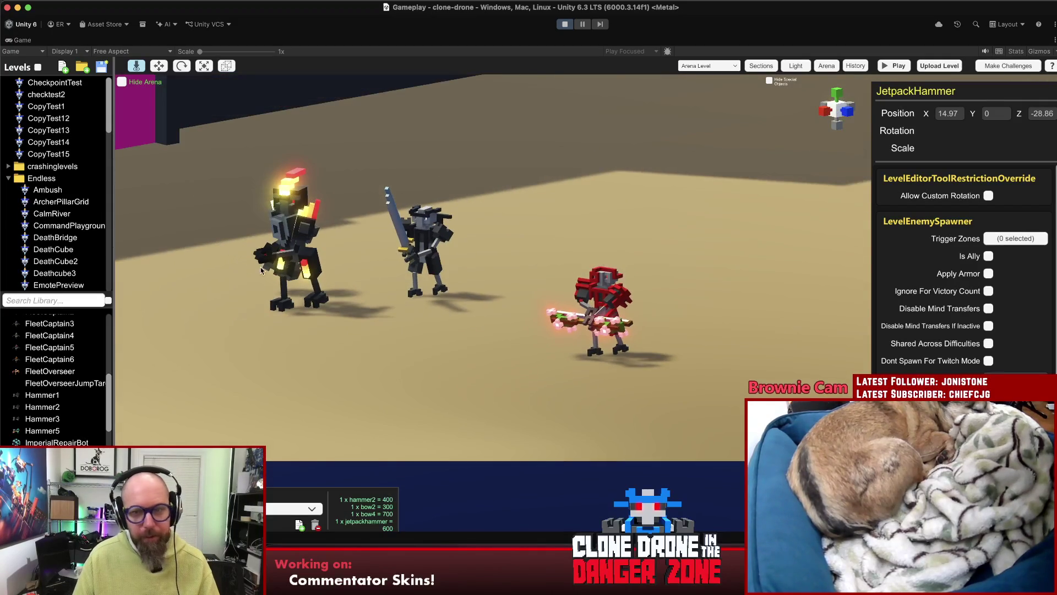
scroll(963, 275, "down", 5)
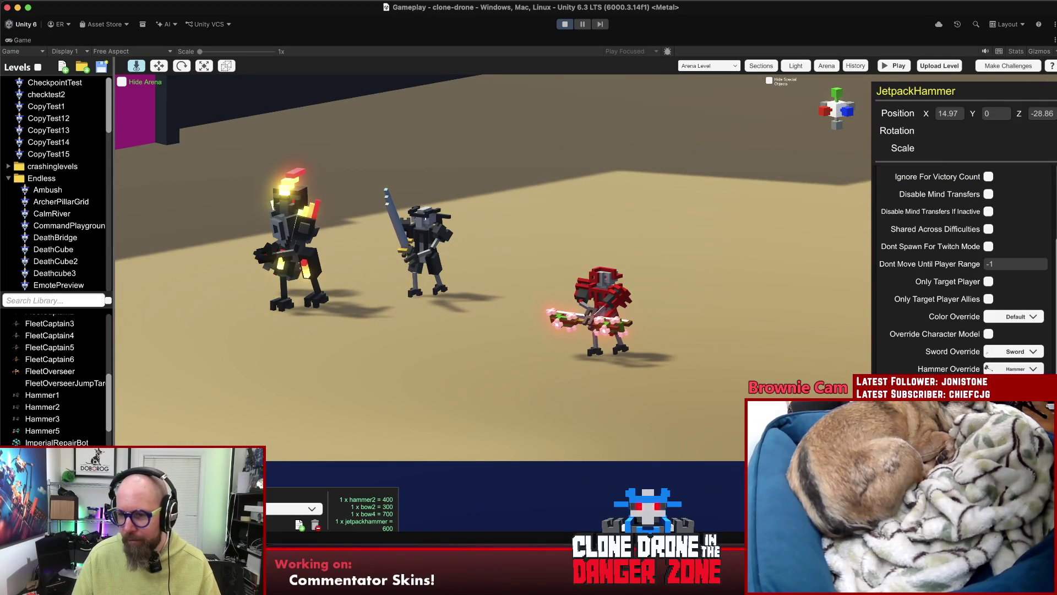
left_click(1013, 408)
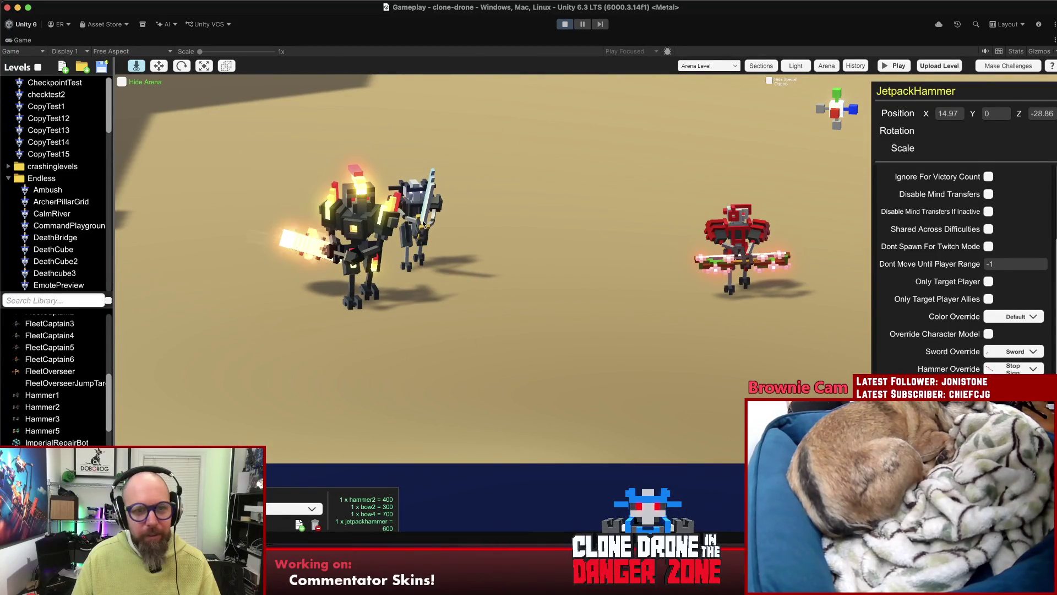
- Move the Bow4 enemy further right along the arena with the move tool, then deselect it
left_click(420, 219)
key("w")
left_click_drag(456, 270, 577, 288)
scroll(963, 264, "down", 5)
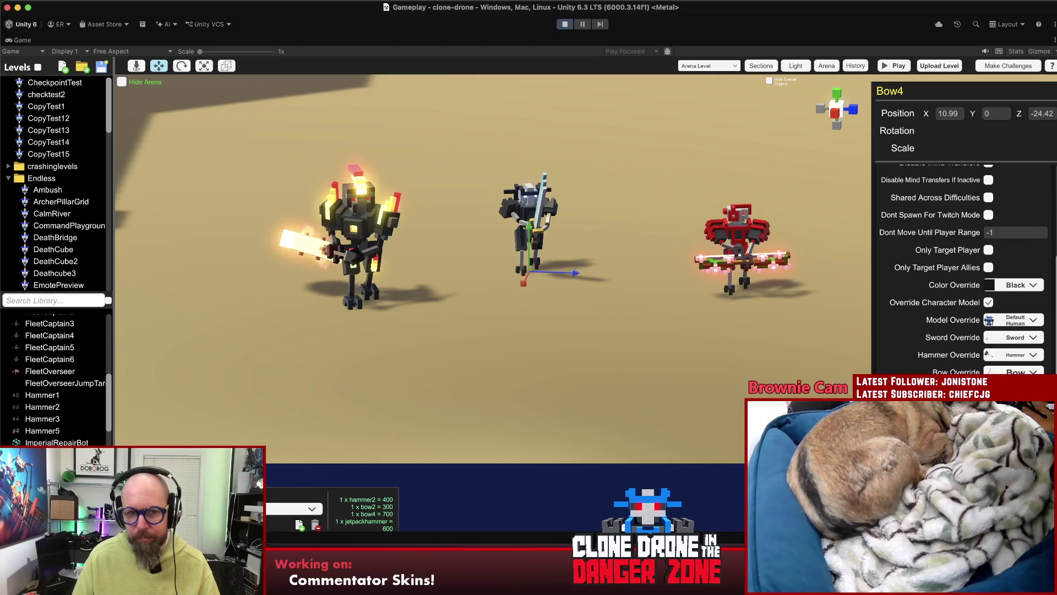
left_click(555, 340)
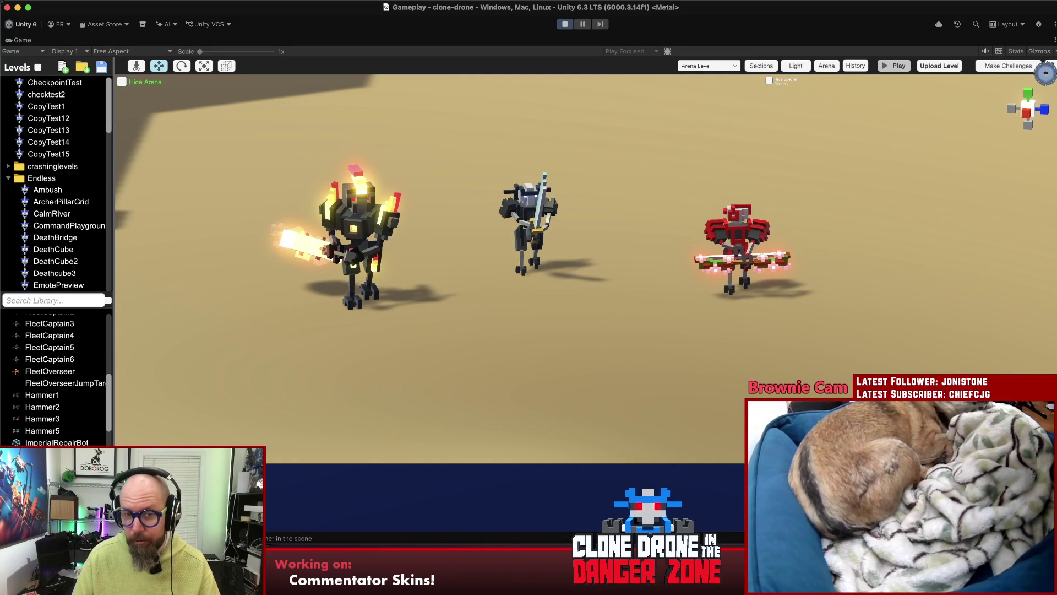
- Walk the player robot with W down the corridor to the arena gate and the overridden enemies
key("w")
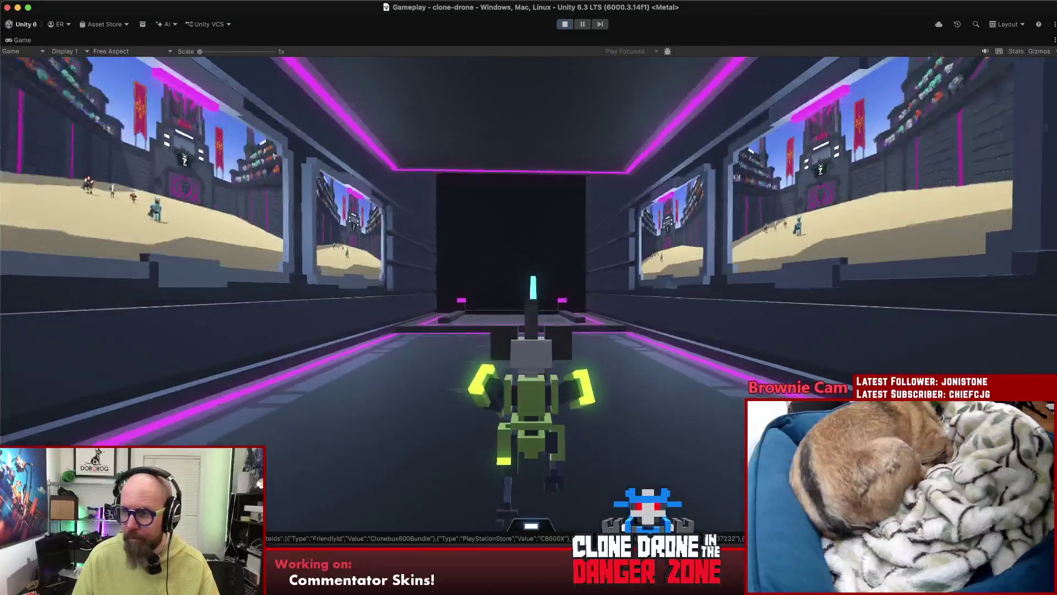
mouse_move(529, 297)
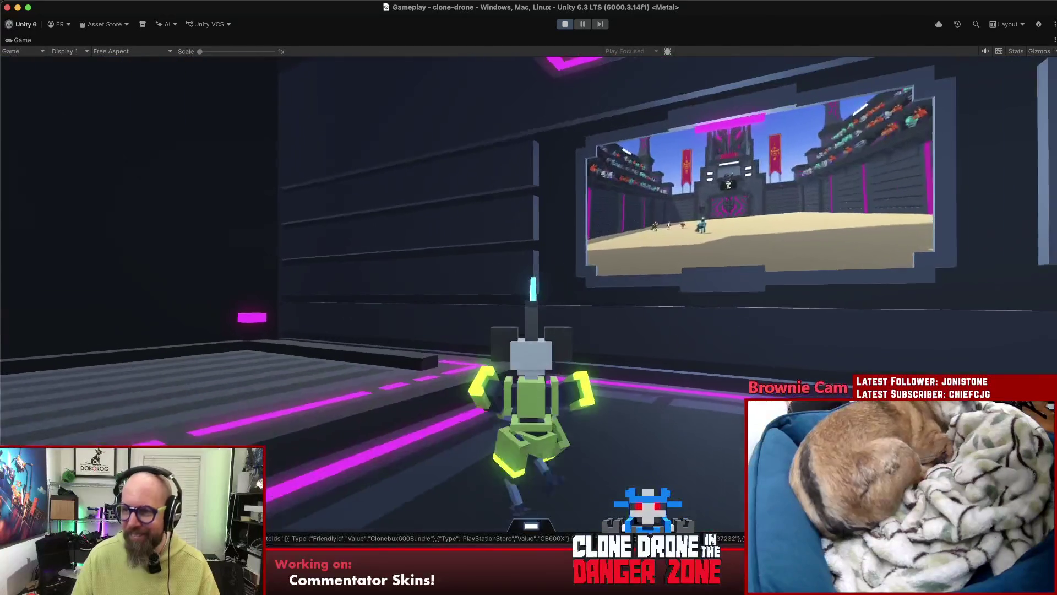
key("w")
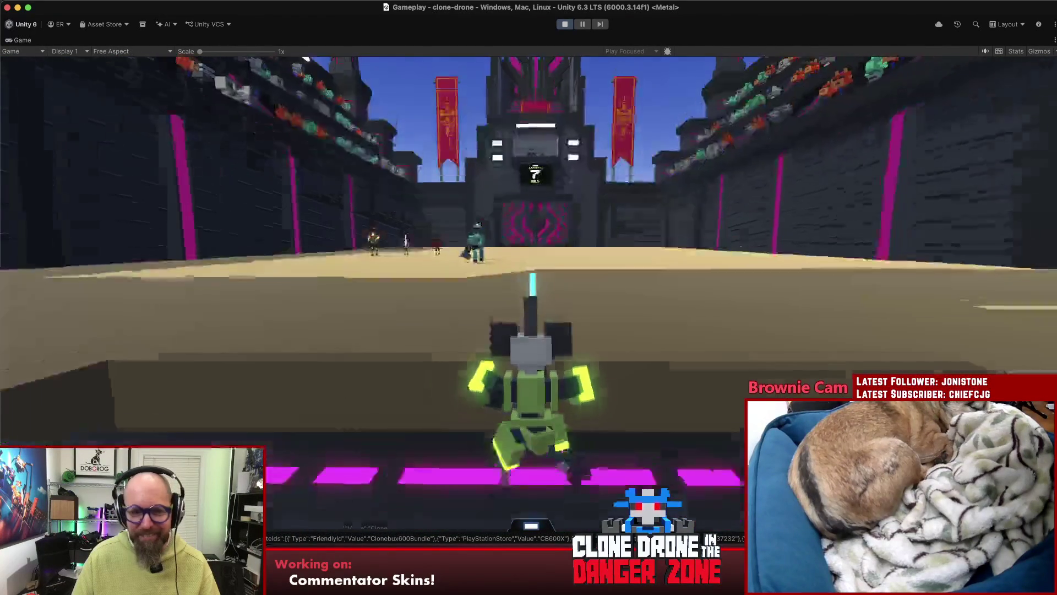
key("w")
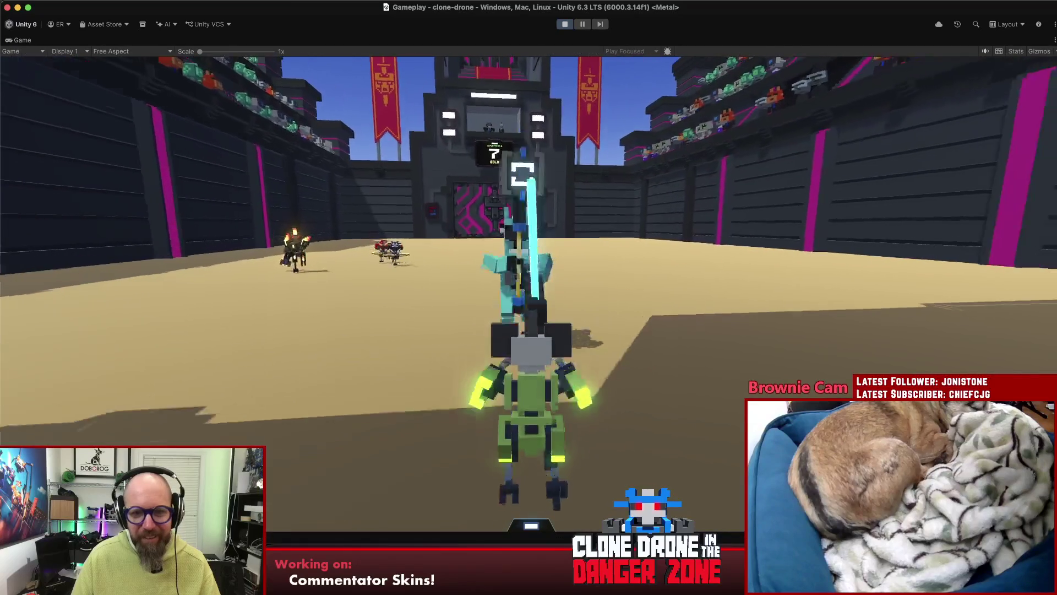
key("w")
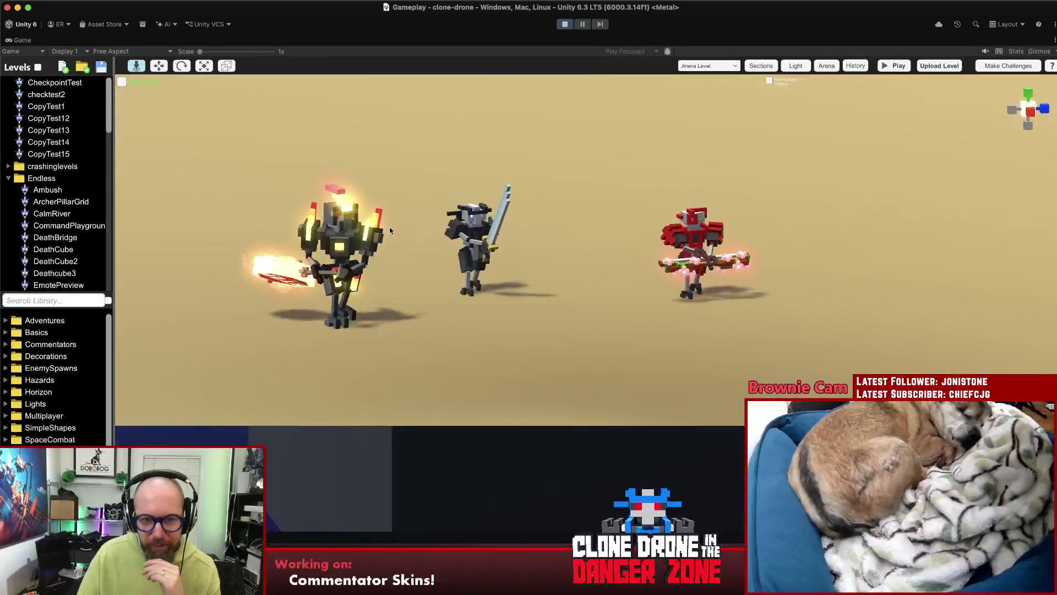
- Select and deselect Bow4, exit Play mode with Cmd+P, and switch to Rider
left_click(623, 226)
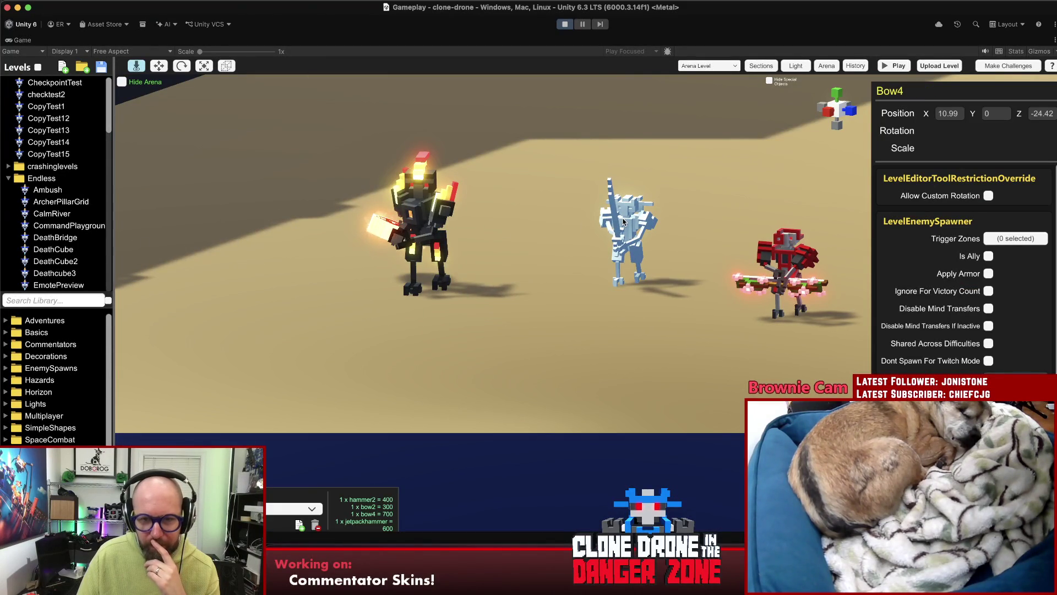
left_click(550, 298)
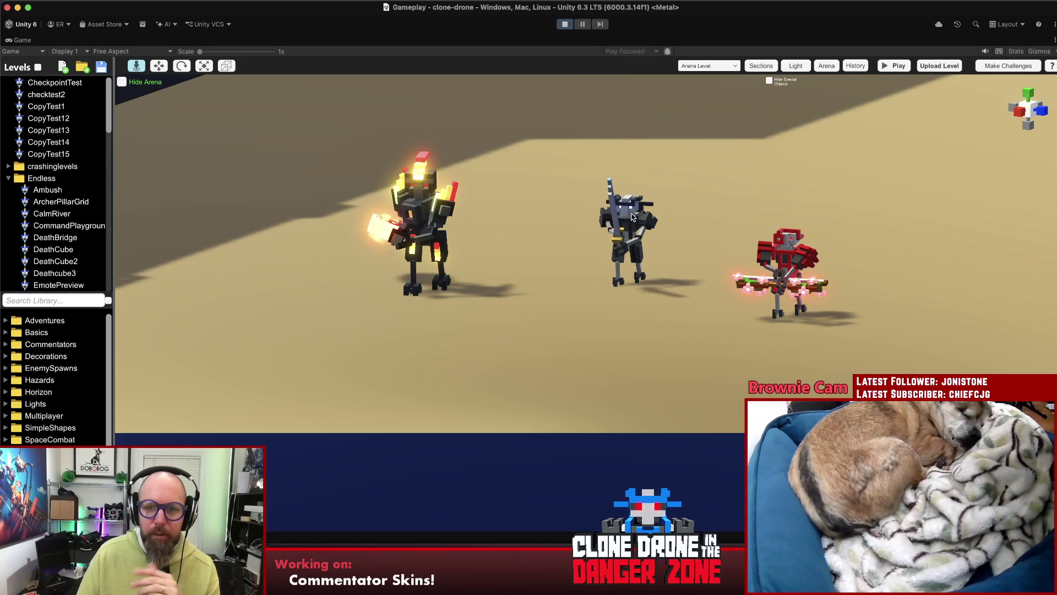
key("super+p")
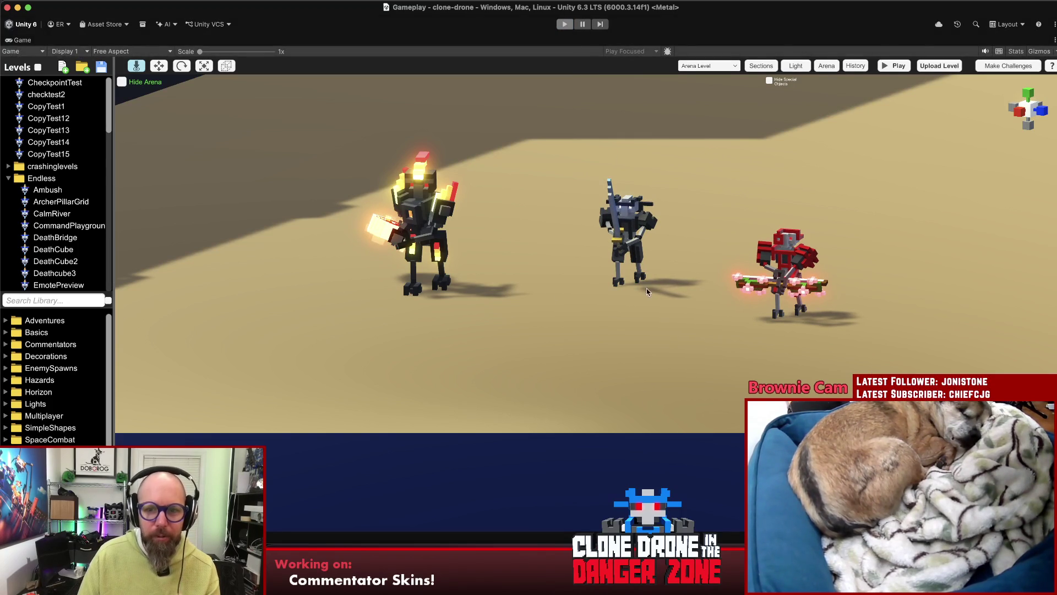
key("super+Tab")
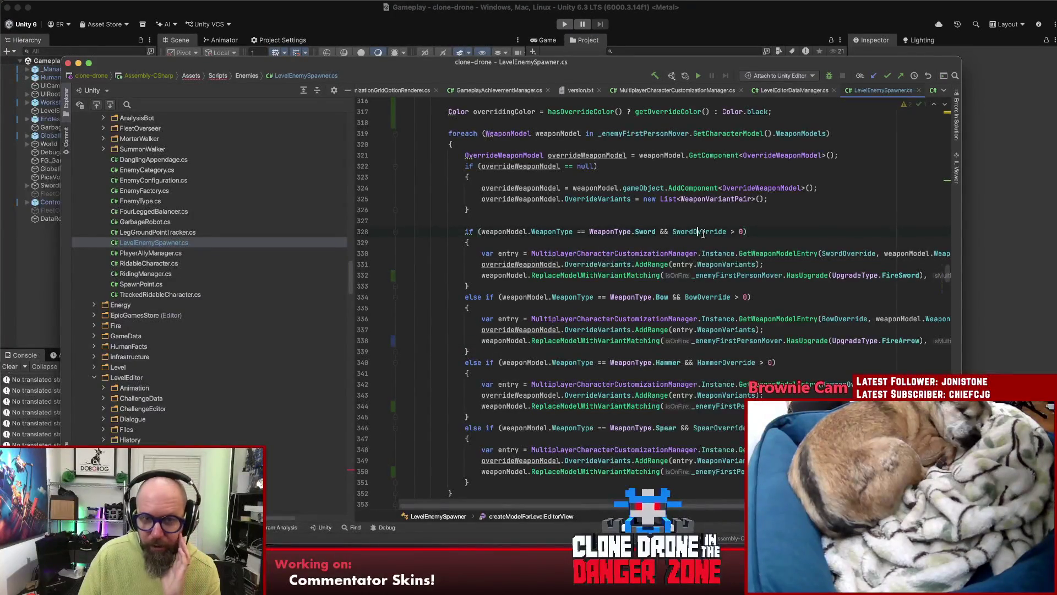
- Inspect the sword branch condition on line 328 of LevelEnemySpawner.cs
left_click_drag(749, 233, 489, 232)
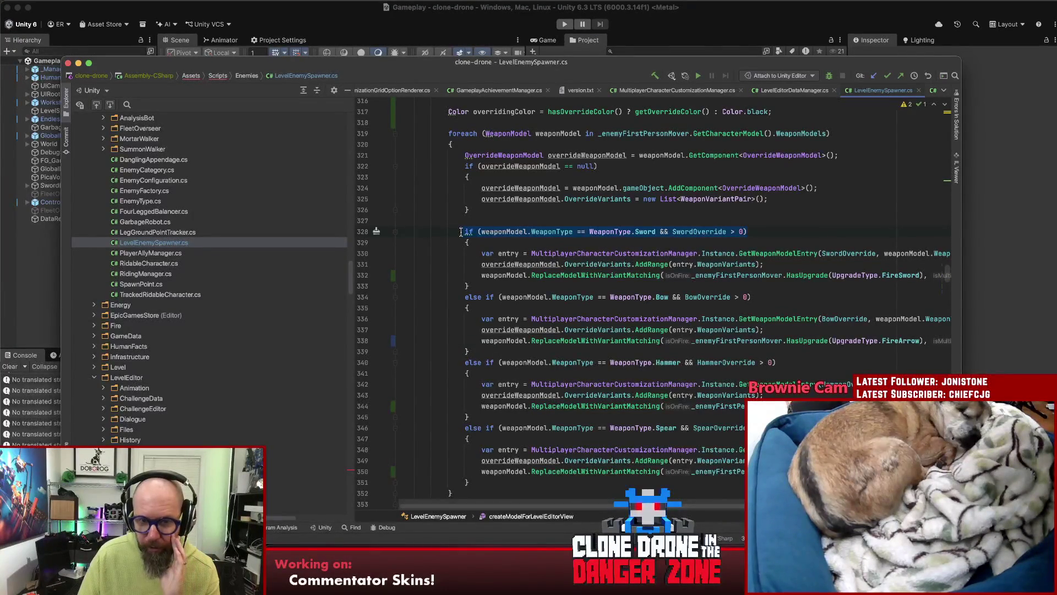
left_click(718, 254)
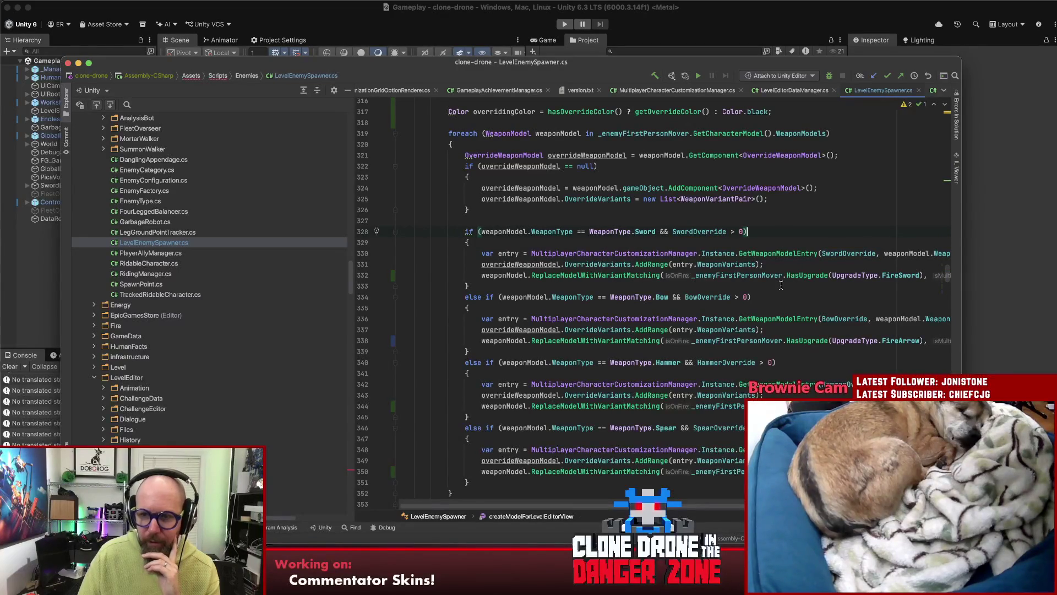
scroll(793, 277, "up", 2)
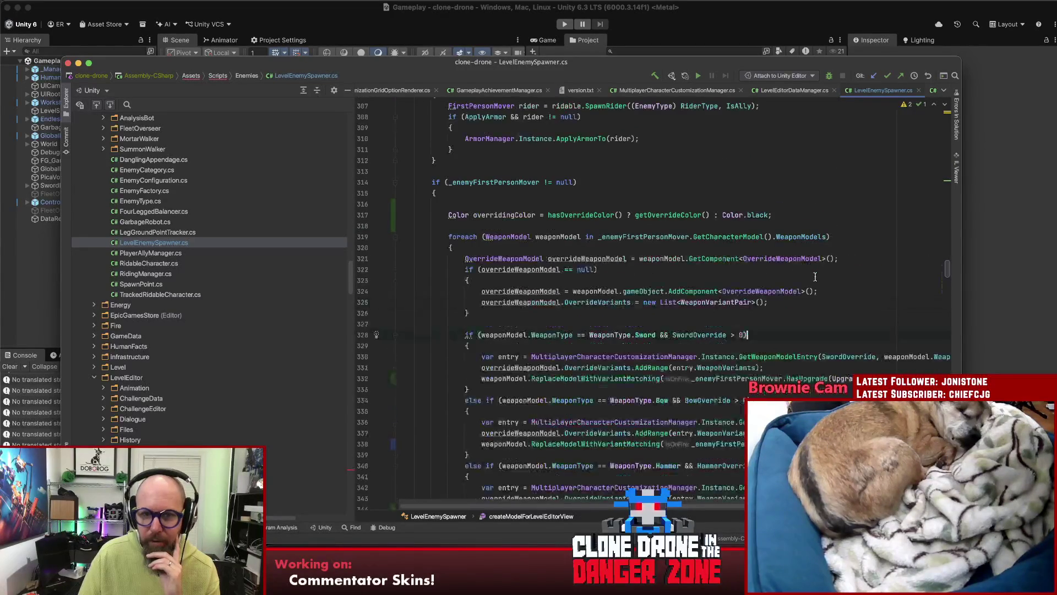
scroll(809, 278, "down", 5)
scroll(813, 278, "down", 4)
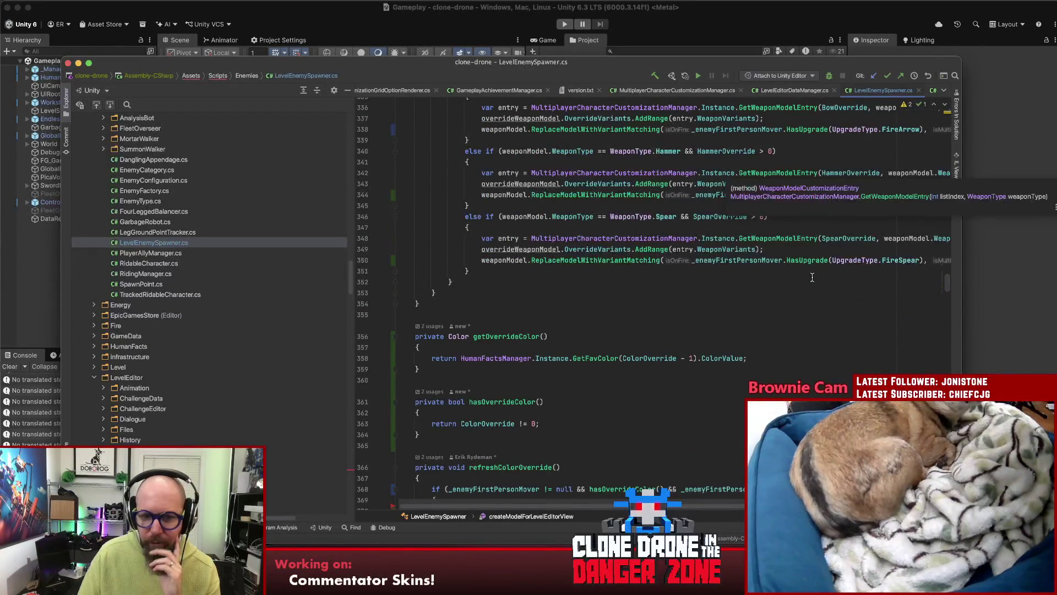
scroll(809, 277, "up", 6)
scroll(809, 277, "up", 1)
left_click(766, 228)
scroll(706, 372, "up", 4)
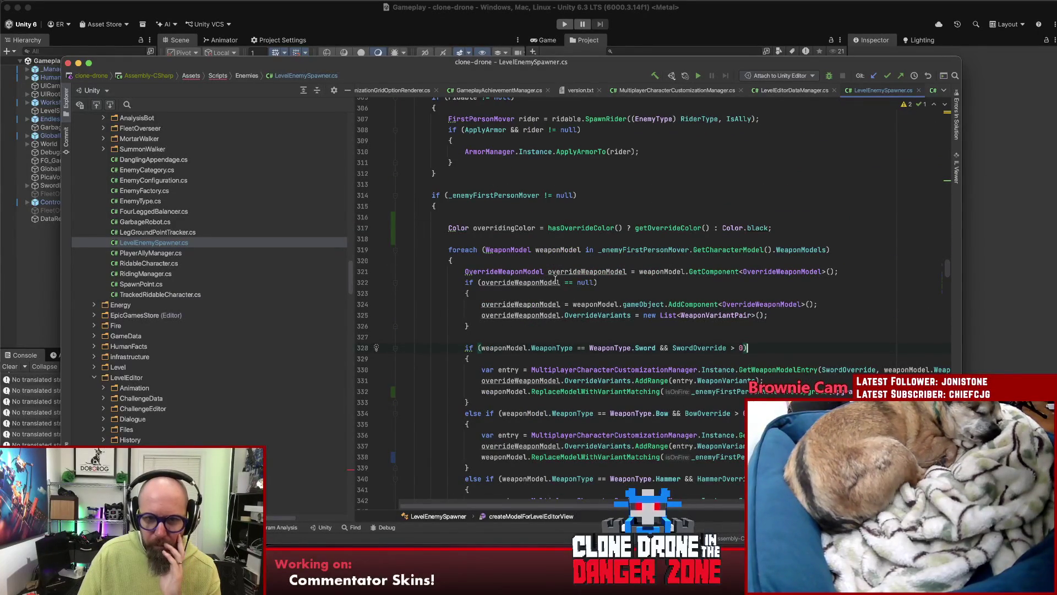
- Delete the empty line 316, review the sword branch's variants line, and start the game in Unity
left_click(441, 217)
key("BackSpace")
left_click(630, 370)
scroll(628, 372, "down", 5)
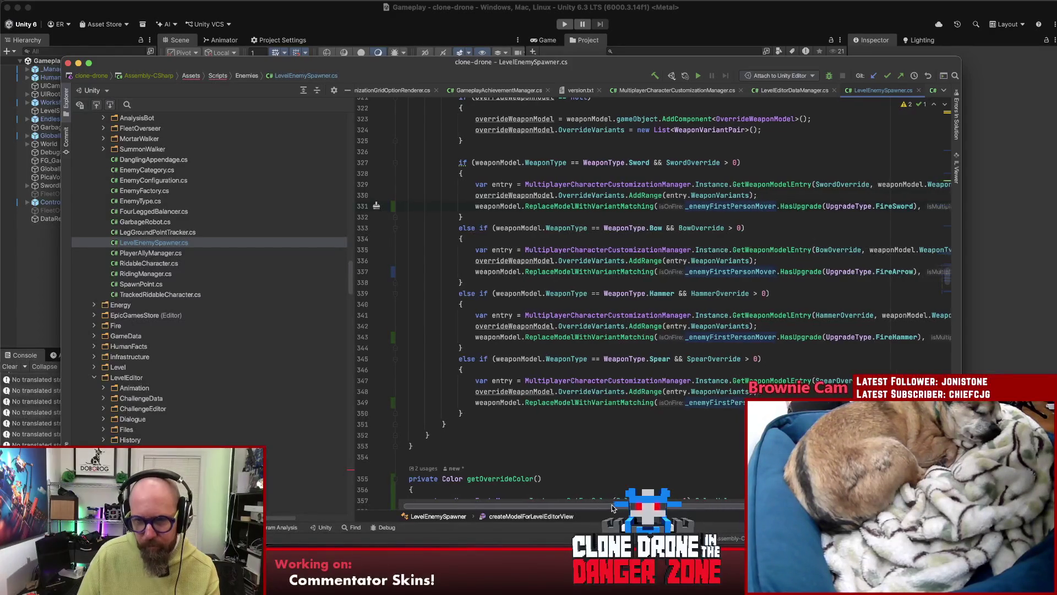
scroll(604, 506, "right", 10)
scroll(621, 233, "left", 10)
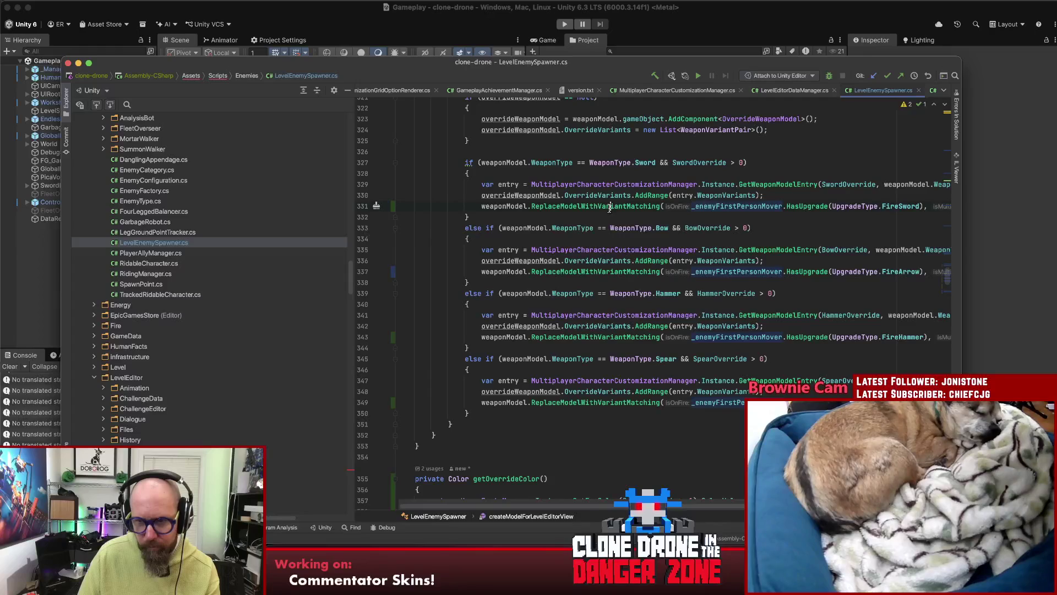
scroll(646, 415, "up", 5)
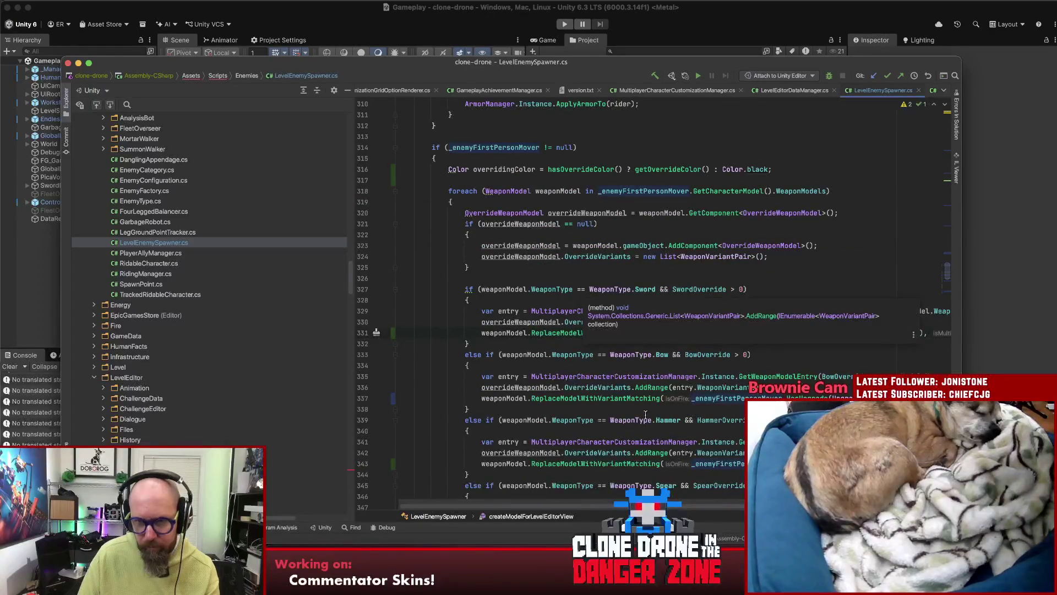
scroll(646, 416, "down", 2)
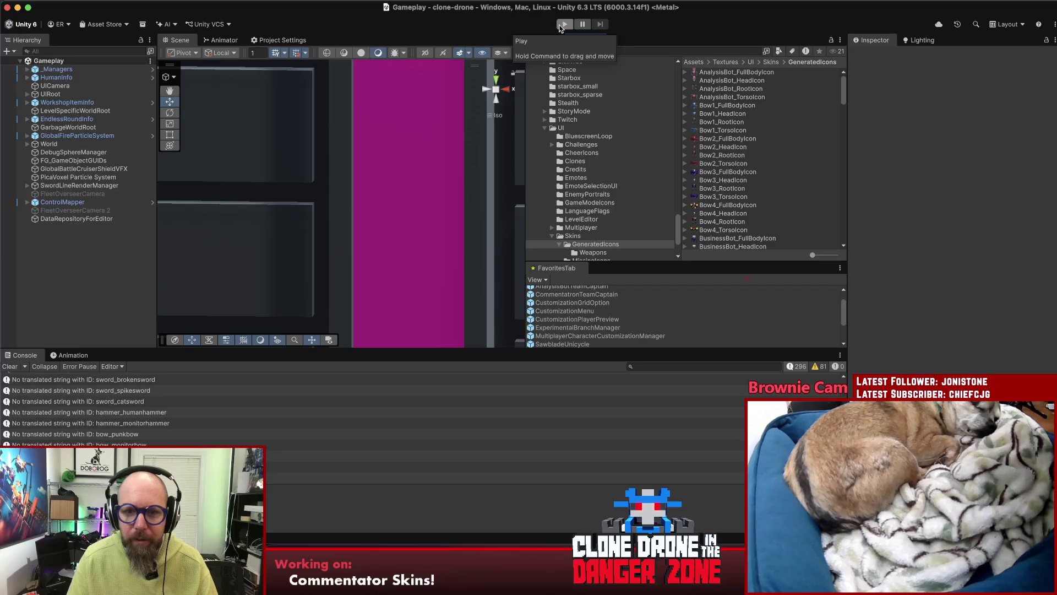
left_click(563, 25)
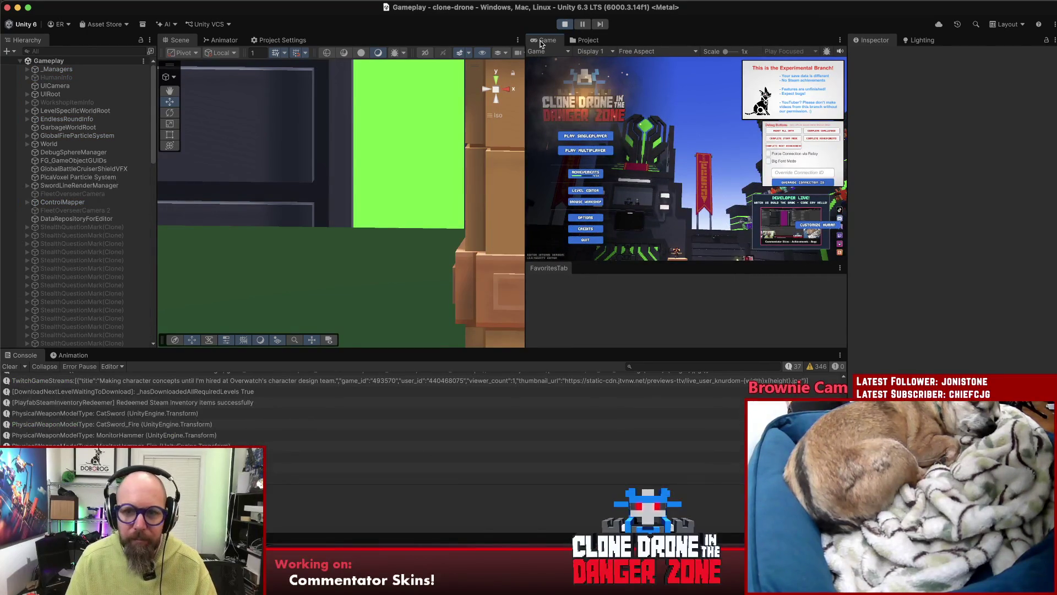
- Maximize the Game view and delete the red robot, Hammer2, JetpackHammer and Bow4 from the arena
double_click(541, 41)
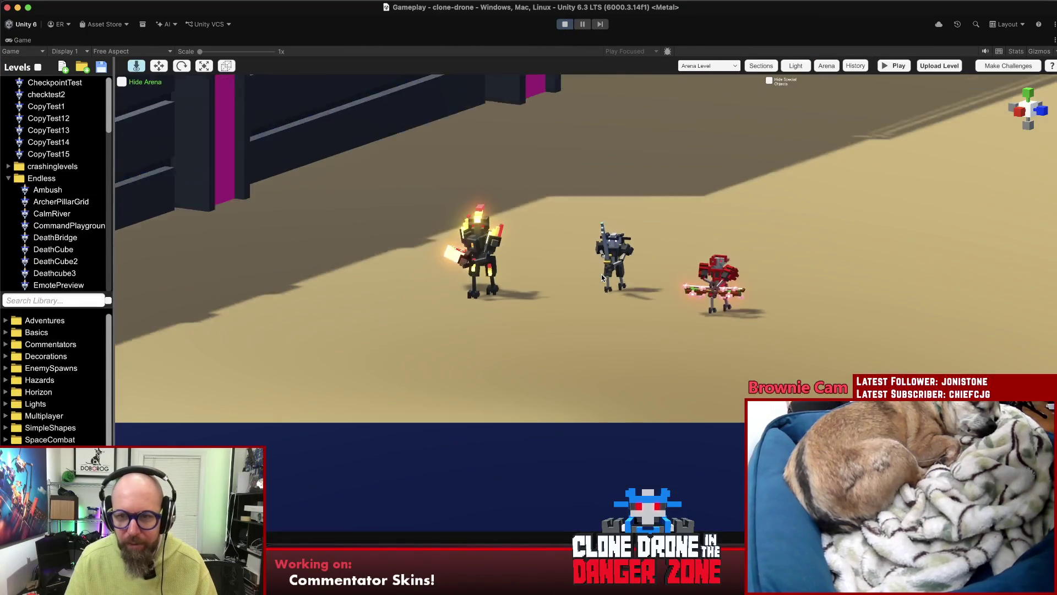
mouse_move(682, 256)
left_mouse_down()
mouse_move(632, 341)
mouse_move(513, 385)
left_mouse_up()
key("Delete")
left_click(618, 315)
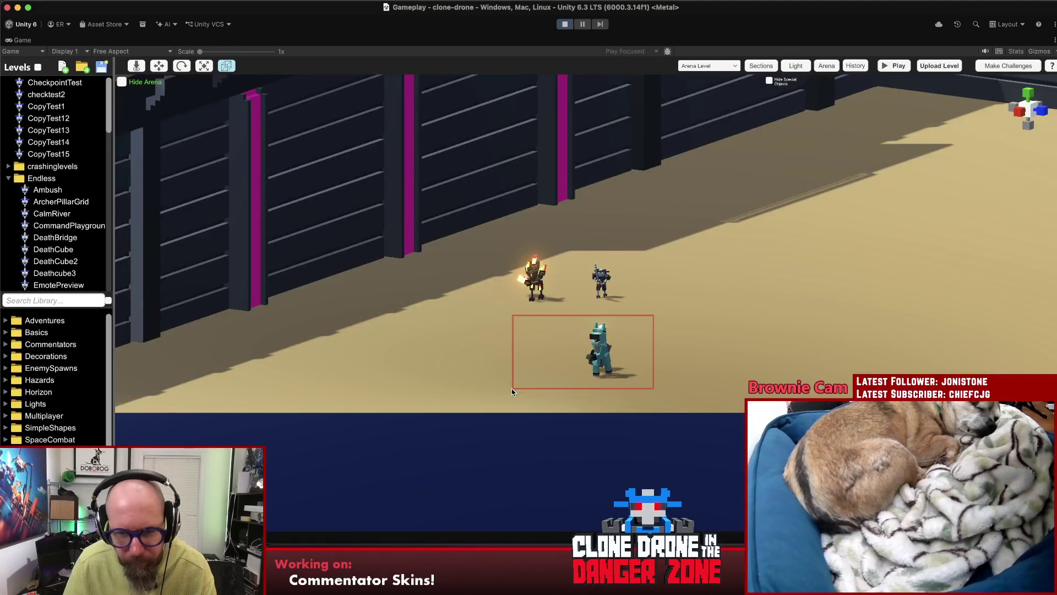
key("Delete")
left_click(615, 303)
mouse_move(489, 189)
left_mouse_down()
mouse_move(590, 371)
mouse_move(570, 370)
left_mouse_up()
key("Delete")
left_click(584, 312)
left_click_drag(626, 266, 490, 361)
key("Delete")
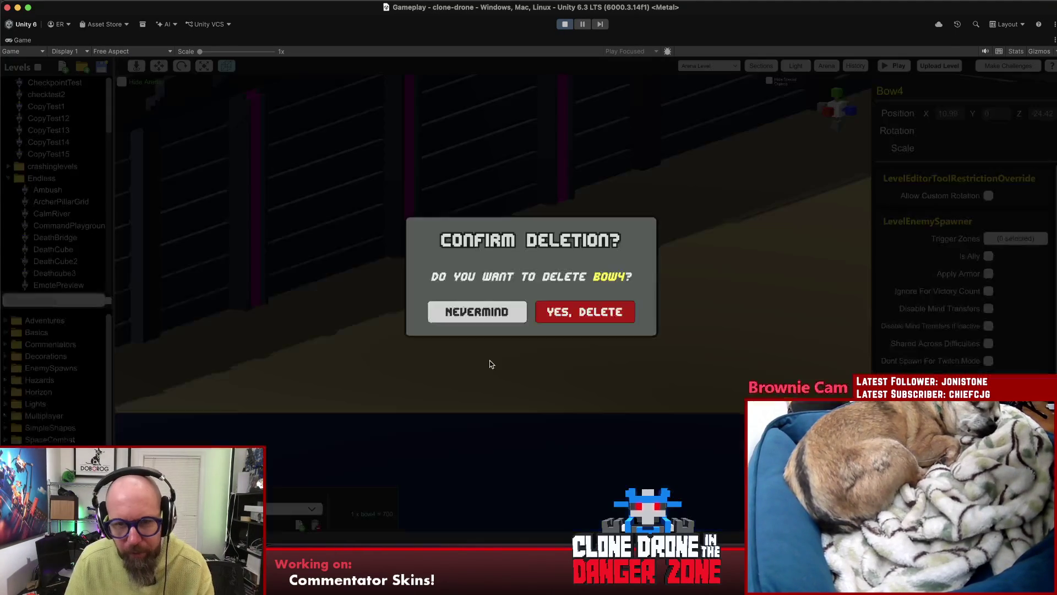
left_click(578, 312)
- Expand EnemySpawns in the library and place a Sword1 enemy into the arena
left_click(22, 368)
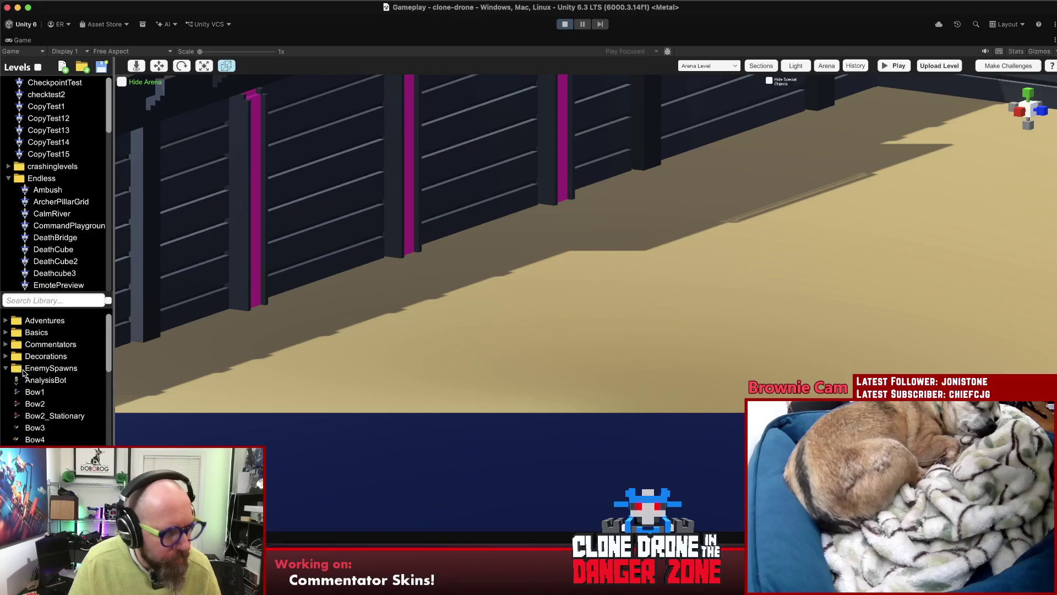
scroll(55, 386, "down", 5)
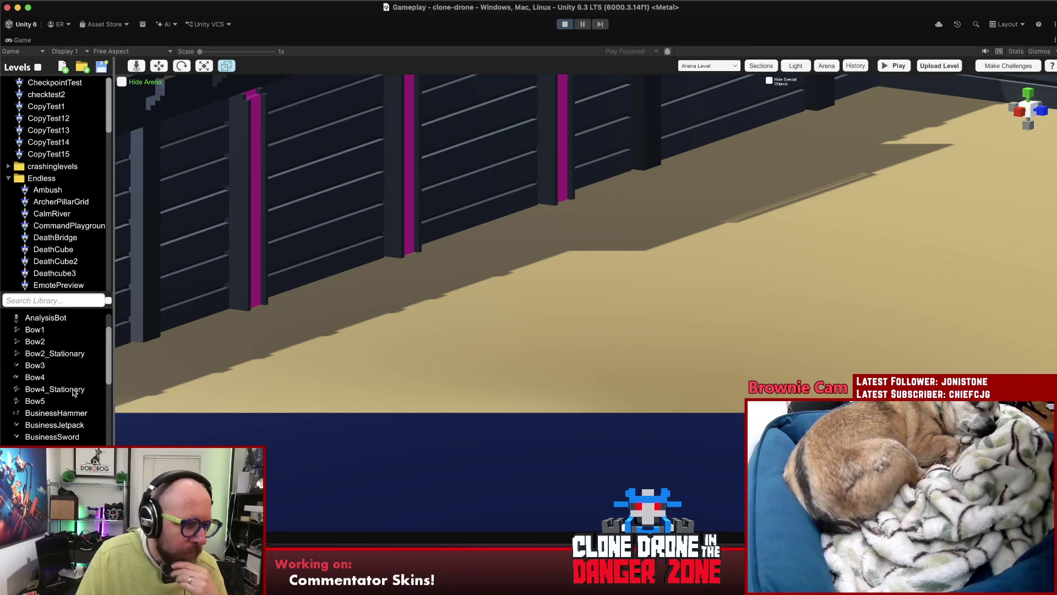
scroll(77, 394, "down", 15)
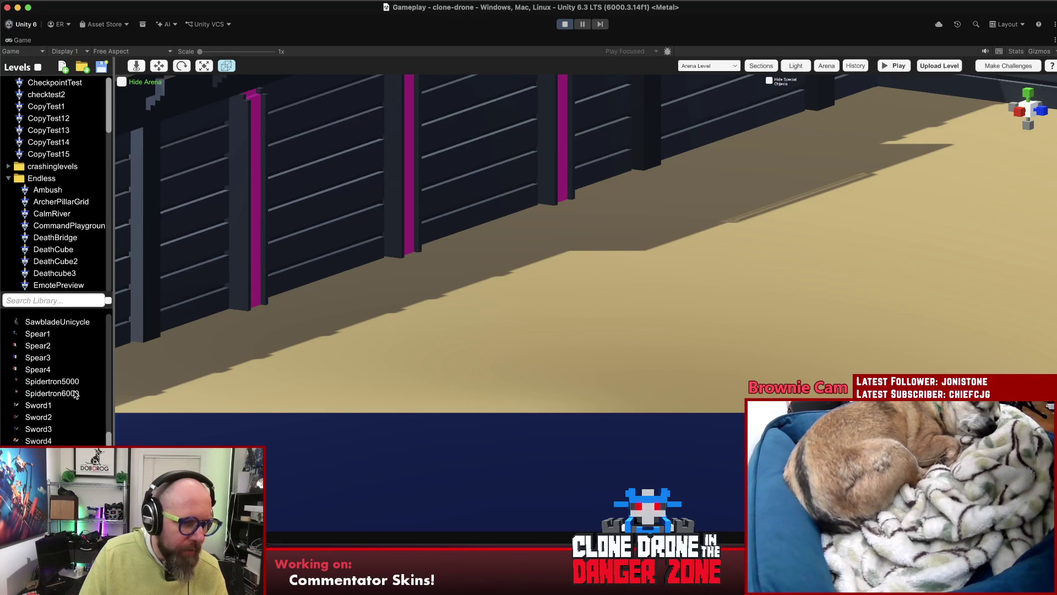
mouse_move(35, 405)
left_mouse_down()
mouse_move(771, 286)
mouse_move(637, 305)
left_mouse_up()
scroll(539, 332, "up", 2)
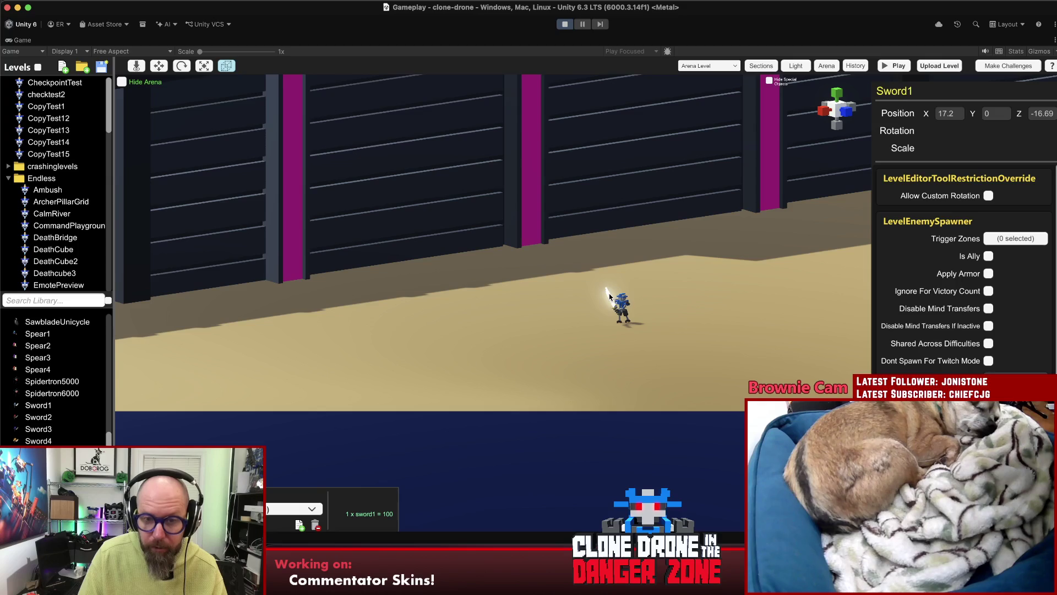
- Place a Sword2 enemy and try sword variants: long sword, green spiky, then the glowing energy sword
mouse_move(53, 422)
left_mouse_down()
mouse_move(660, 303)
mouse_move(697, 321)
left_mouse_up()
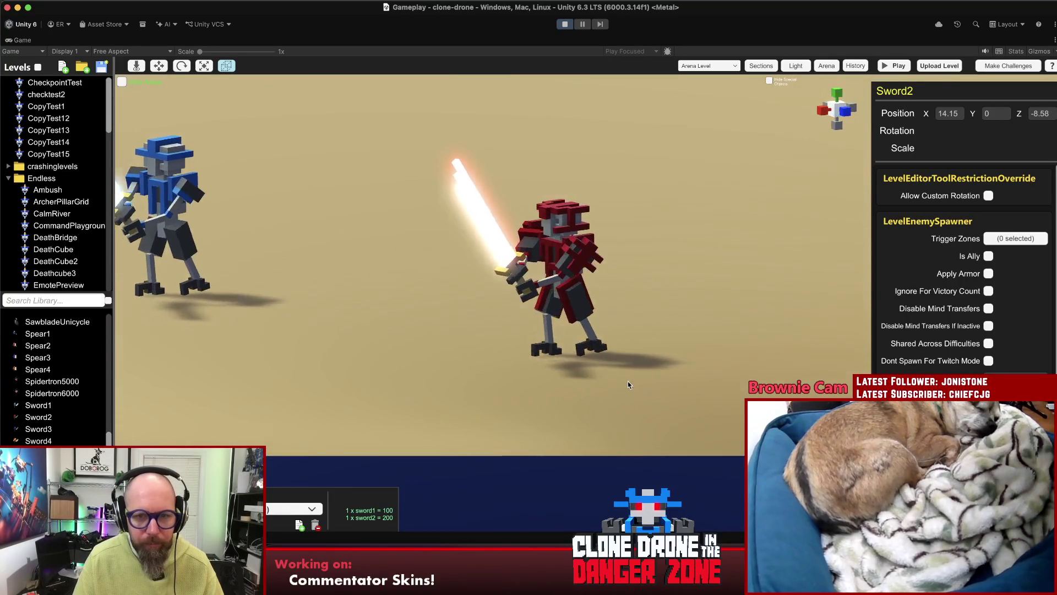
left_click(1016, 378)
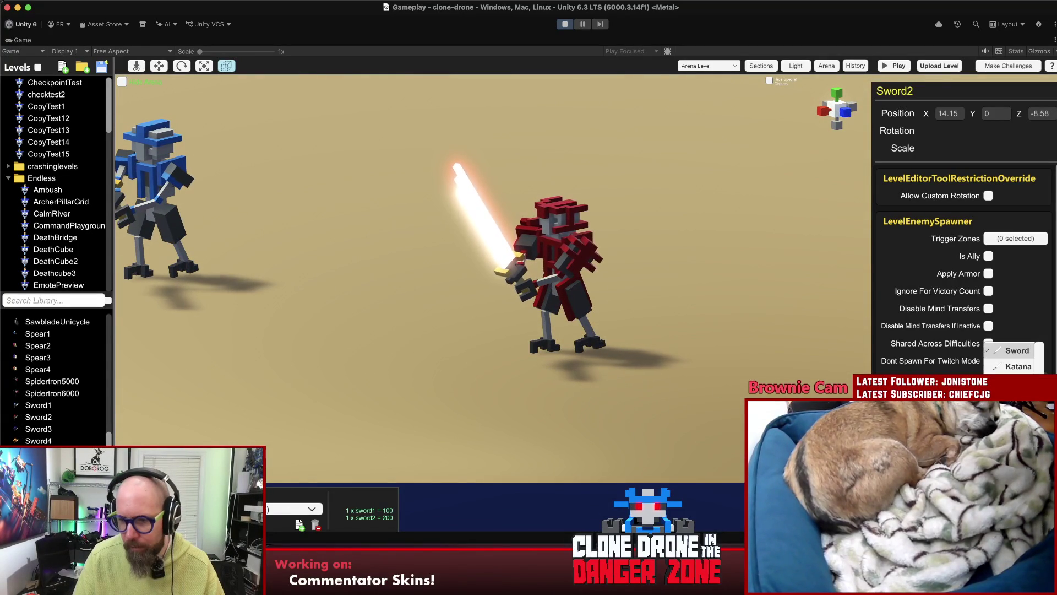
left_click(1016, 382)
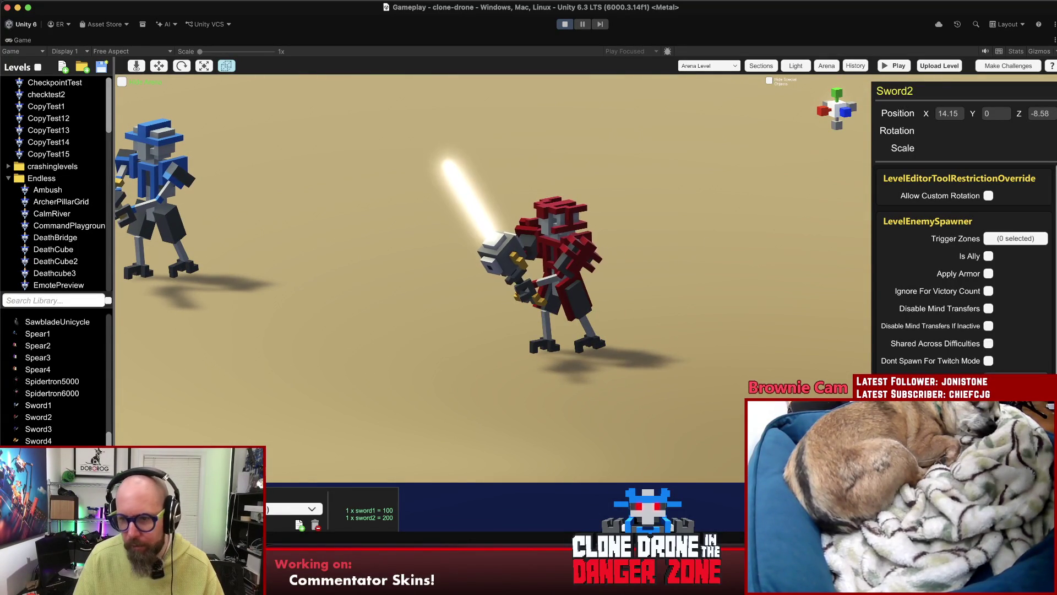
left_click(1013, 377)
left_click(1006, 357)
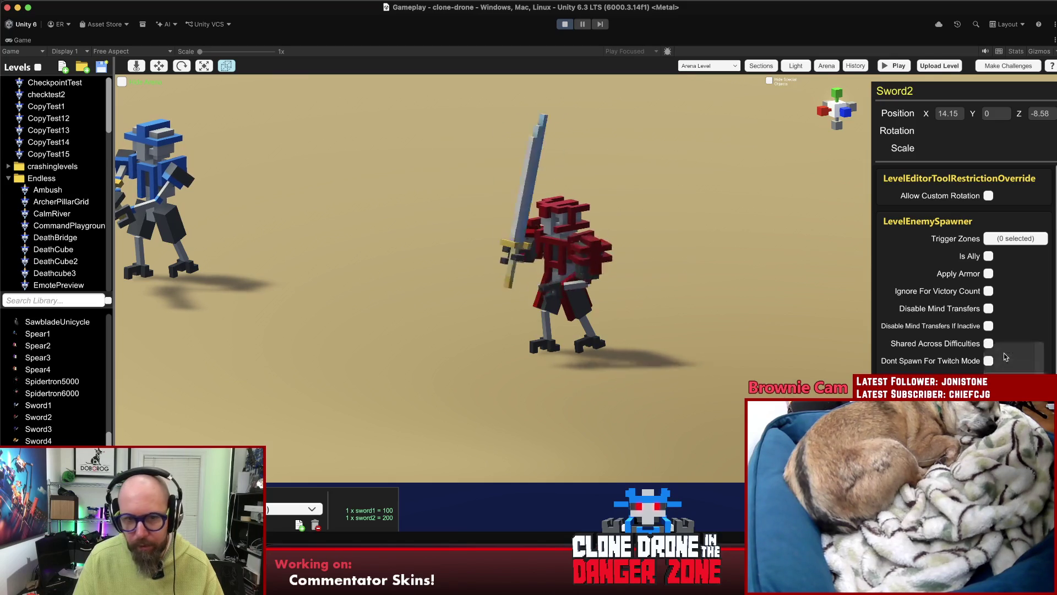
scroll(964, 248, "down", 2)
left_click(1013, 342)
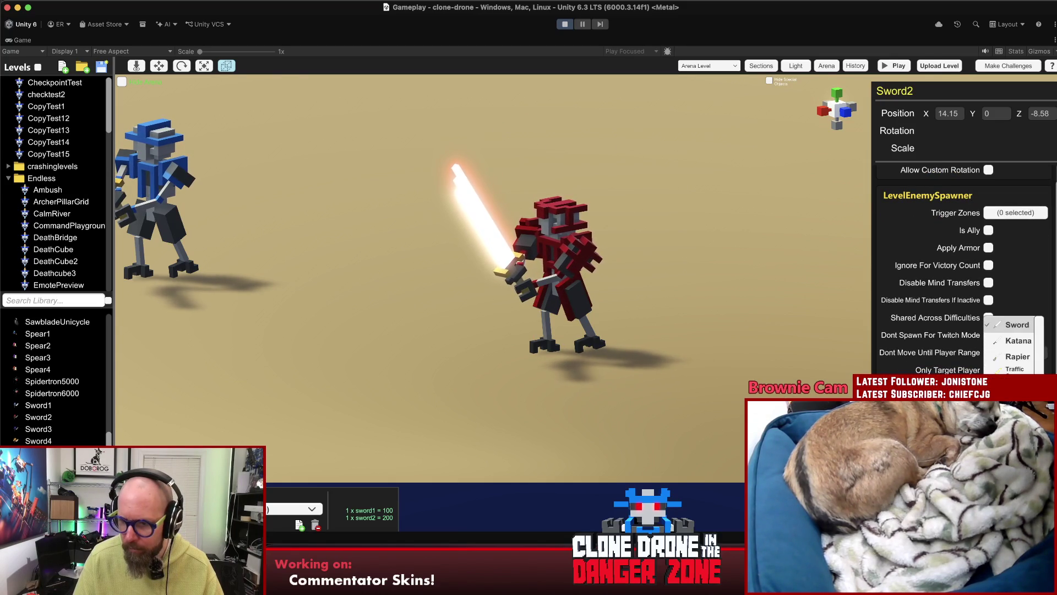
left_click(1017, 325)
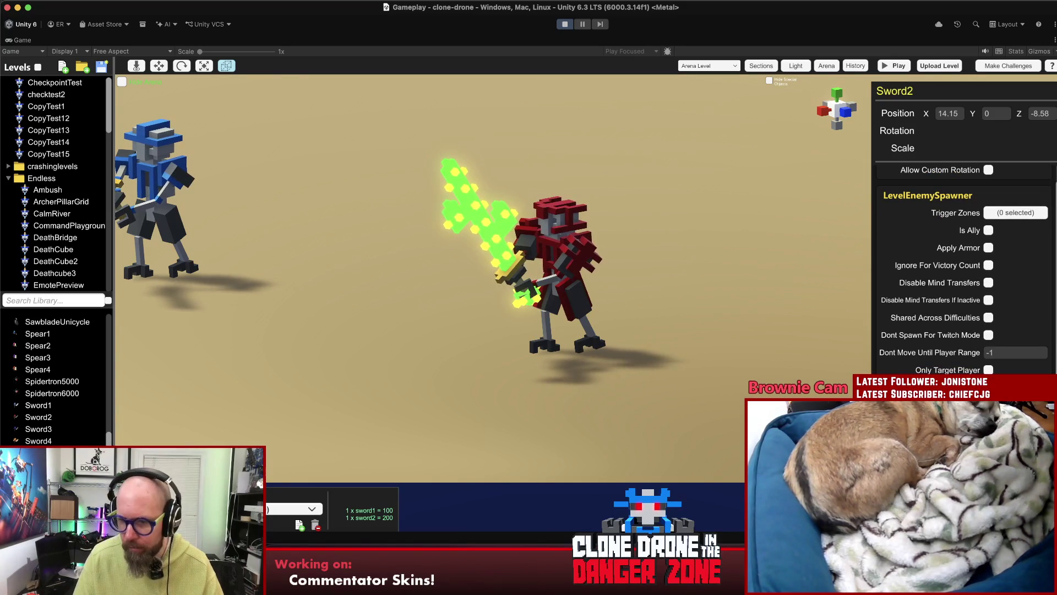
left_click(1017, 330)
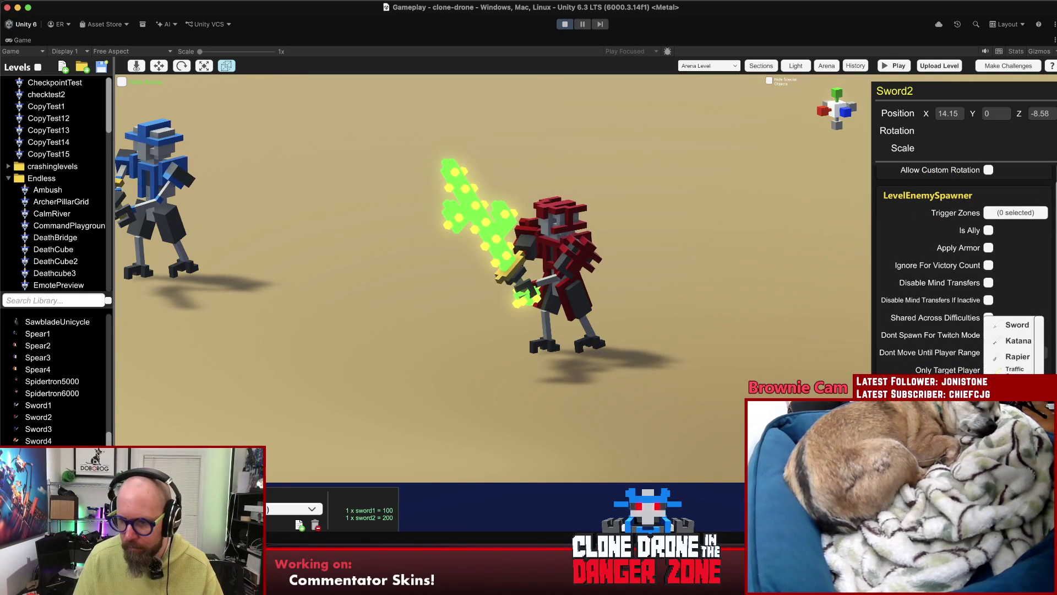
left_click(1017, 325)
- Try the Sword 1 and Lawyer skins on Sword2, settling on the grey-and-green robot skin
scroll(404, 420, "down", 3)
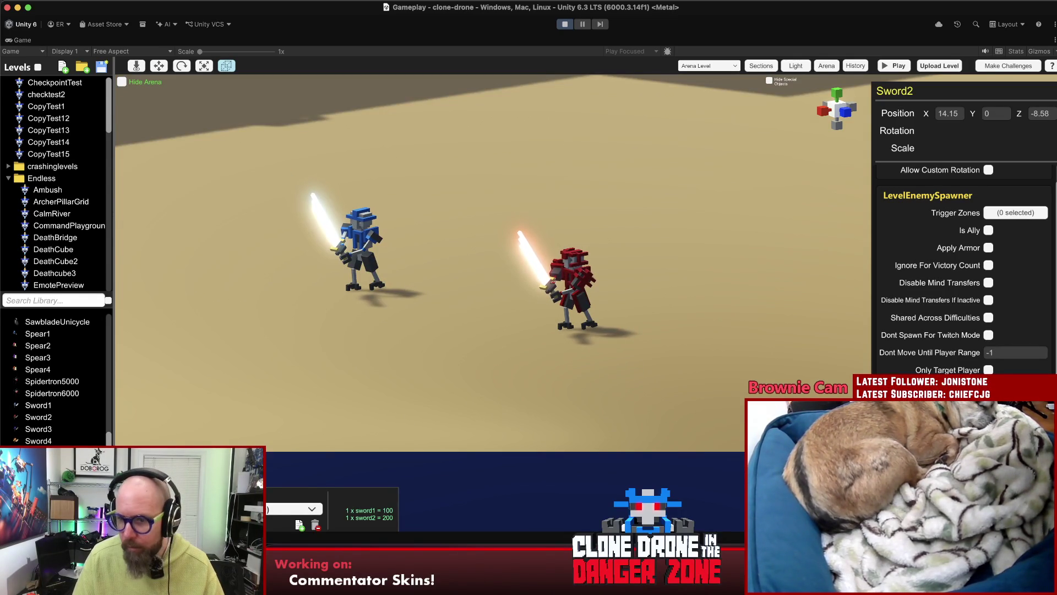
scroll(963, 264, "down", 1)
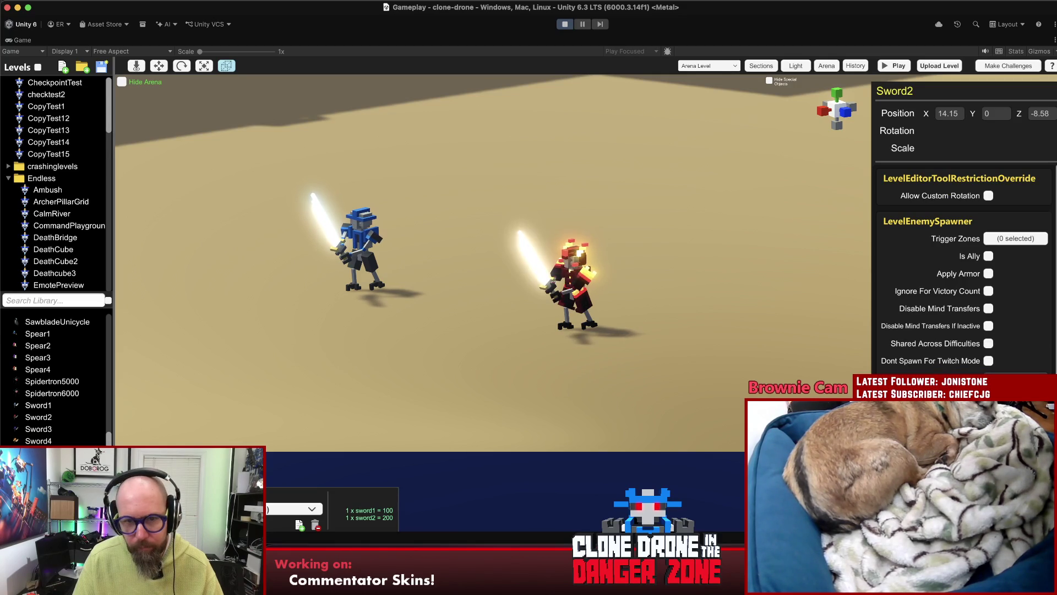
left_click(1042, 373)
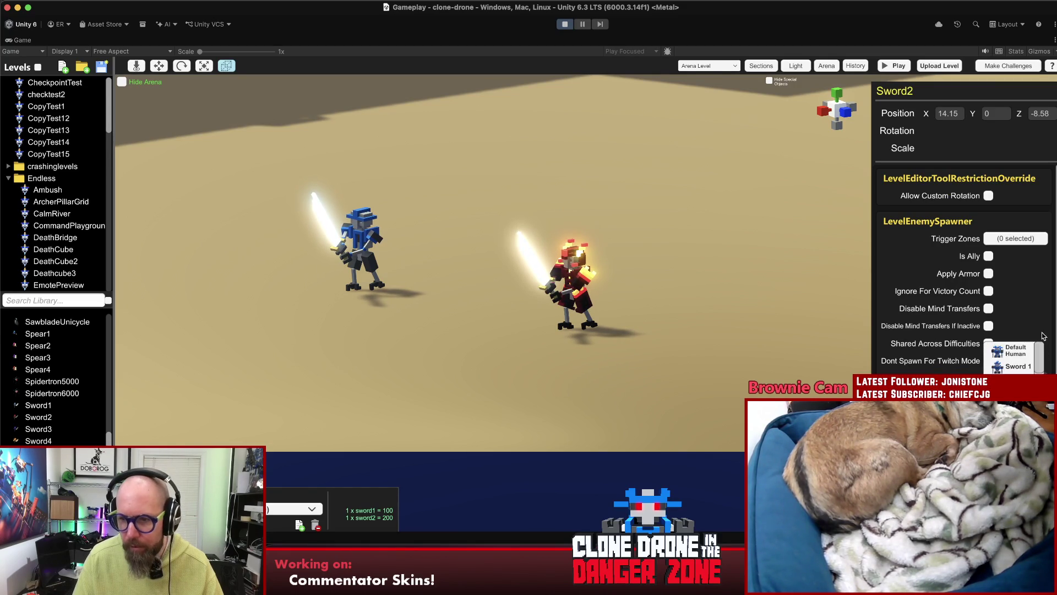
left_click(1008, 352)
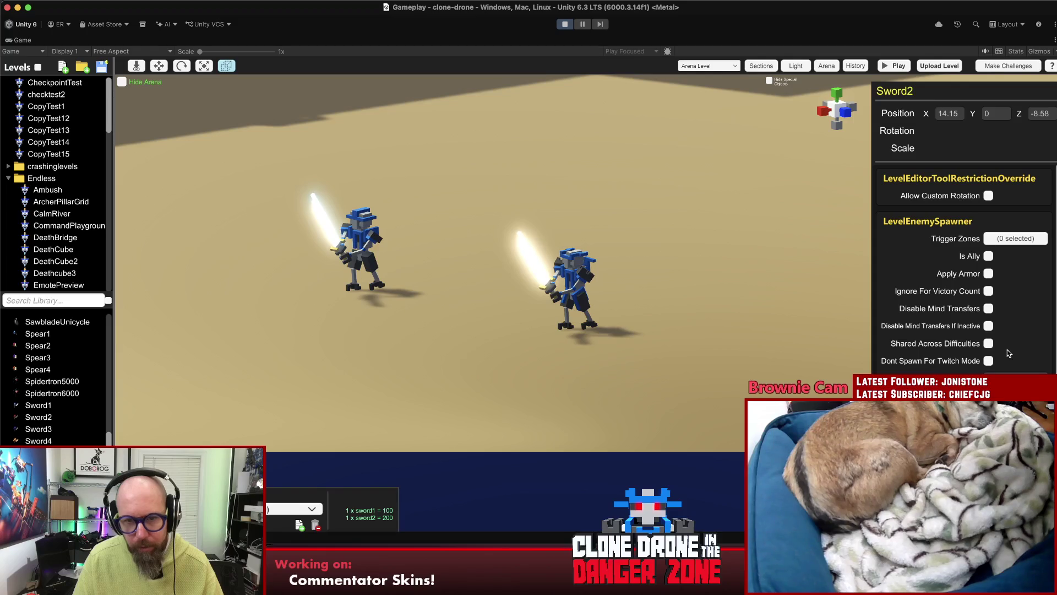
left_click(1042, 373)
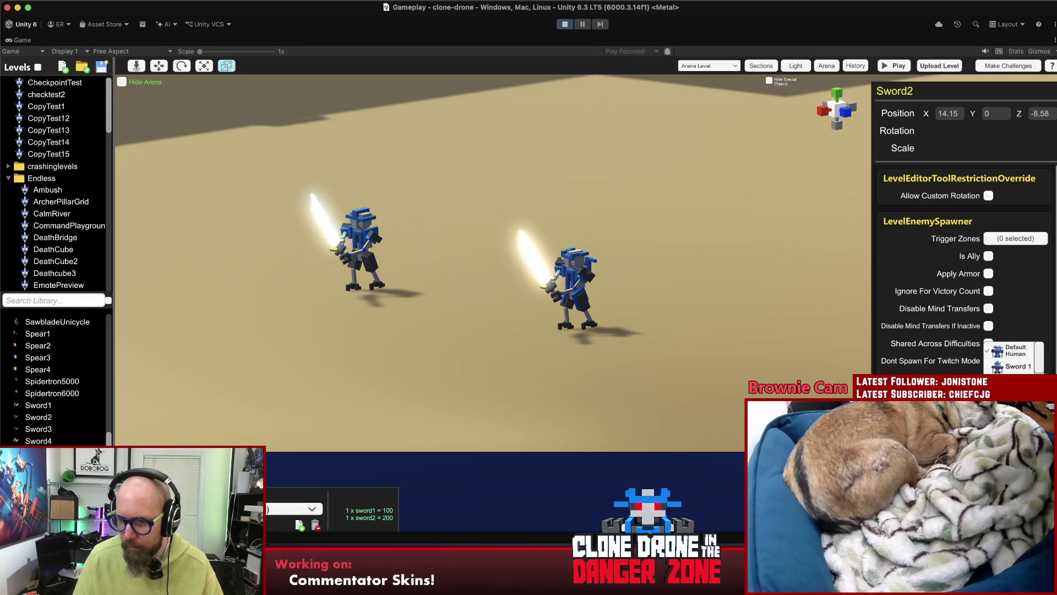
left_click(1017, 364)
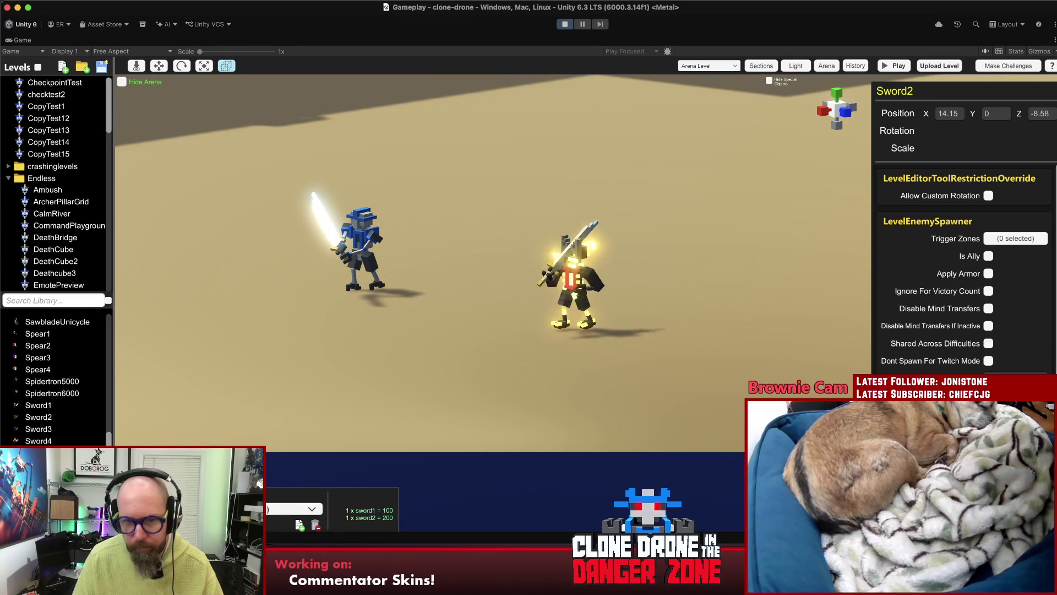
left_click(1019, 373)
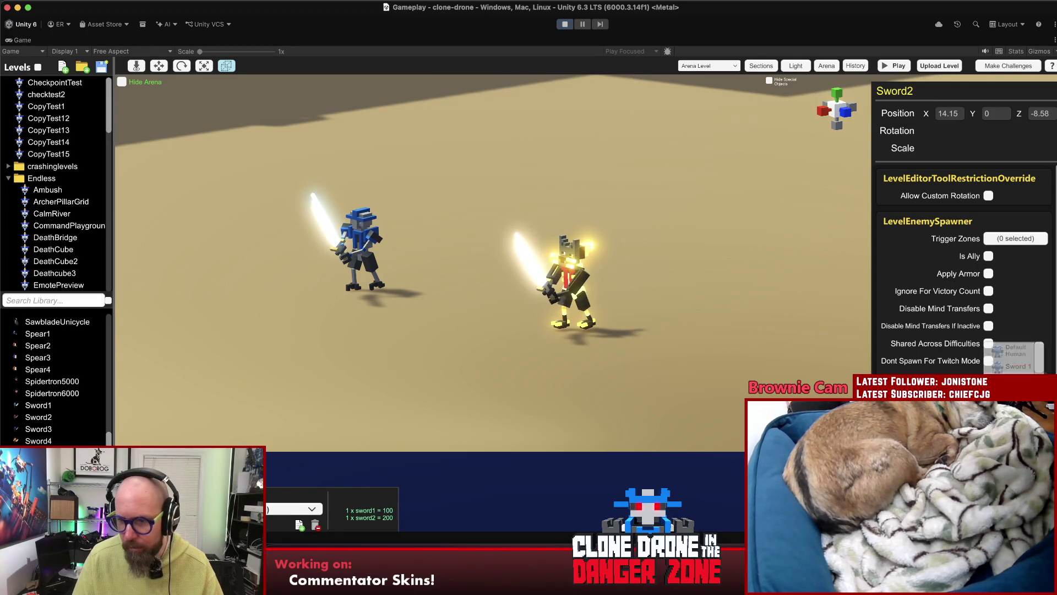
scroll(1016, 358, "down", 5)
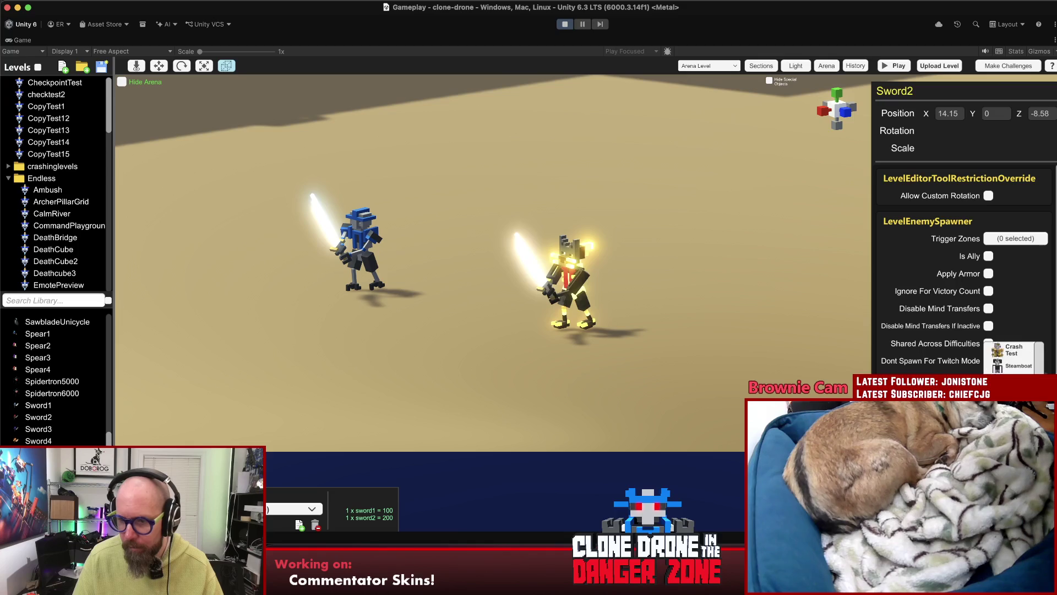
left_click(1017, 355)
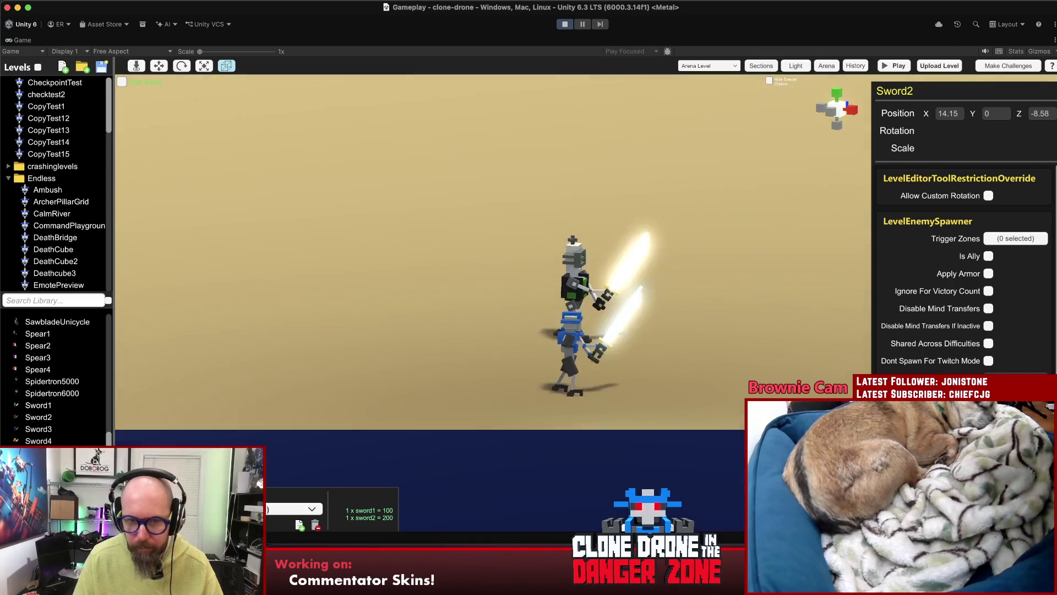
scroll(1018, 275, "down", 6)
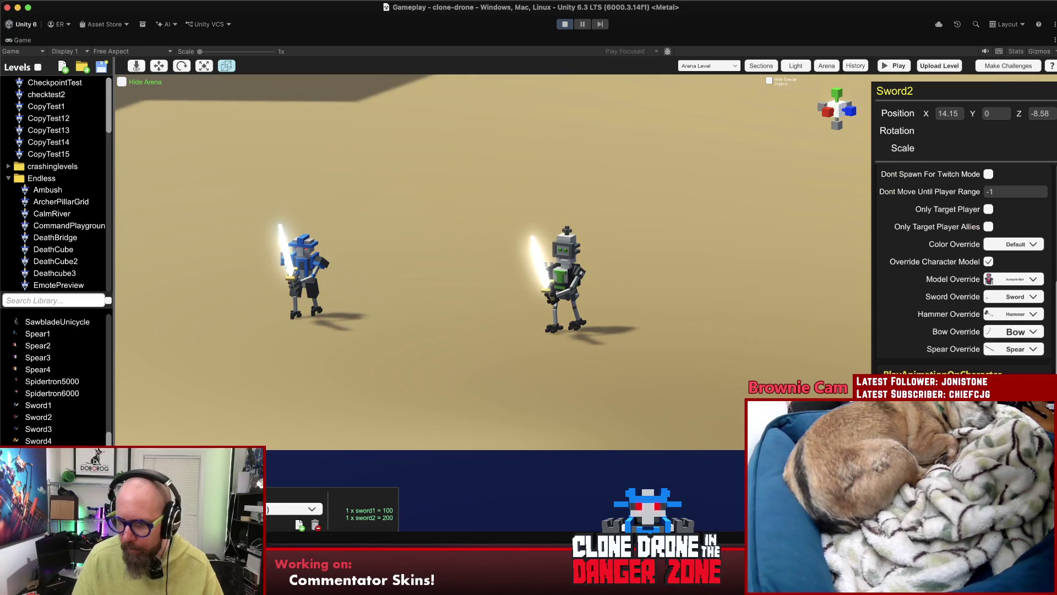
- Give Sword2 a red-capped dark model override and the Stop Sign hammer override
left_click(1034, 280)
left_click_drag(1038, 300, 1039, 386)
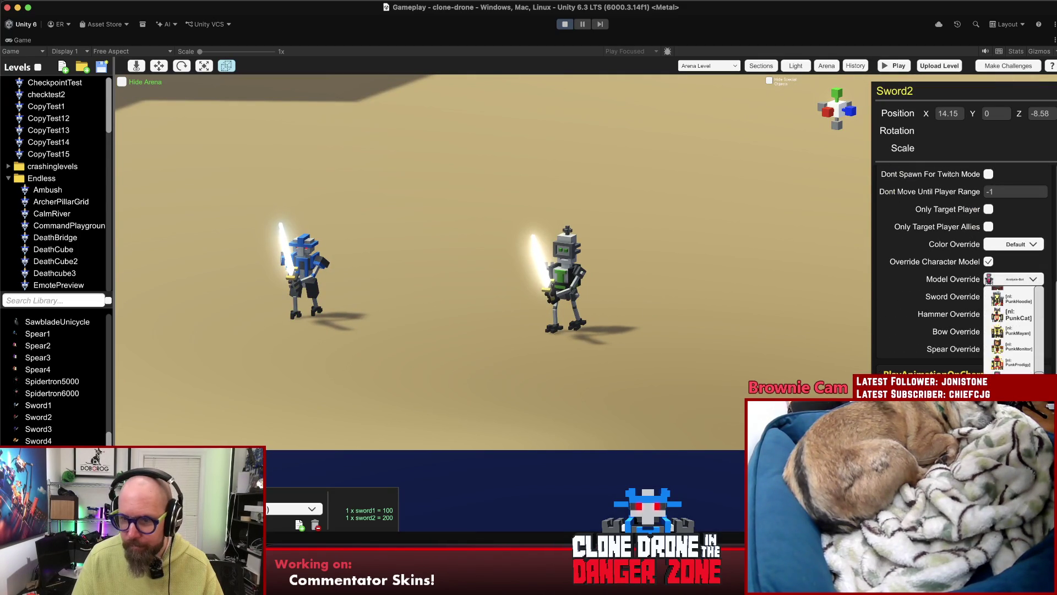
left_click(1013, 363)
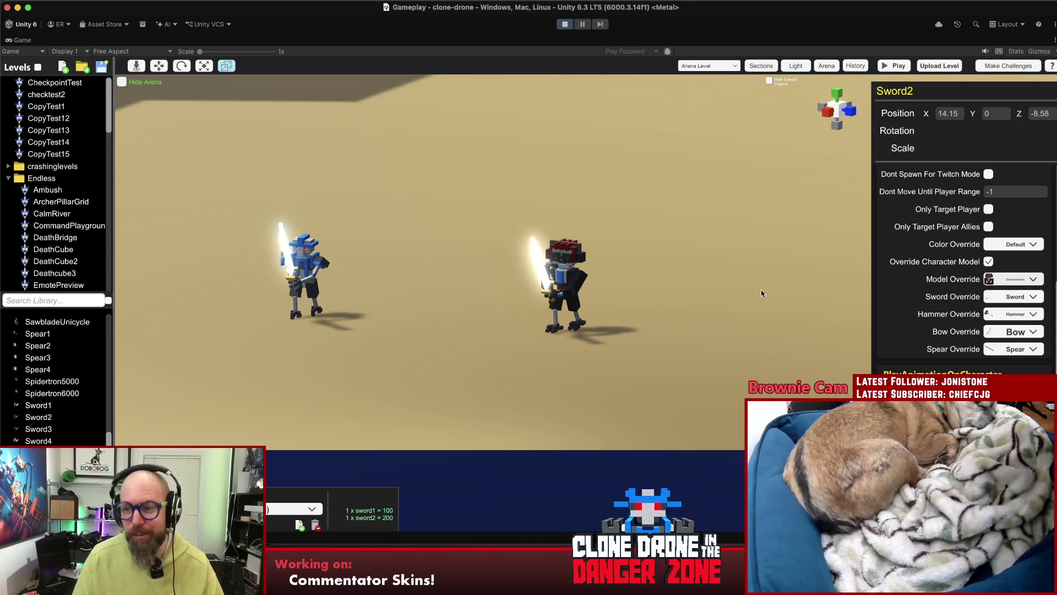
left_click(1028, 314)
left_click(1012, 329)
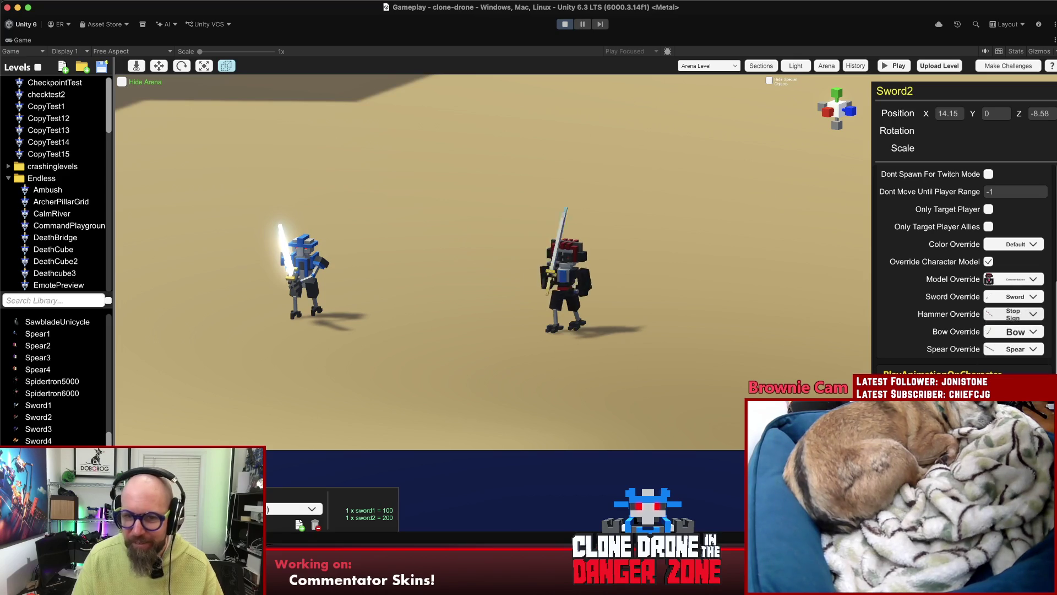
- Set Sword2's Sword Override to an umbrella, then replace it with a glowing sword
left_click(1034, 297)
scroll(1013, 353, "down", 3)
left_click(1010, 372)
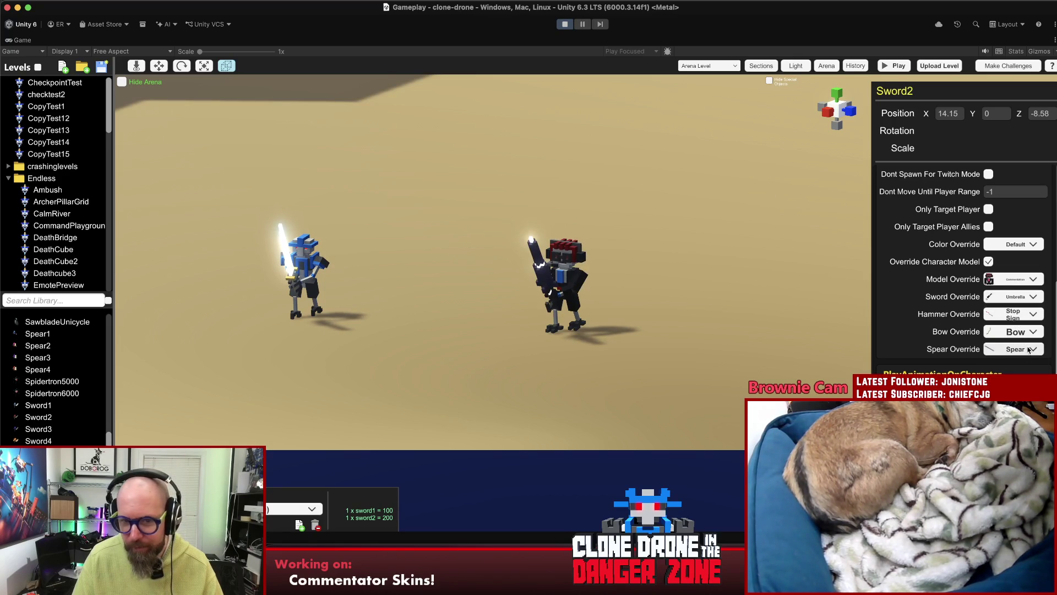
left_click(1034, 298)
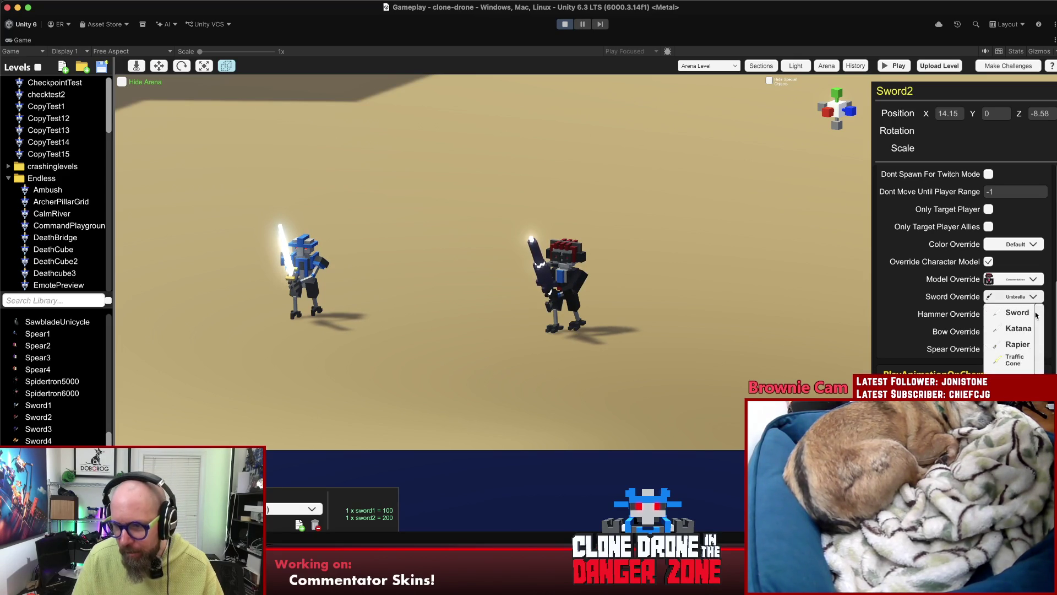
scroll(1019, 336, "down", 5)
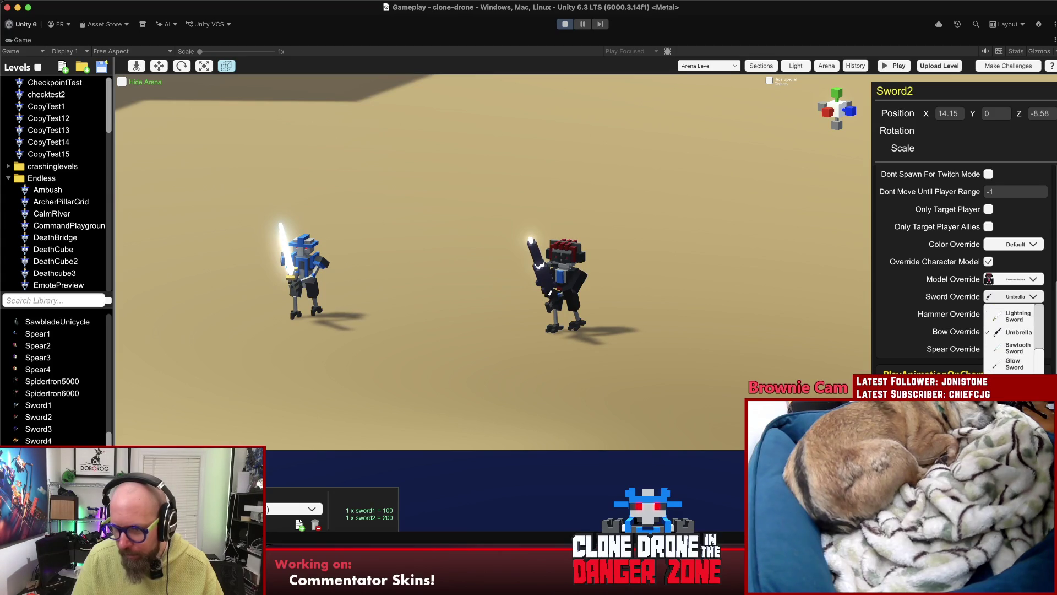
left_click(1018, 317)
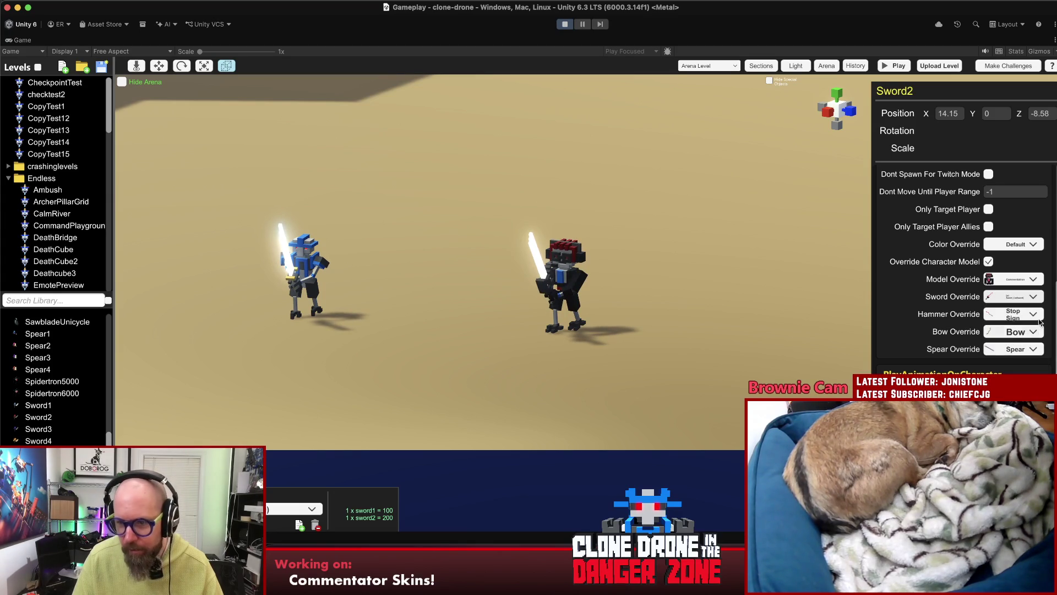
- Change Sword2's Model Override to Sword 1
left_click(1030, 279)
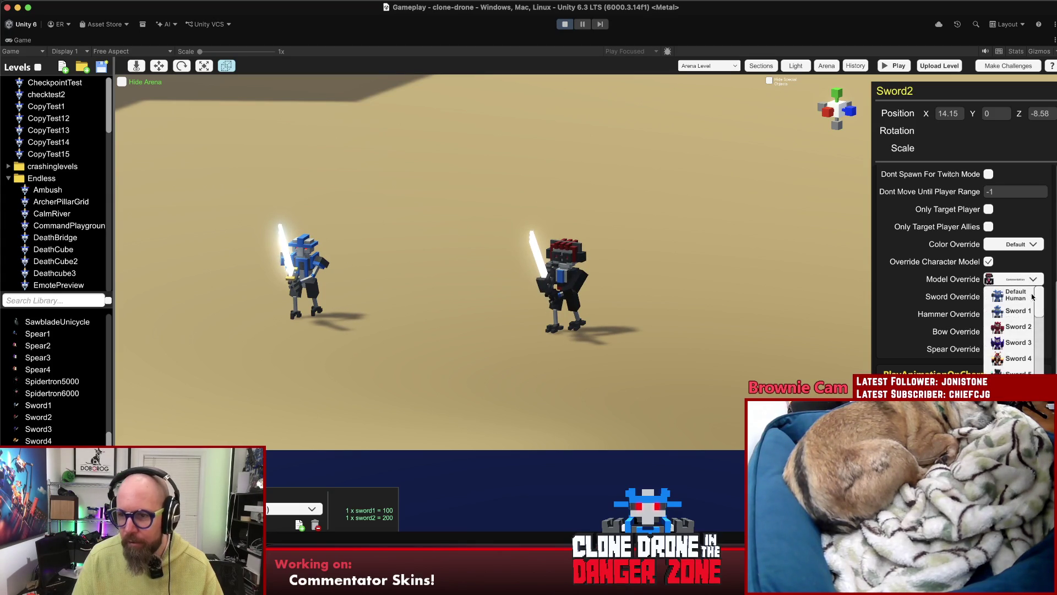
left_click(1024, 309)
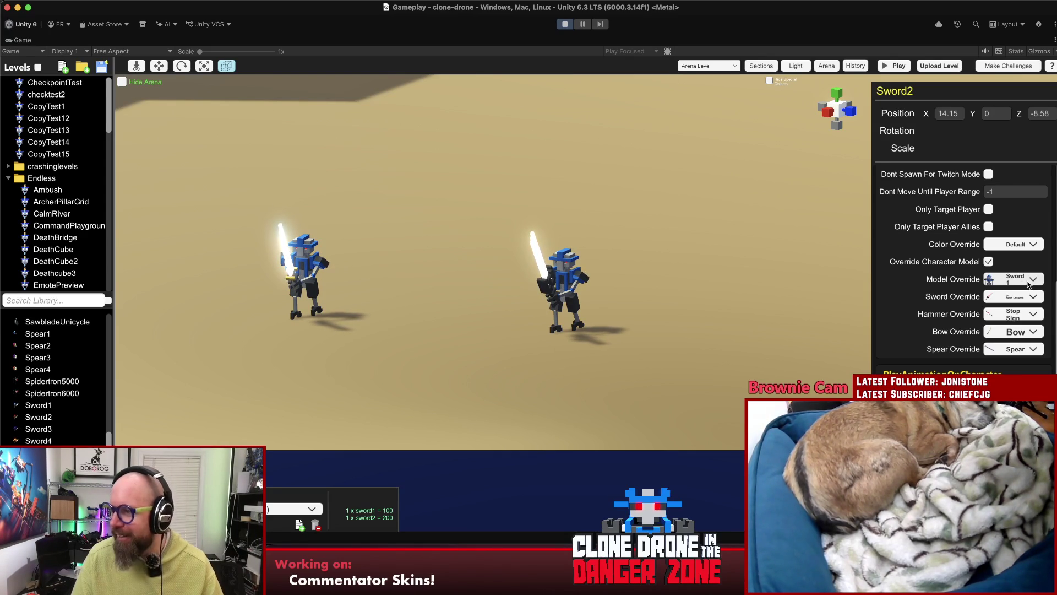
left_click(1030, 281)
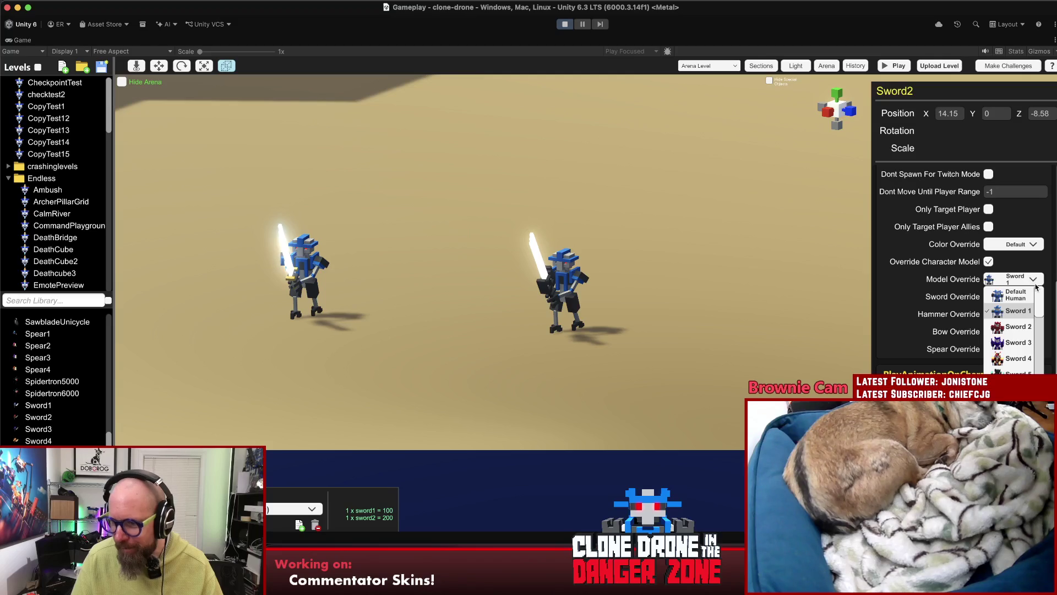
- Set Sword2 to the Sword 3 model with a plain Sword, colour Red, Baby, then OH GOD!, and play-test
left_click(1018, 342)
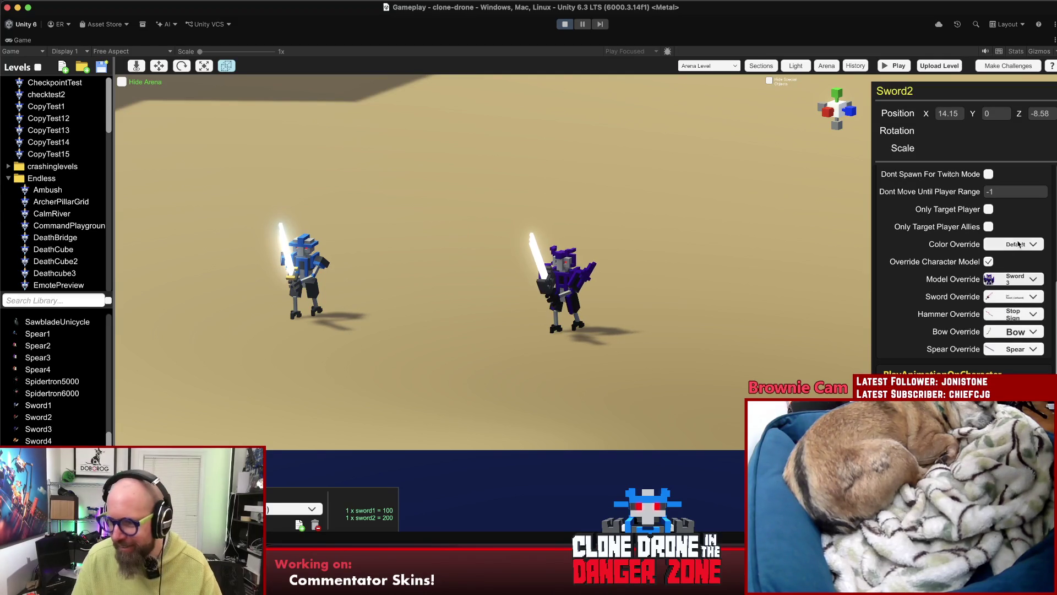
left_click(1017, 246)
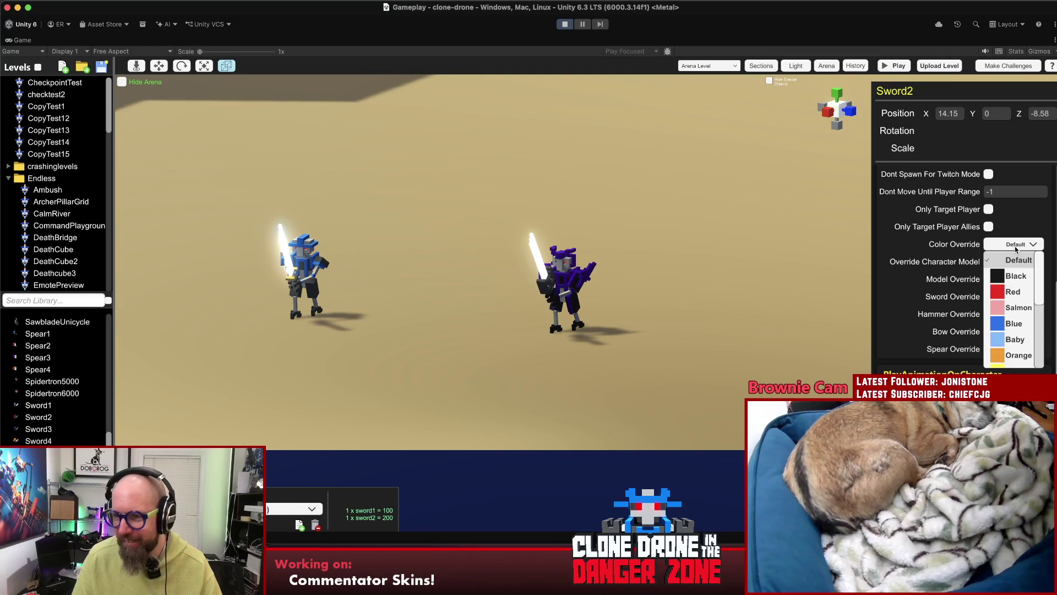
left_click(1015, 291)
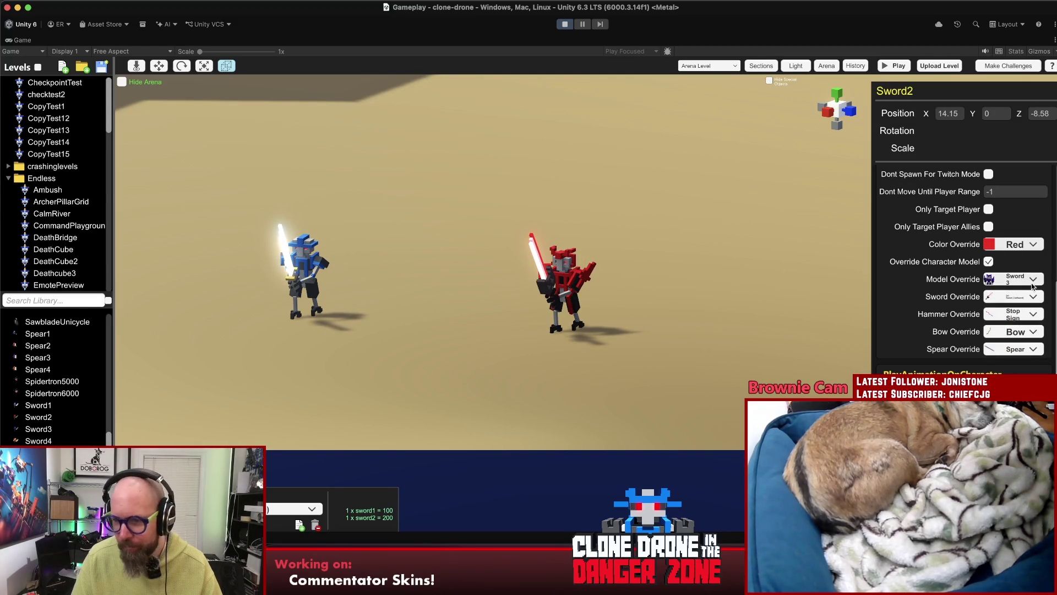
left_click(1019, 297)
left_click(1015, 314)
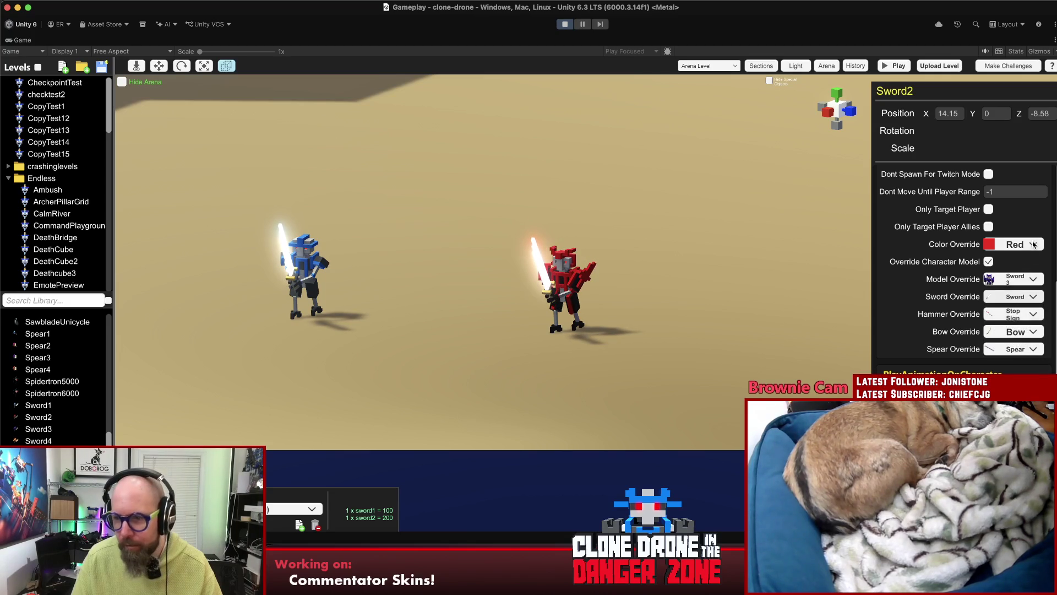
left_click(1015, 243)
left_click(1005, 339)
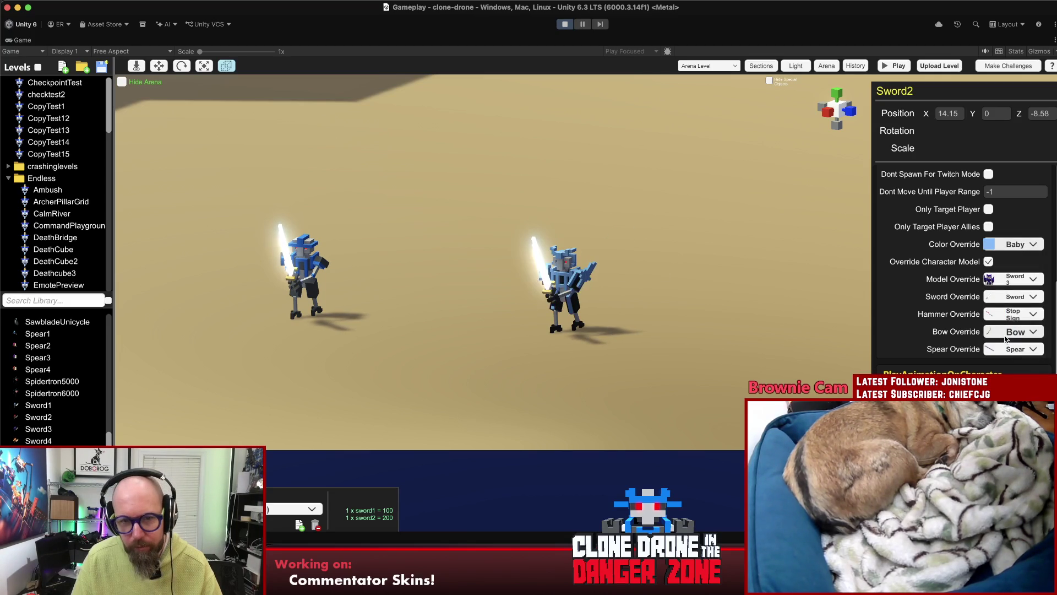
left_click(1035, 244)
left_click(1013, 326)
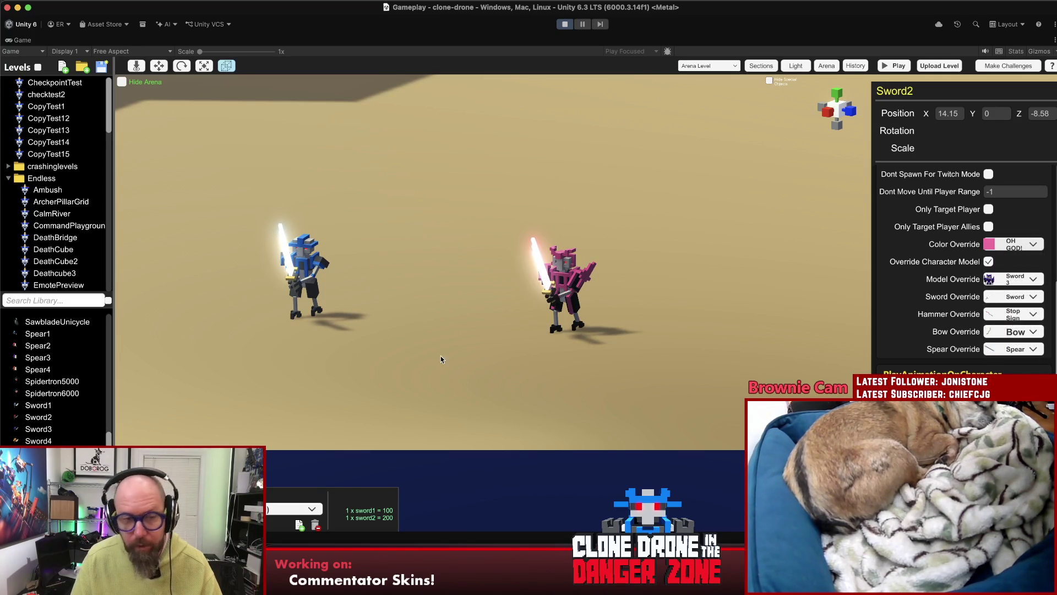
left_click(442, 360)
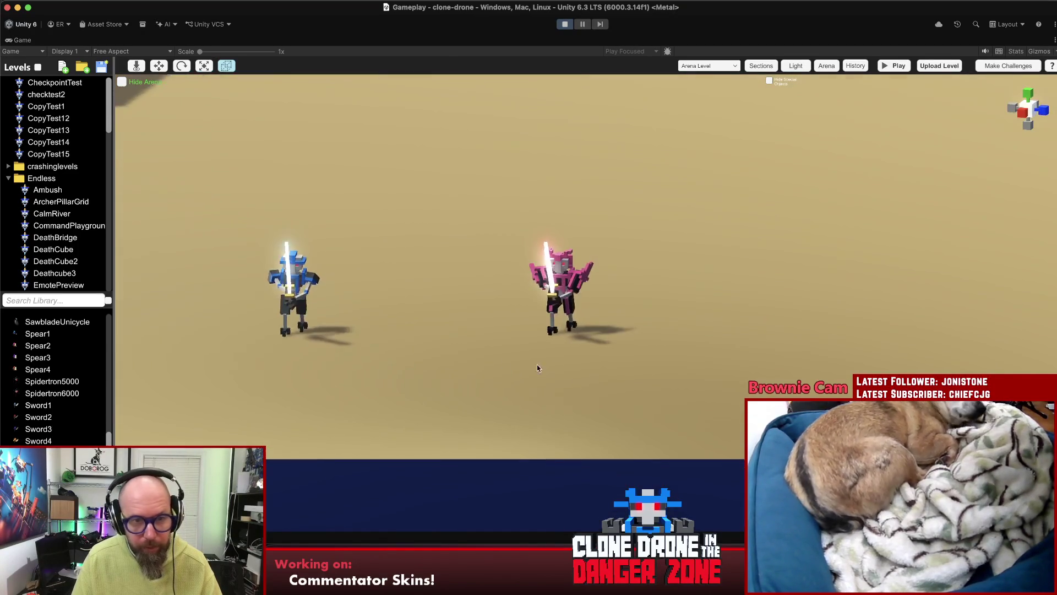
- Place a Sword5 robot in the arena beside the two swordsmen
left_click_drag(537, 368, 257, 385)
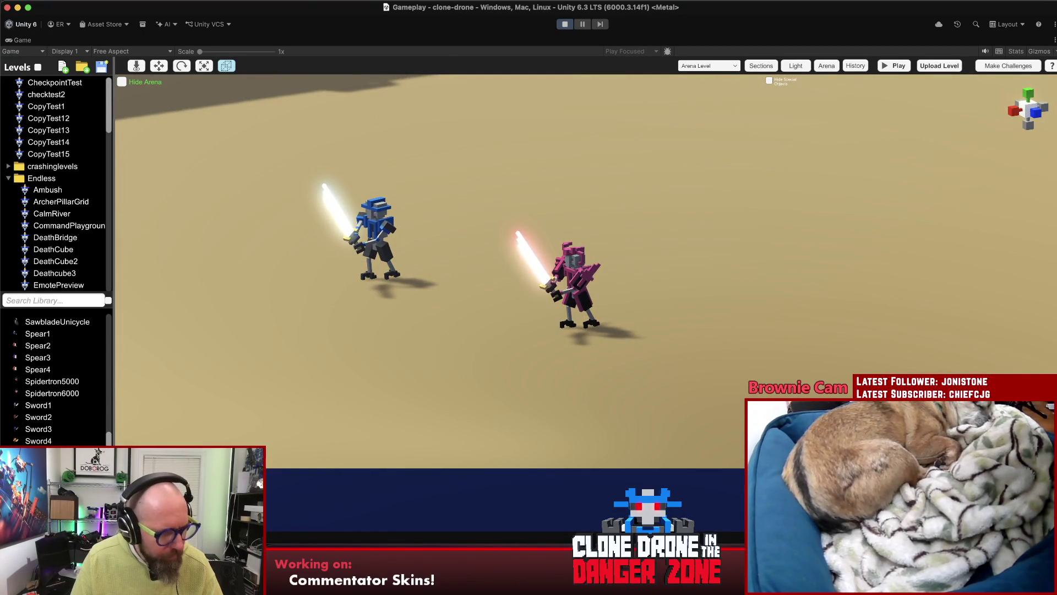
left_click_drag(39, 452, 719, 352)
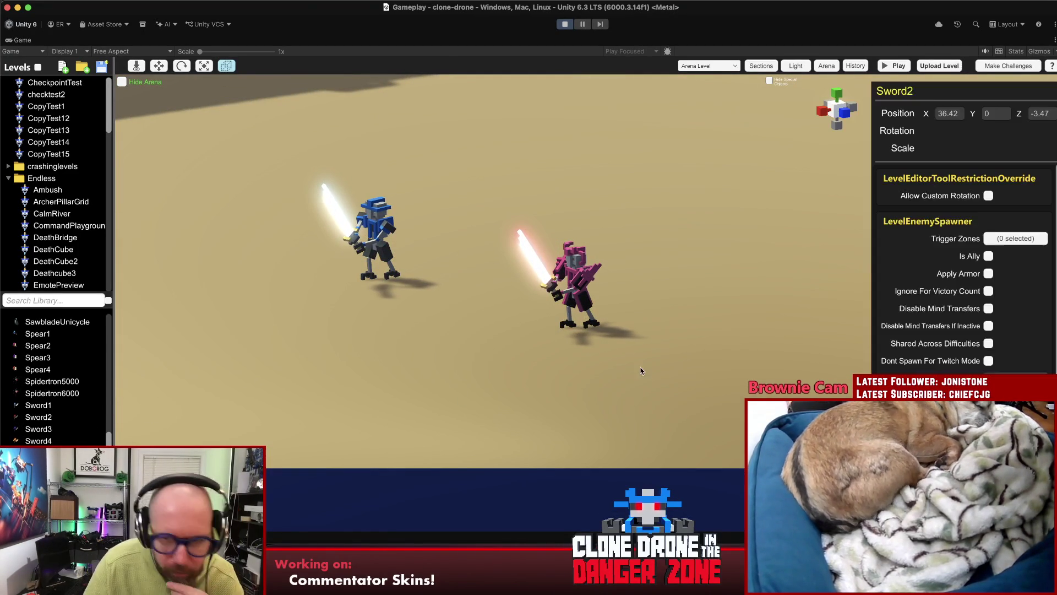
mouse_move(658, 401)
left_mouse_down()
mouse_move(545, 351)
mouse_move(2, 344)
mouse_move(824, 367)
mouse_move(606, 331)
mouse_move(597, 290)
mouse_move(592, 333)
left_mouse_up()
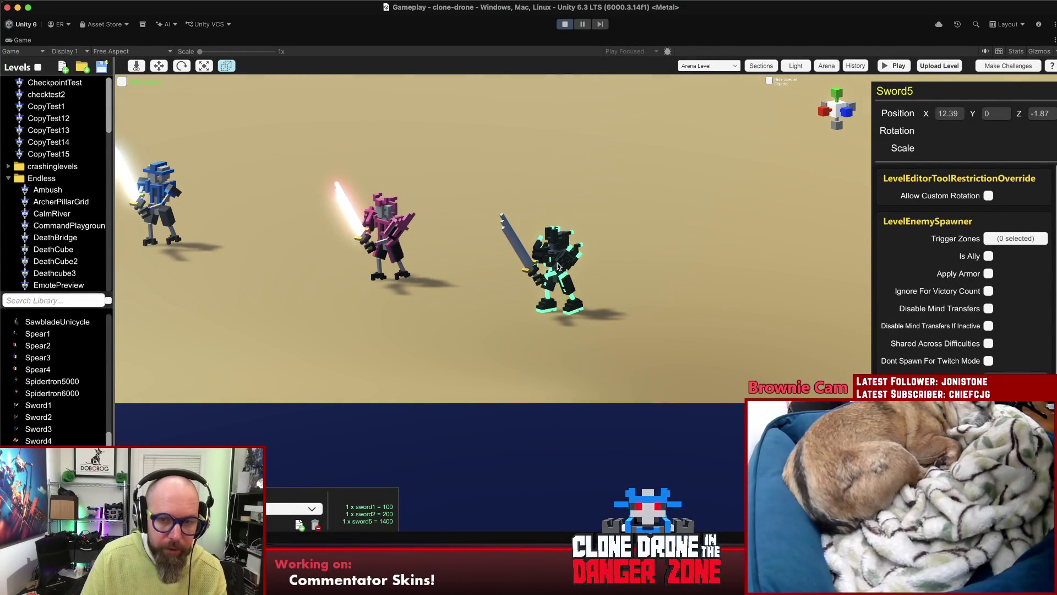
left_click(617, 312)
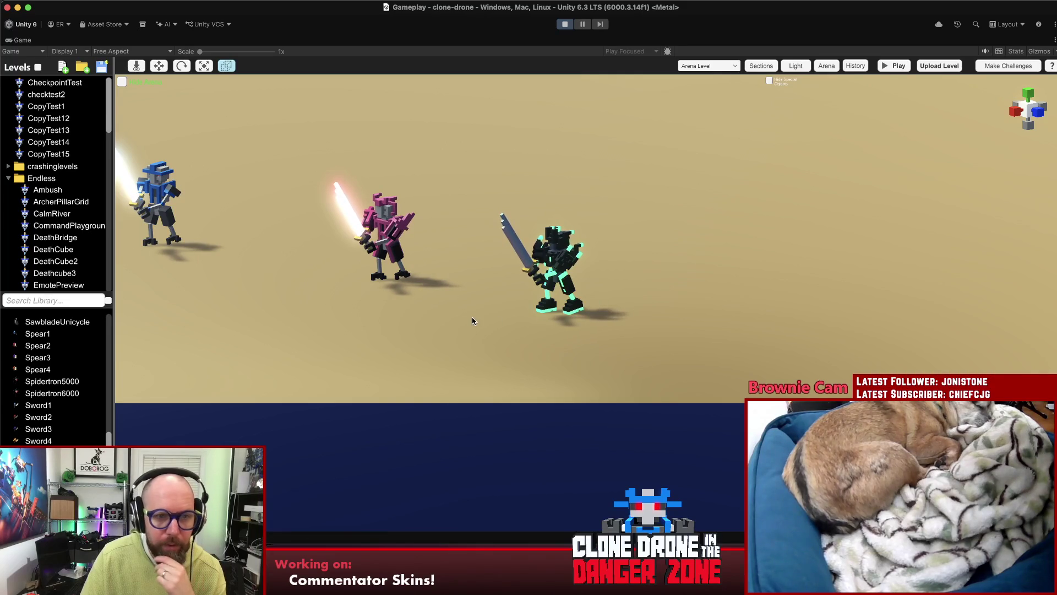
scroll(472, 316, "down", 2)
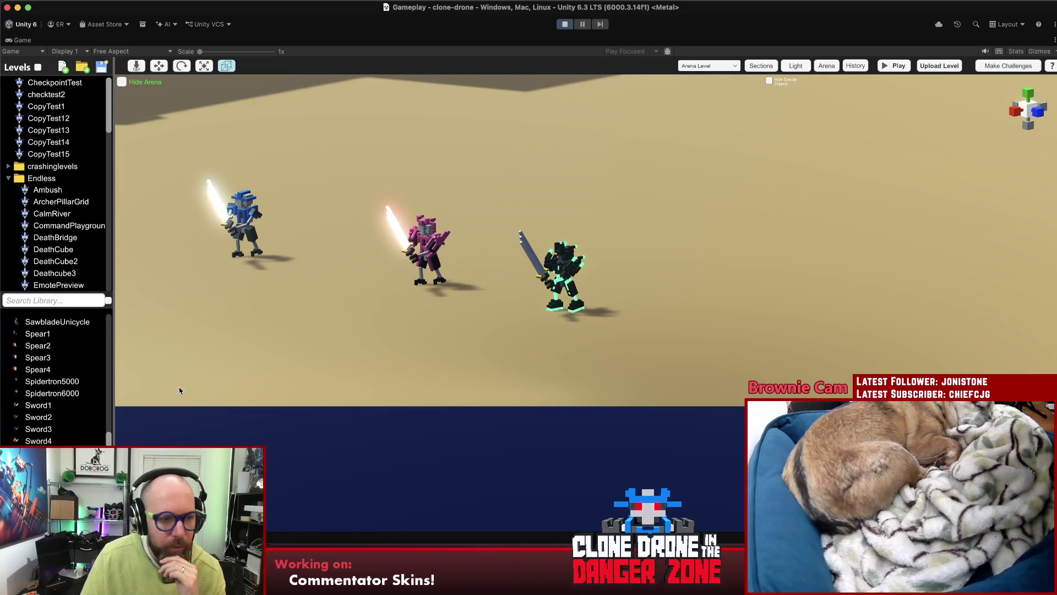
scroll(55, 380, "down", 3)
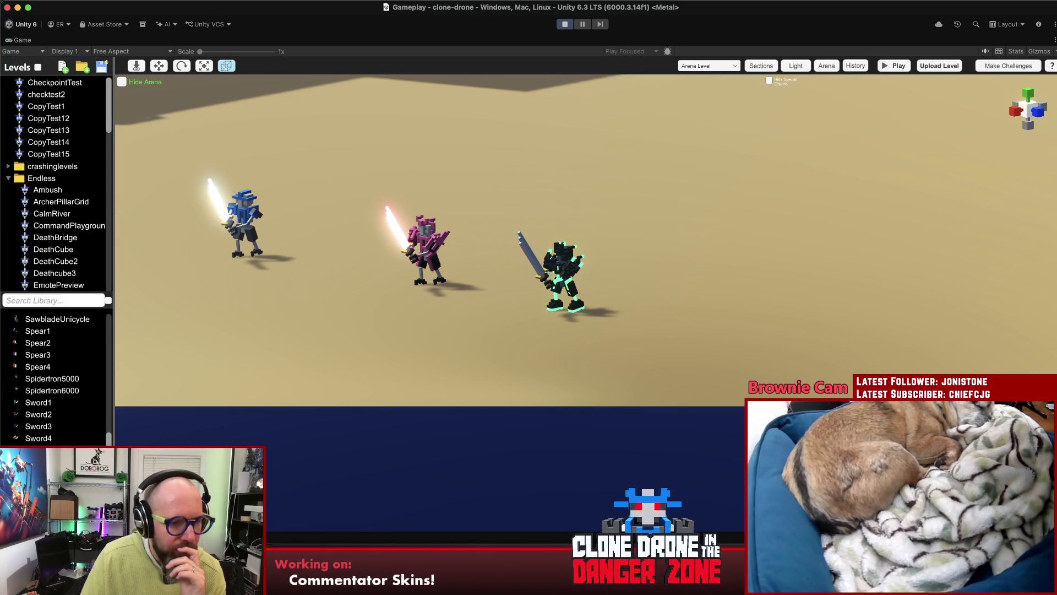
- Place and delete a Zombie4 robot, then place a JetpackHammer robot in the arena
mouse_move(39, 455)
left_mouse_down()
mouse_move(341, 410)
mouse_move(628, 336)
mouse_move(668, 346)
left_mouse_up()
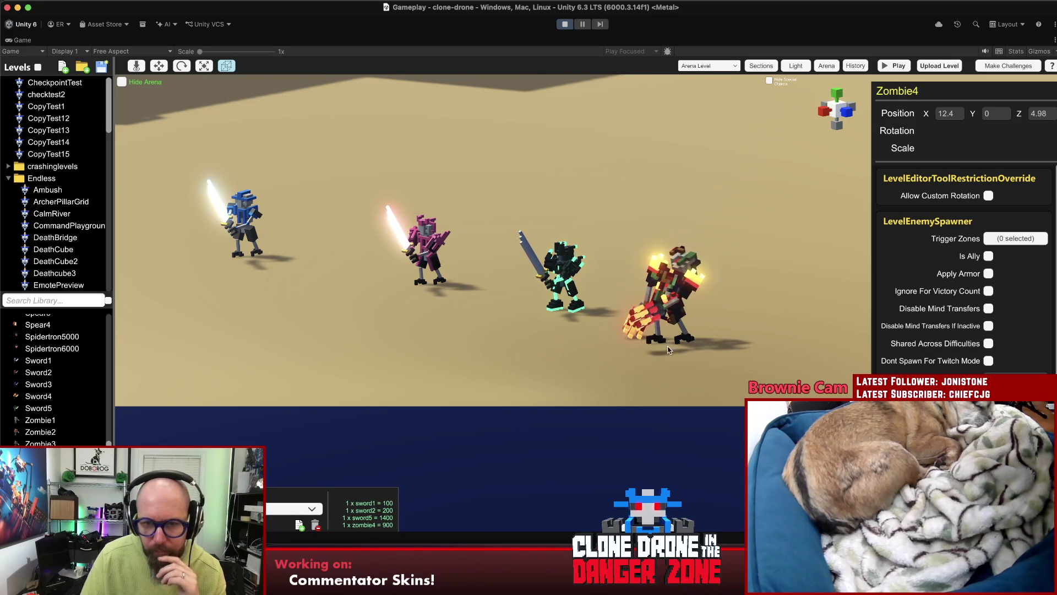
key("Delete")
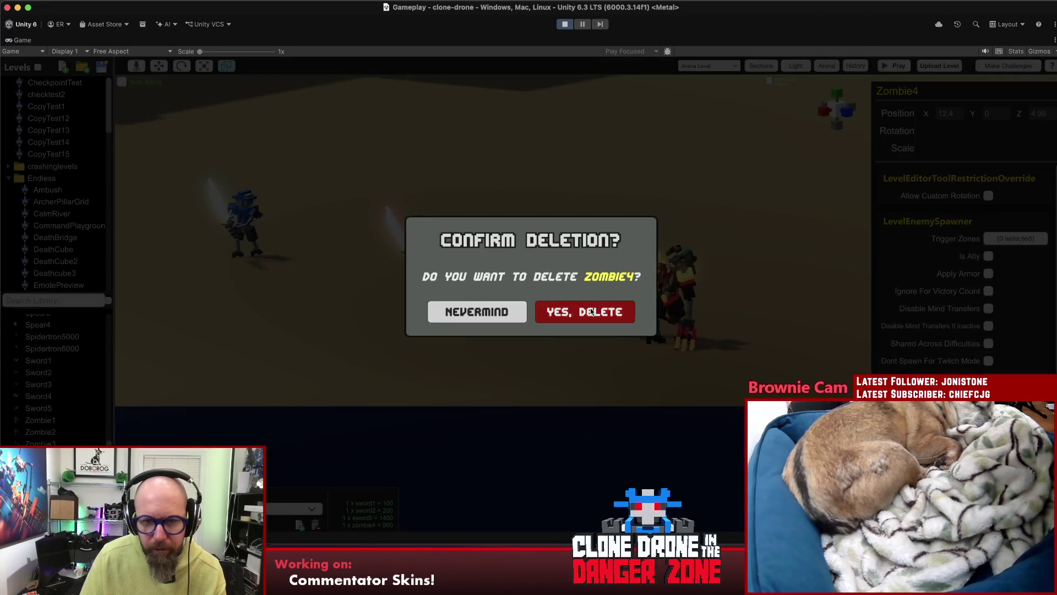
left_click(600, 313)
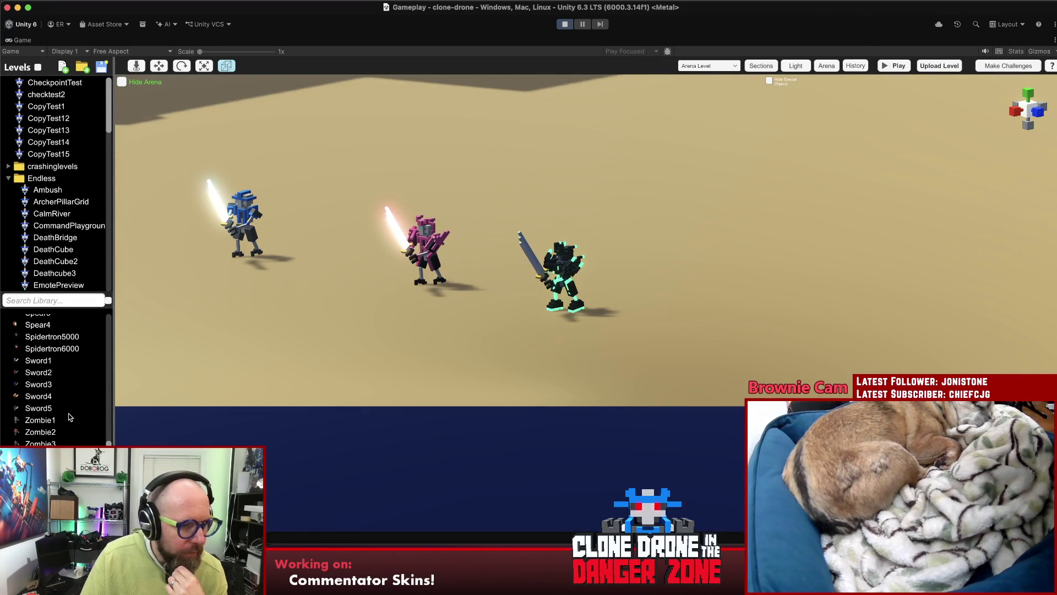
scroll(70, 436, "up", 5)
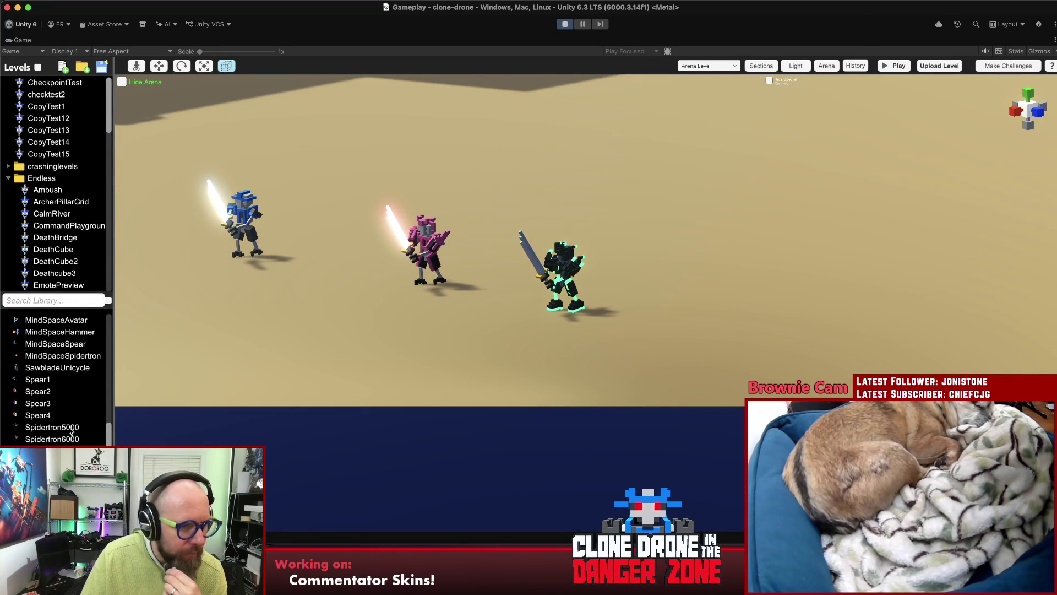
scroll(68, 430, "up", 2)
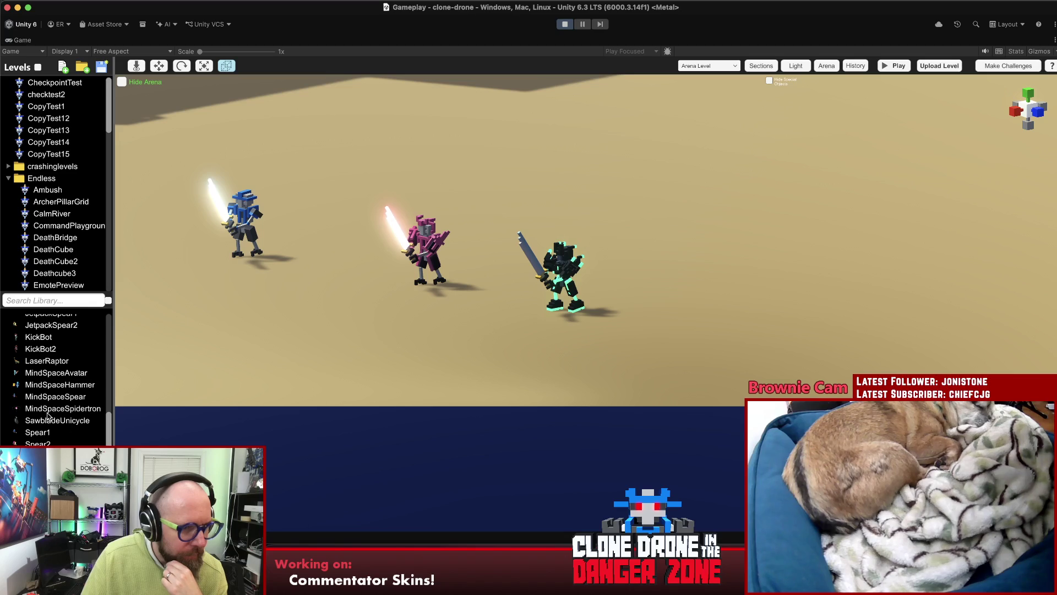
scroll(47, 416, "up", 2)
left_click_drag(35, 347, 583, 322)
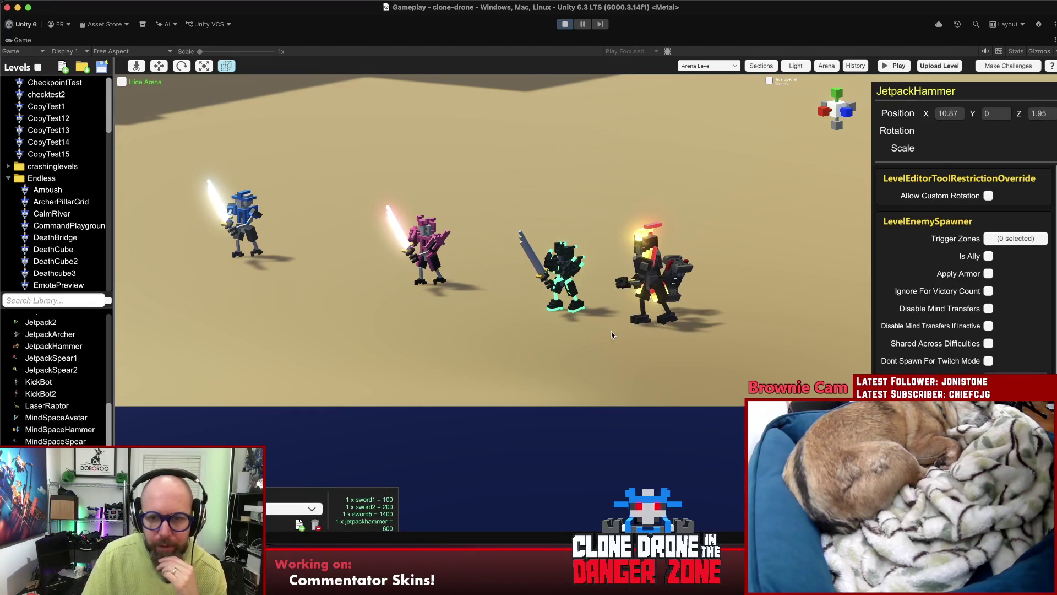
left_click(611, 335)
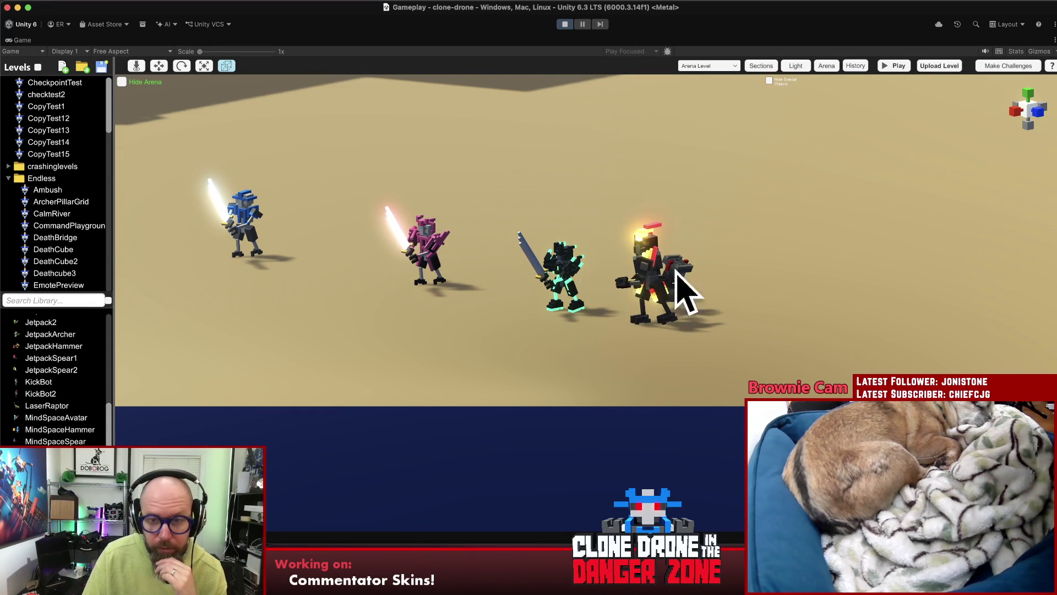
- Play-test the four robots, then box-select and delete all of them and switch to Rider
key("p")
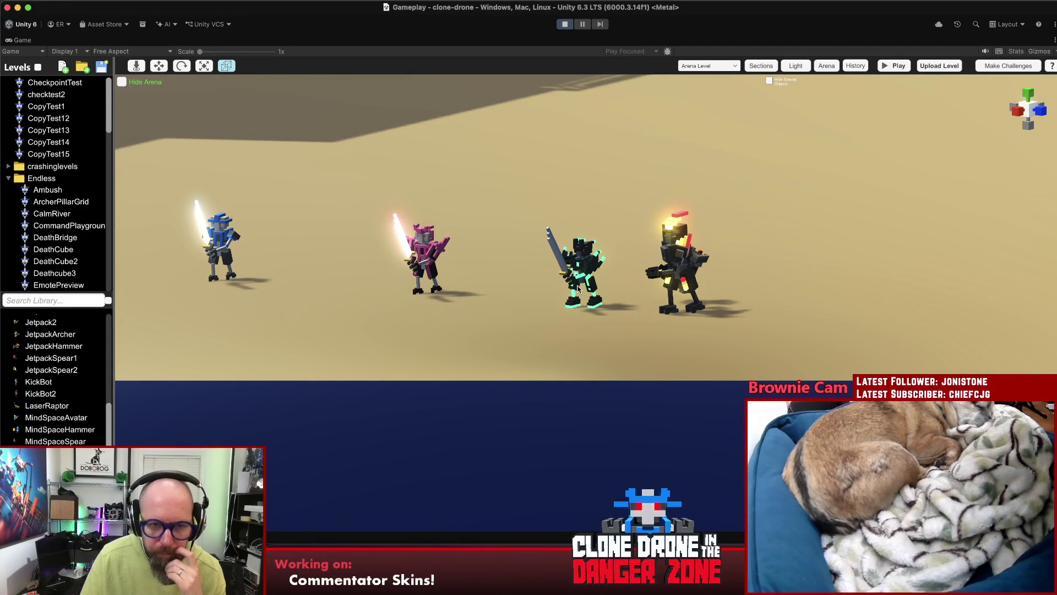
left_click_drag(774, 174, 158, 327)
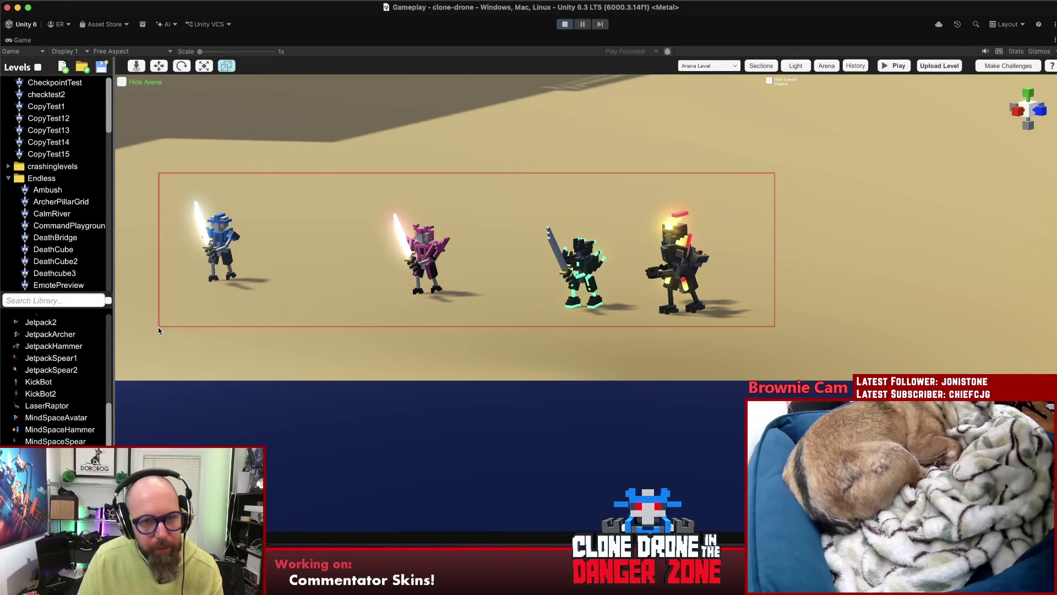
key("Delete")
left_click(561, 310)
key("super+Tab")
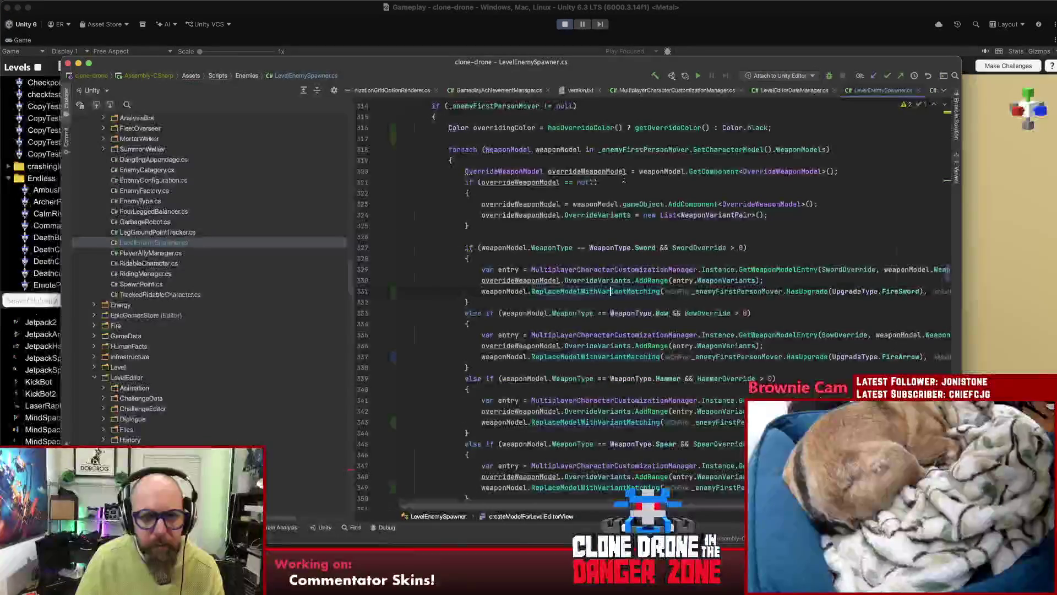
- Add a breakpoint on the overridingColor assignment at line 316, then bring Unity forward
scroll(395, 133, "up", 3)
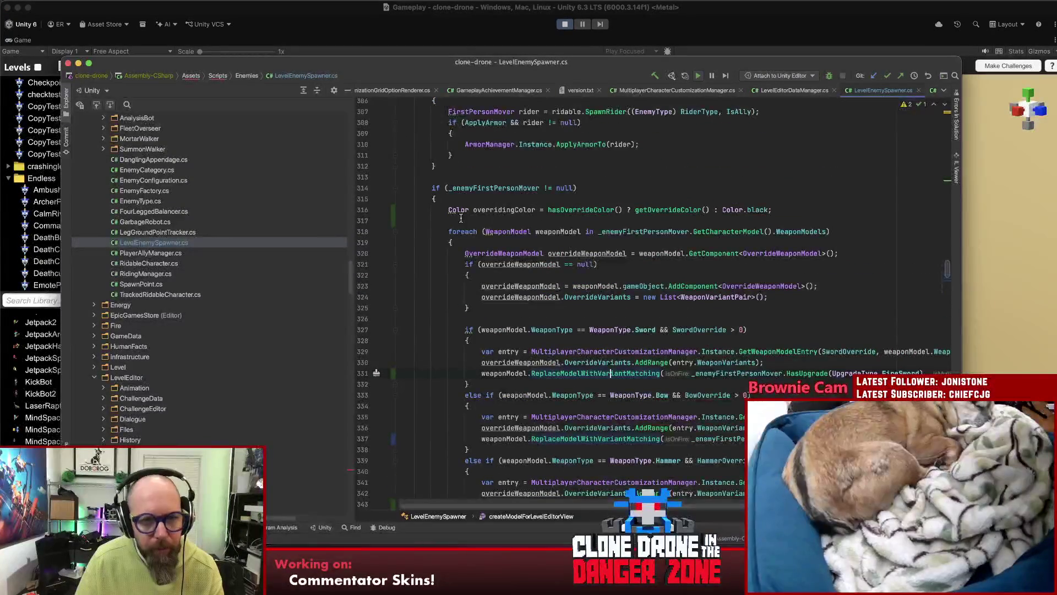
key("super+bracketleft")
scroll(553, 296, "down", 1)
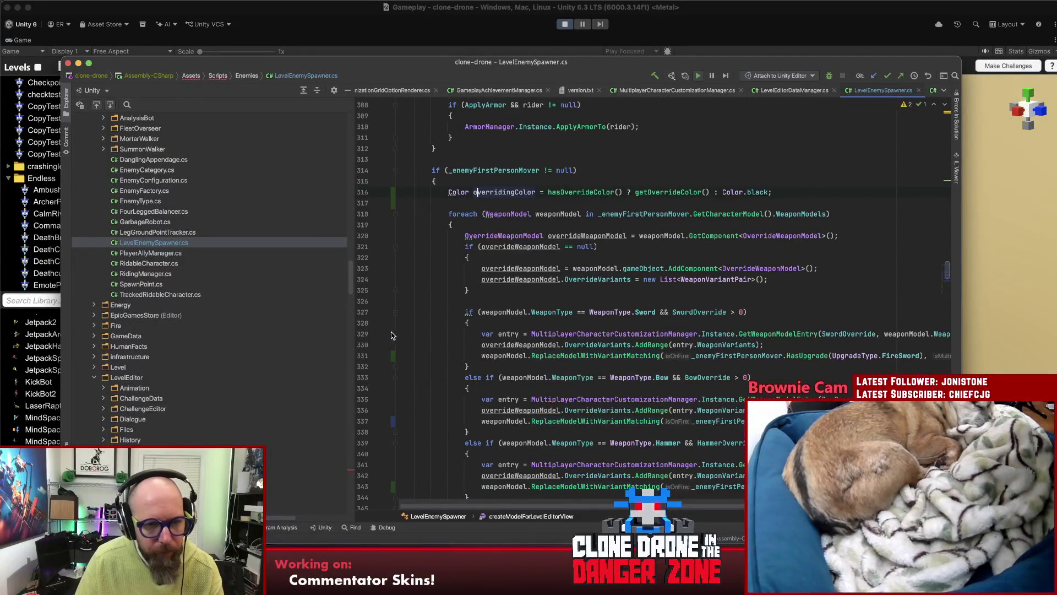
scroll(392, 316, "down", 1)
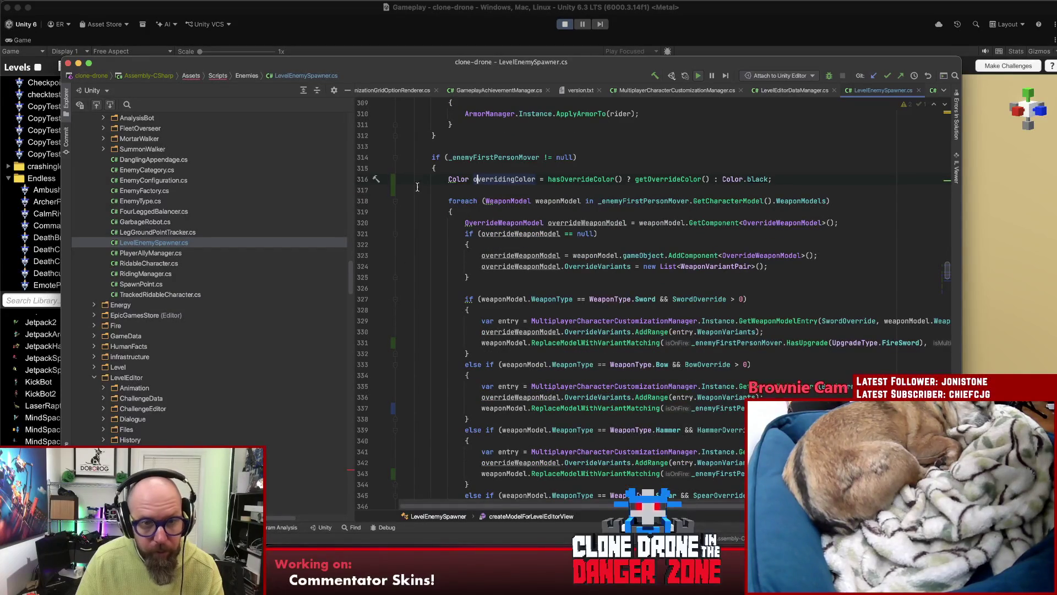
left_click(385, 181)
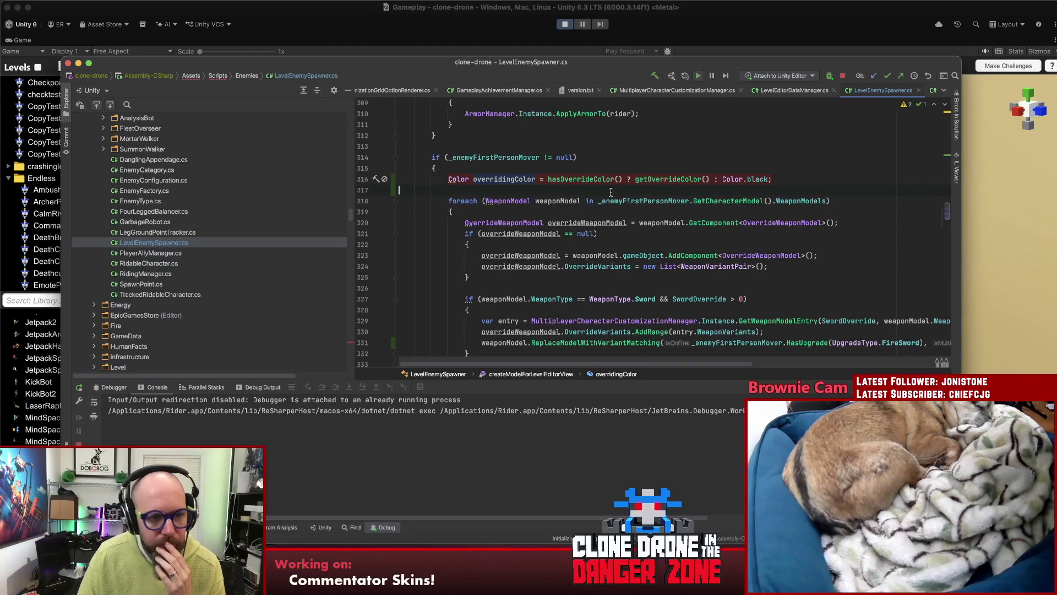
left_click(1016, 178)
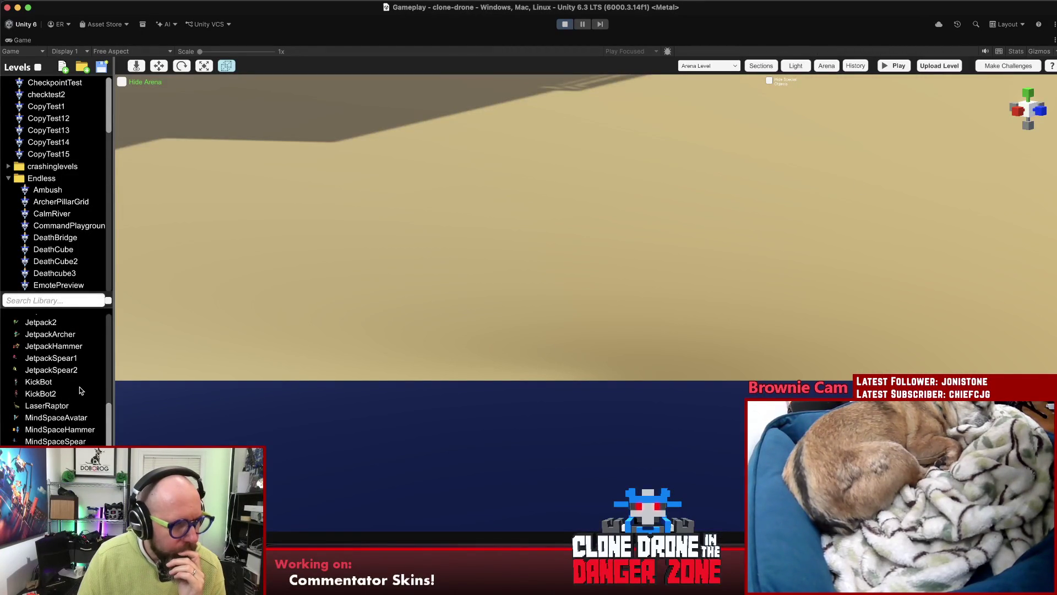
- Drop a sword enemy into the level and step past the overridingColor assignment
scroll(80, 388, "down", 1)
scroll(79, 389, "down", 5)
left_click_drag(55, 435, 568, 224)
left_click(323, 388)
- Step through the first weapon iteration, creating its override component at the overrideWeaponModel null check
left_click(323, 388)
left_click(322, 387)
left_click(323, 387)
left_click(323, 388)
left_click(323, 388)
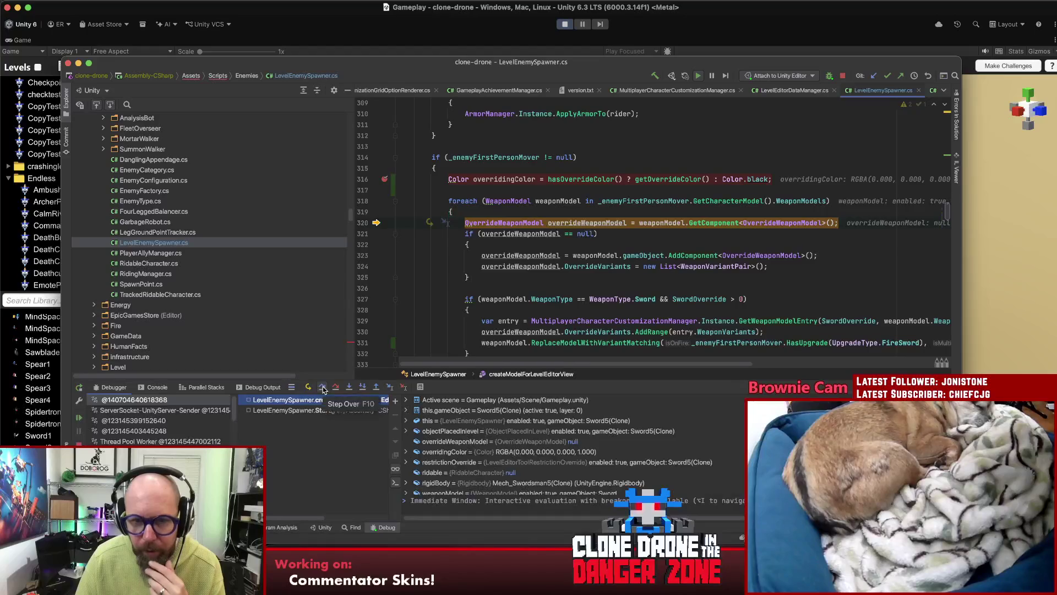
left_click(322, 387)
left_click(322, 388)
left_click(323, 388)
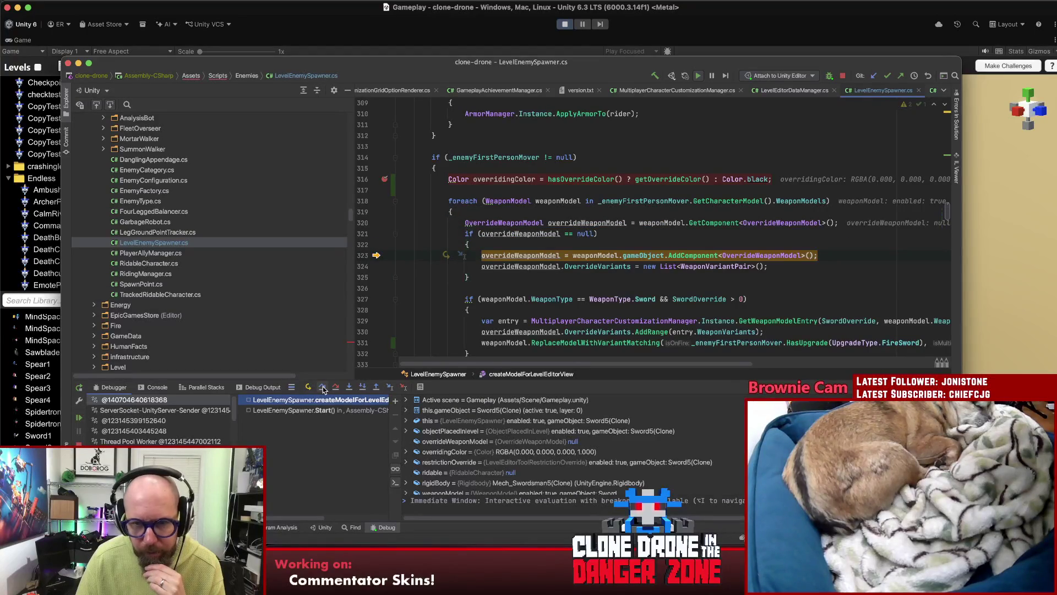
left_click(323, 388)
left_click(322, 388)
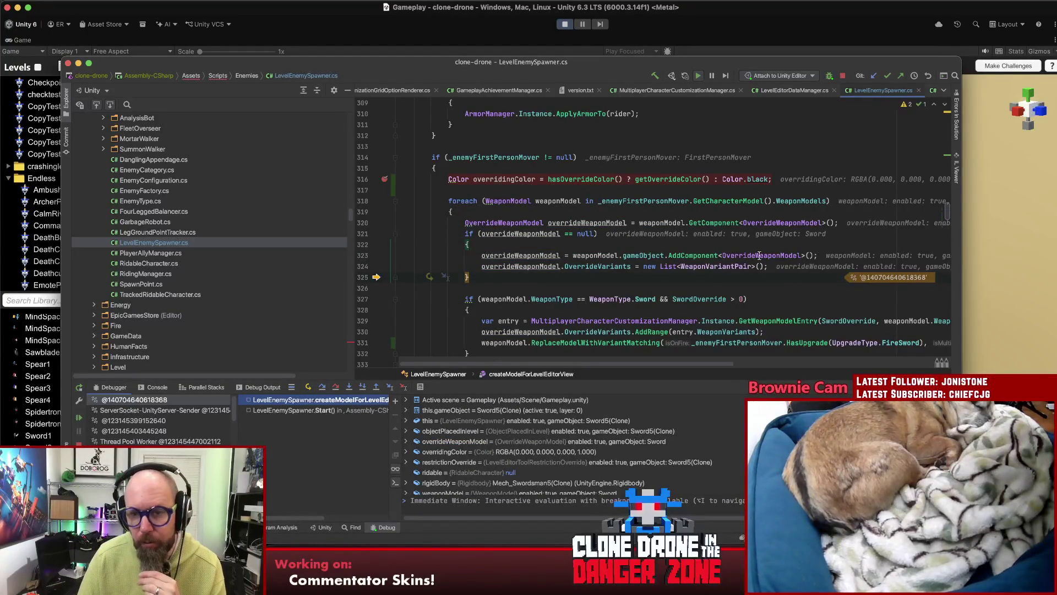
scroll(766, 220, "down", 3)
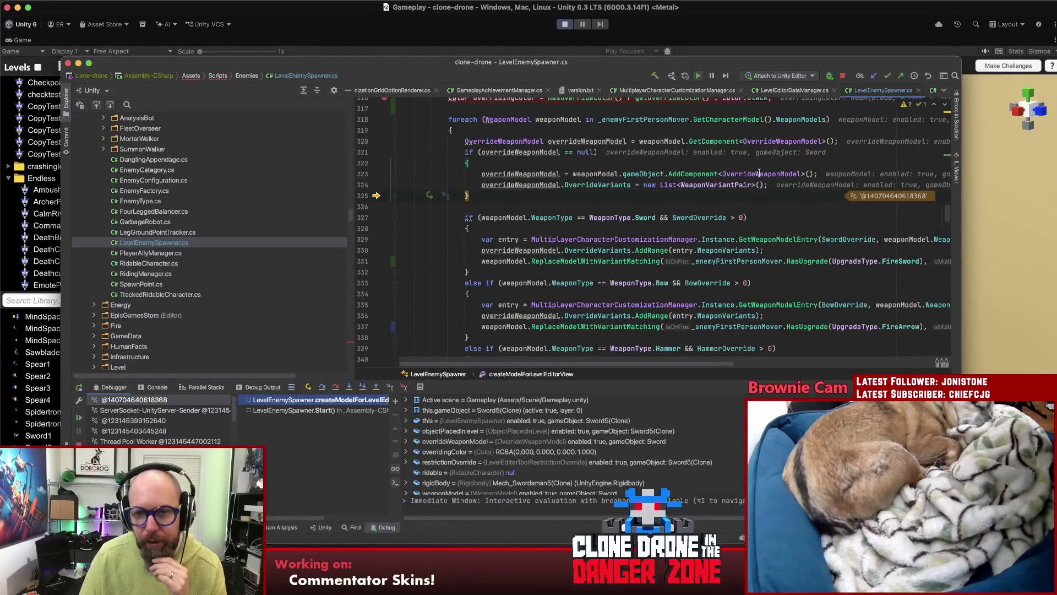
- Step past the Sword, Bow and Hammer type checks until the Bow's override component exists
left_click(321, 388)
left_click(322, 387)
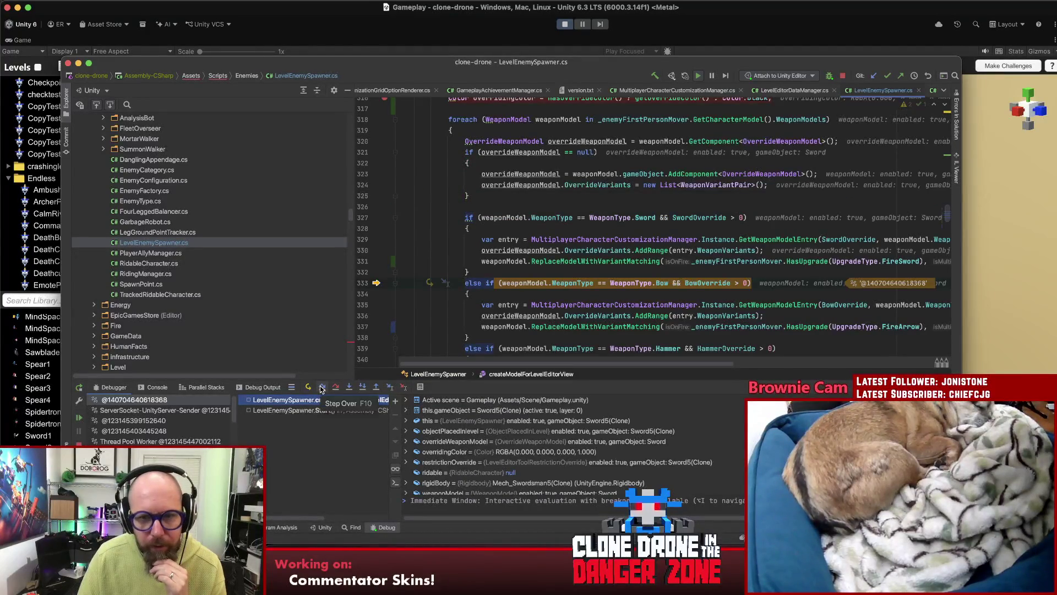
left_click(322, 388)
left_click(321, 388)
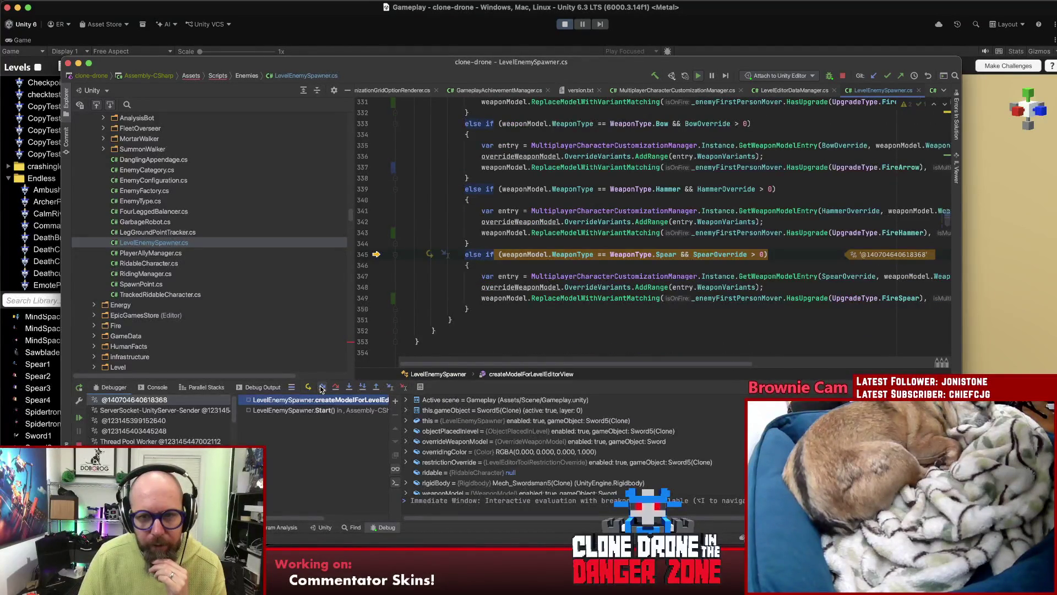
left_click(322, 388)
left_click(322, 388)
left_click(321, 387)
left_click(322, 388)
left_click(322, 388)
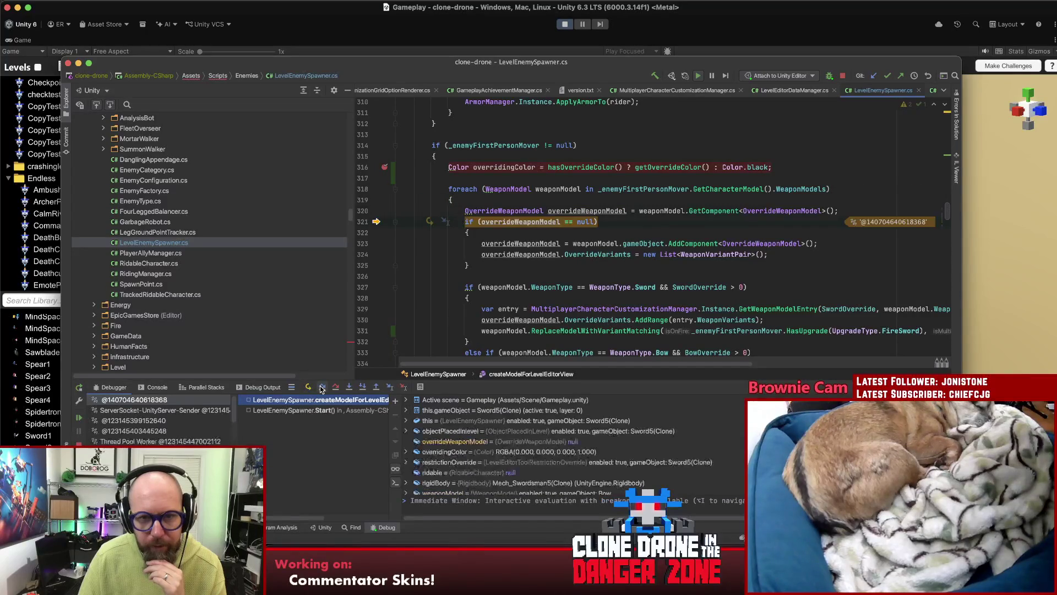
left_click(321, 388)
left_click(322, 388)
left_click(321, 388)
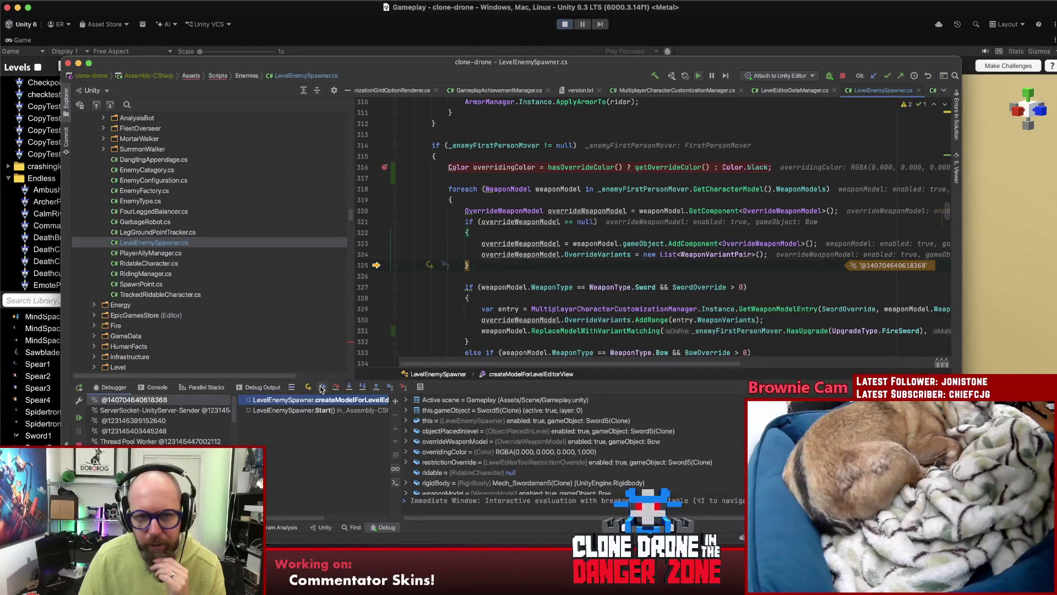
mouse_move(526, 220)
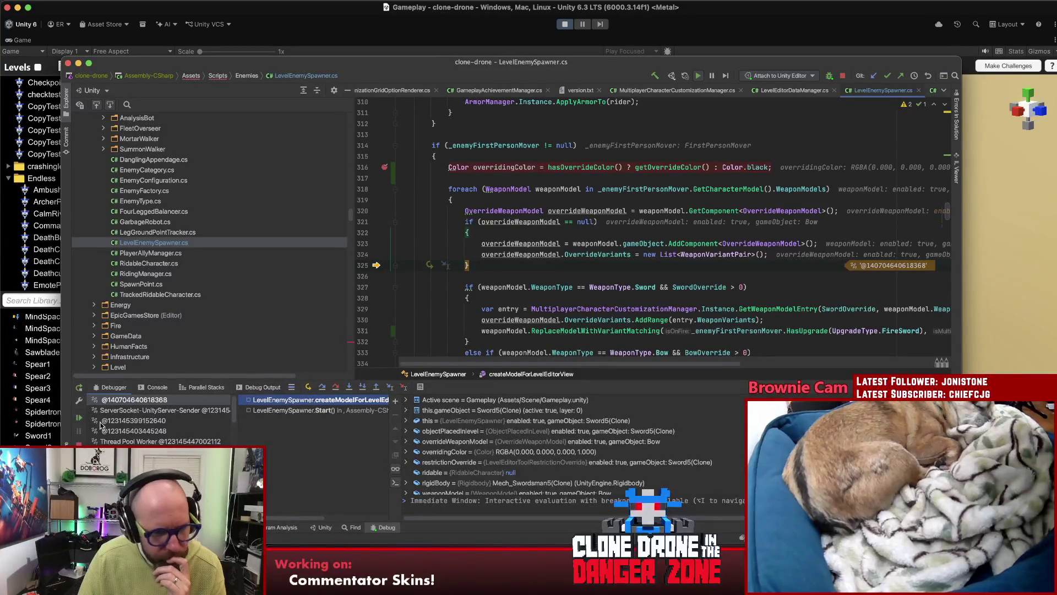
- Drag Sword5 to X 18.13, Z -9.81, pan and orbit to view its sword, then return to Rider
left_click(76, 416)
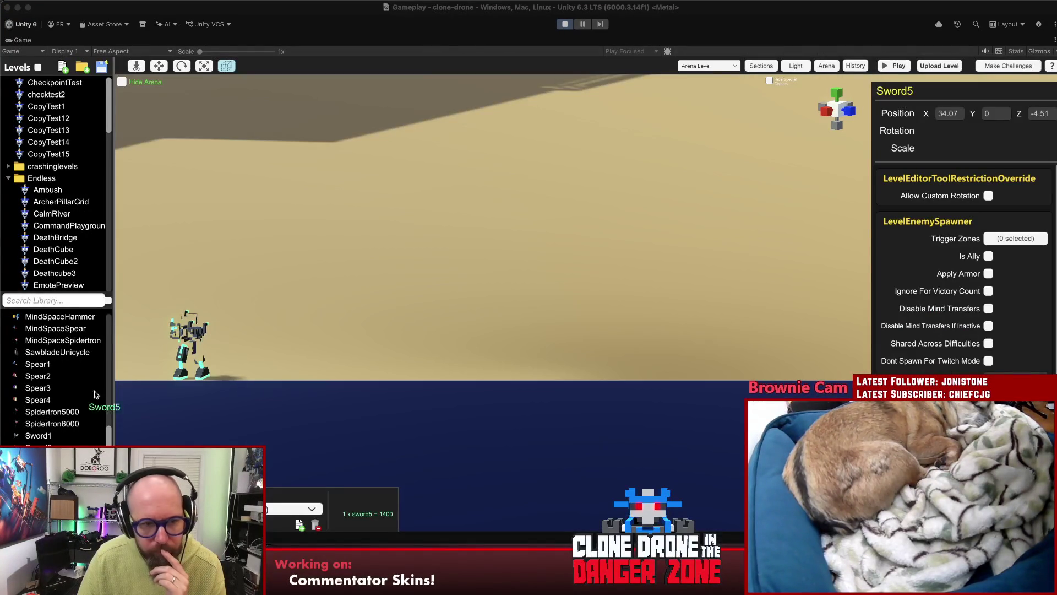
left_click_drag(325, 278, 344, 306)
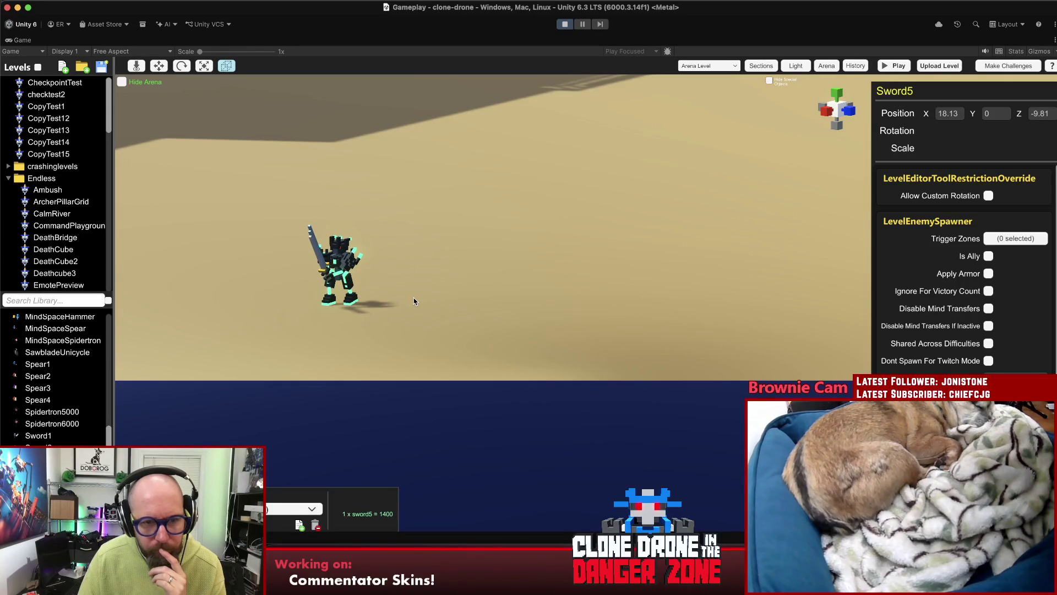
mouse_move(424, 312)
left_mouse_down()
mouse_move(618, 273)
mouse_move(571, 290)
left_mouse_up()
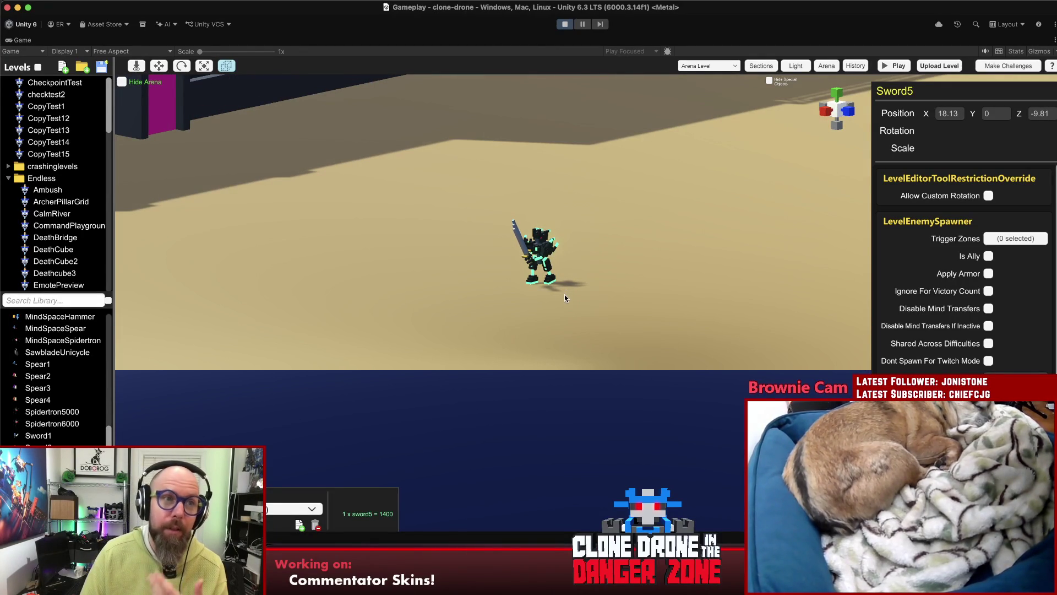
mouse_move(564, 294)
left_mouse_down()
mouse_move(480, 246)
mouse_move(551, 265)
mouse_move(621, 346)
left_mouse_up()
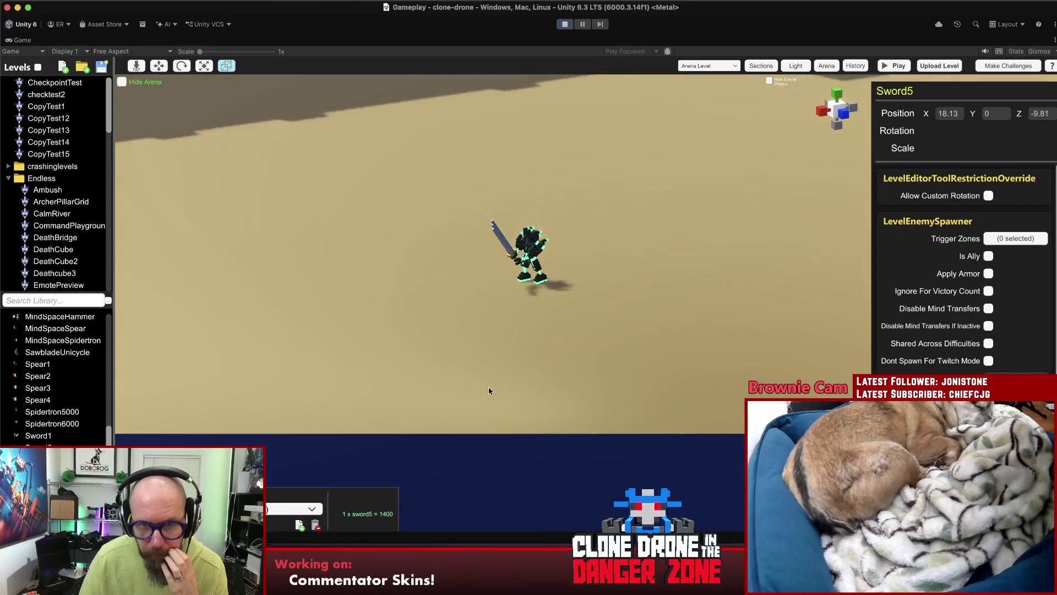
left_click(500, 245)
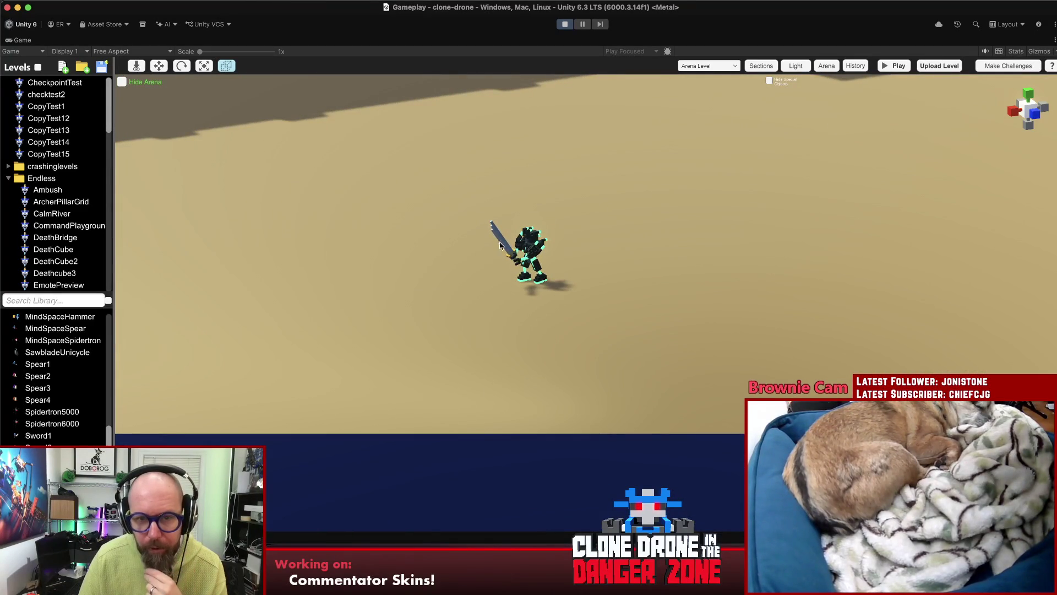
left_click(605, 573)
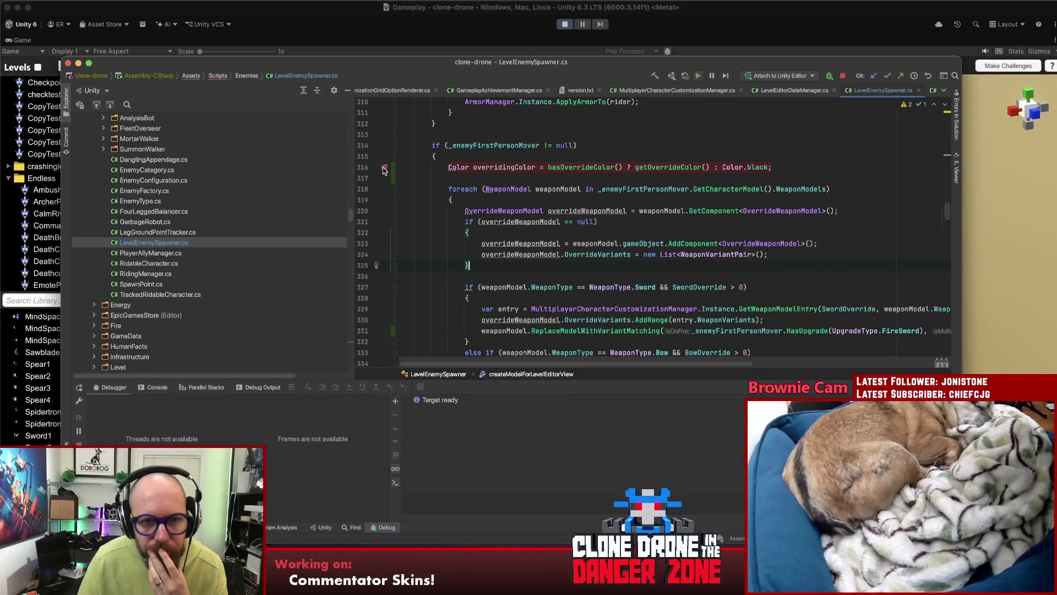
- Select the override setup block, lines 320–325, for extraction into a method
left_click(803, 210)
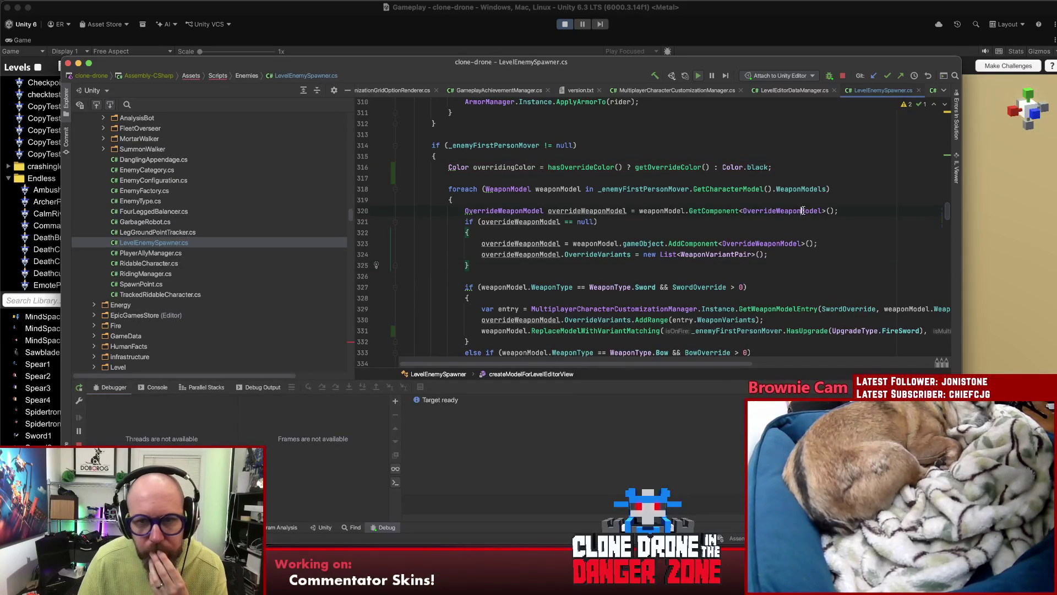
scroll(763, 208, "down", 2)
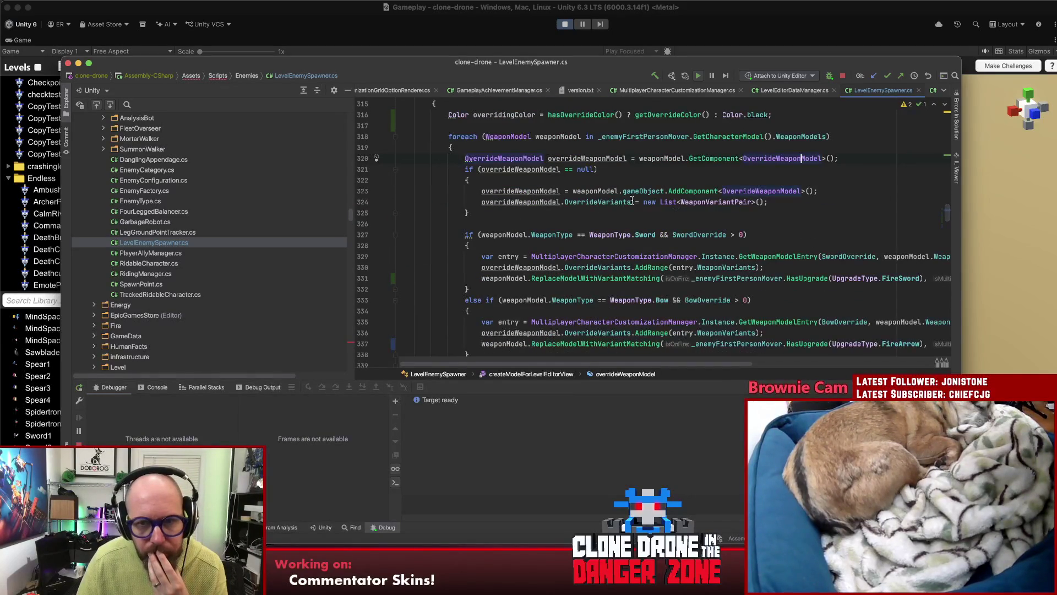
left_click(618, 191)
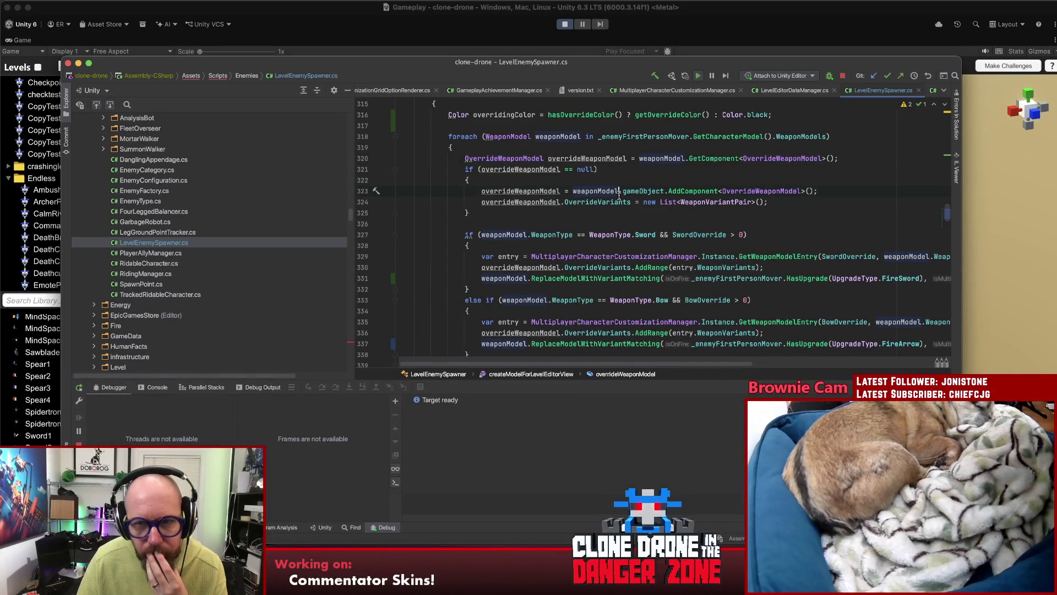
left_click(665, 158)
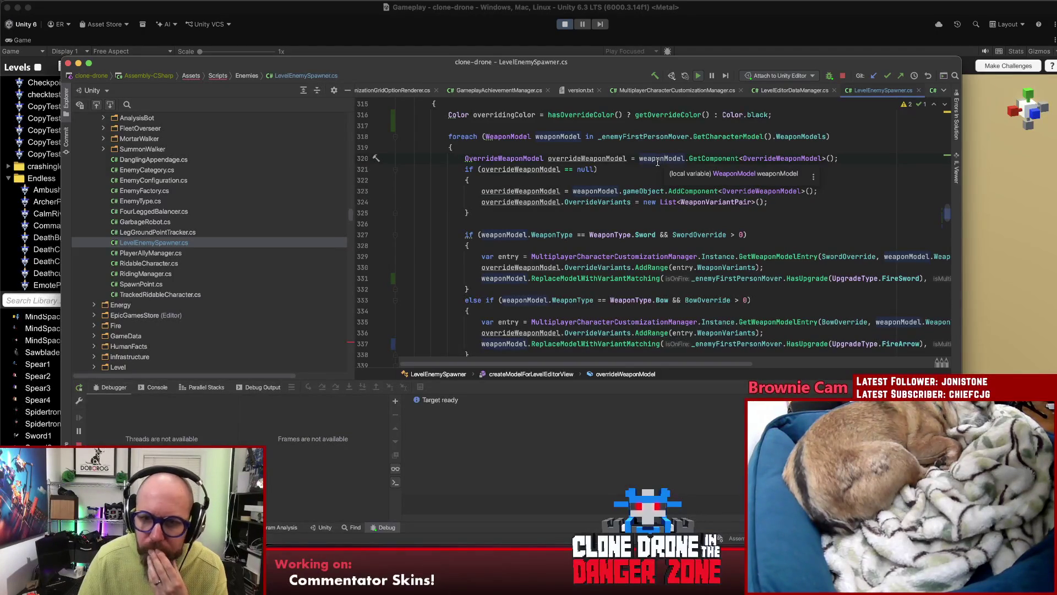
left_click_drag(456, 158, 502, 213)
key("Escape")
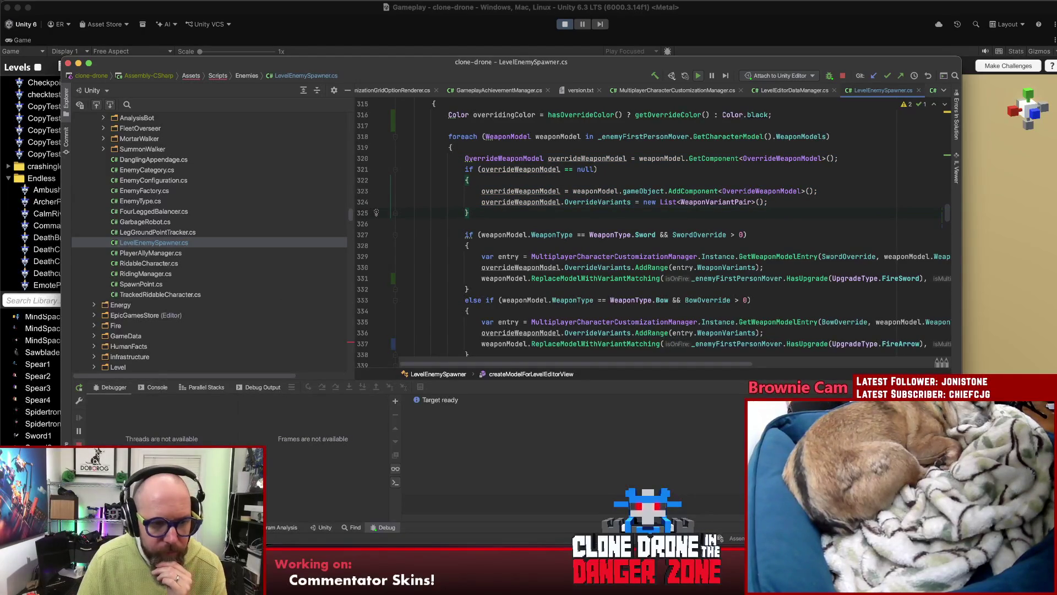
left_click(582, 267)
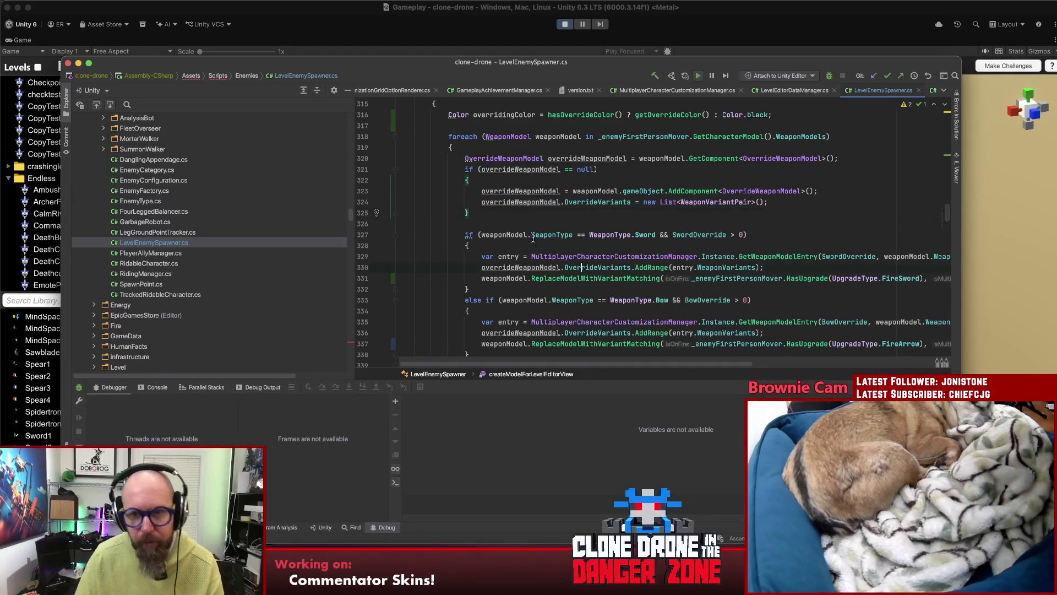
left_click_drag(463, 159, 487, 211)
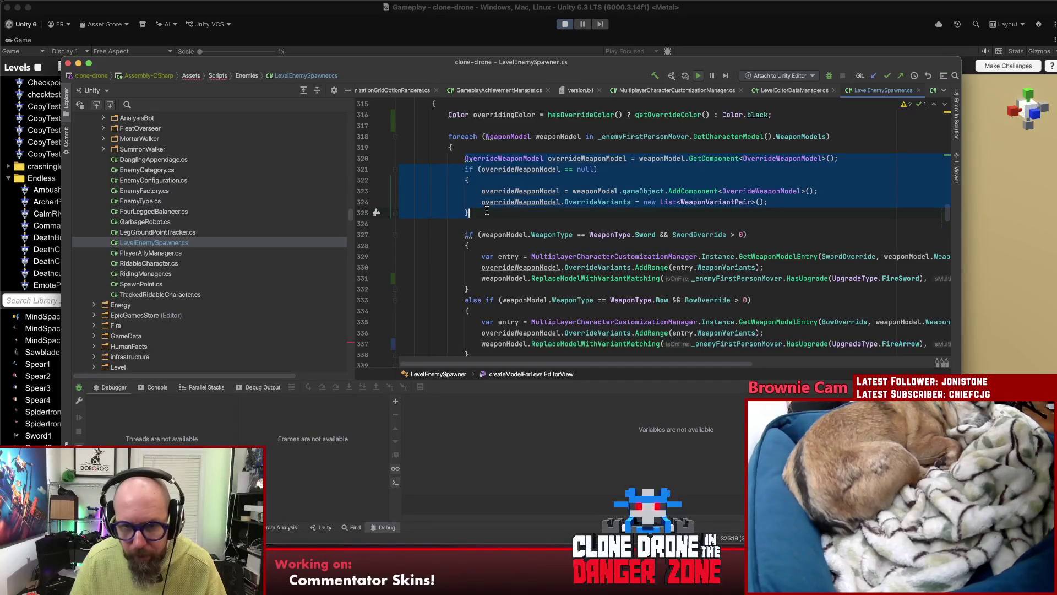
left_click(522, 267)
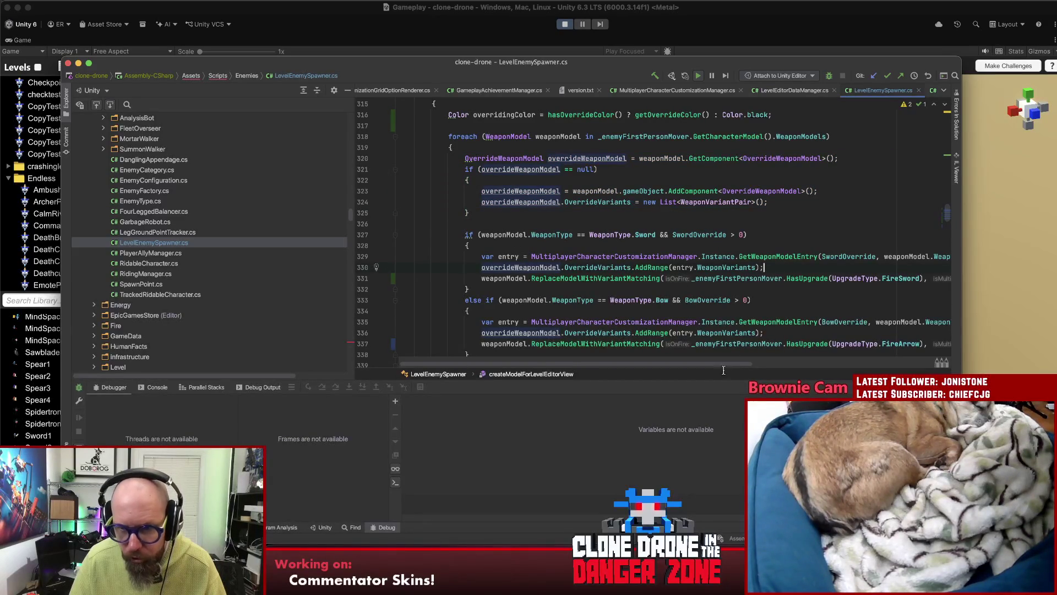
left_click_drag(725, 364, 827, 365)
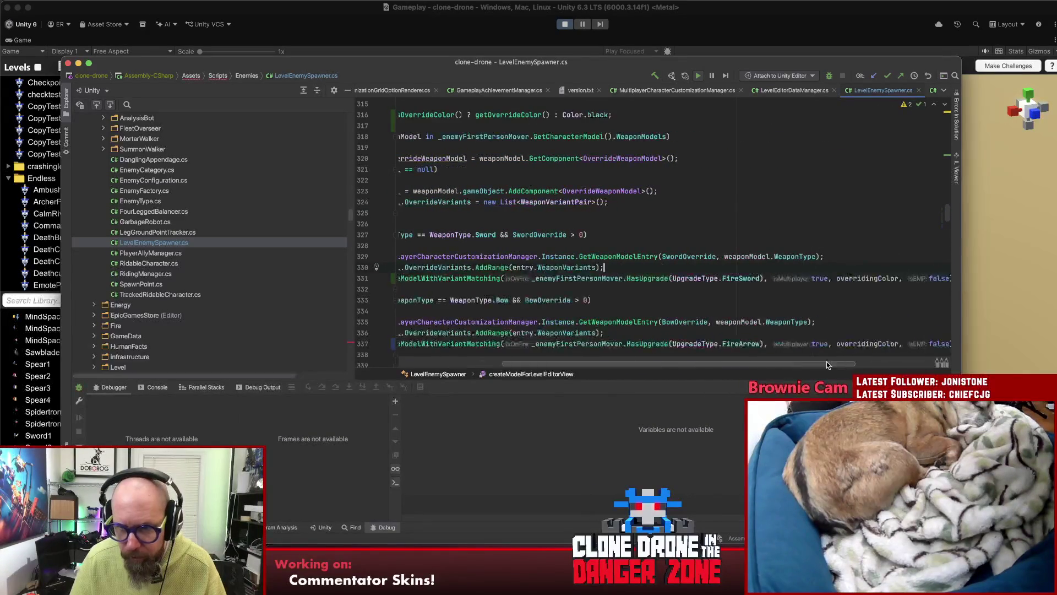
scroll(827, 361, "left", 10)
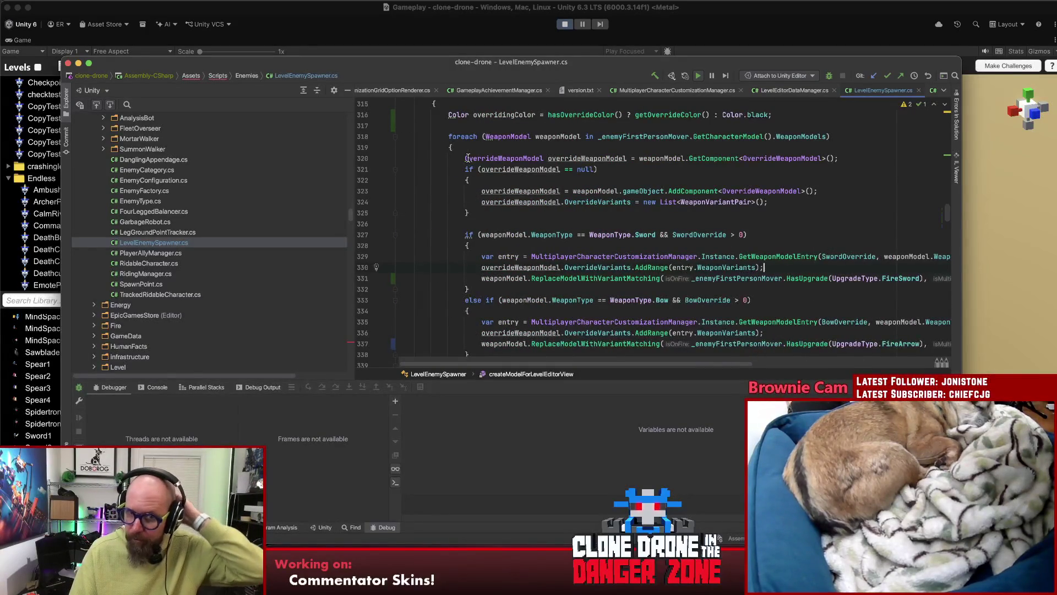
left_click(484, 213, "shift")
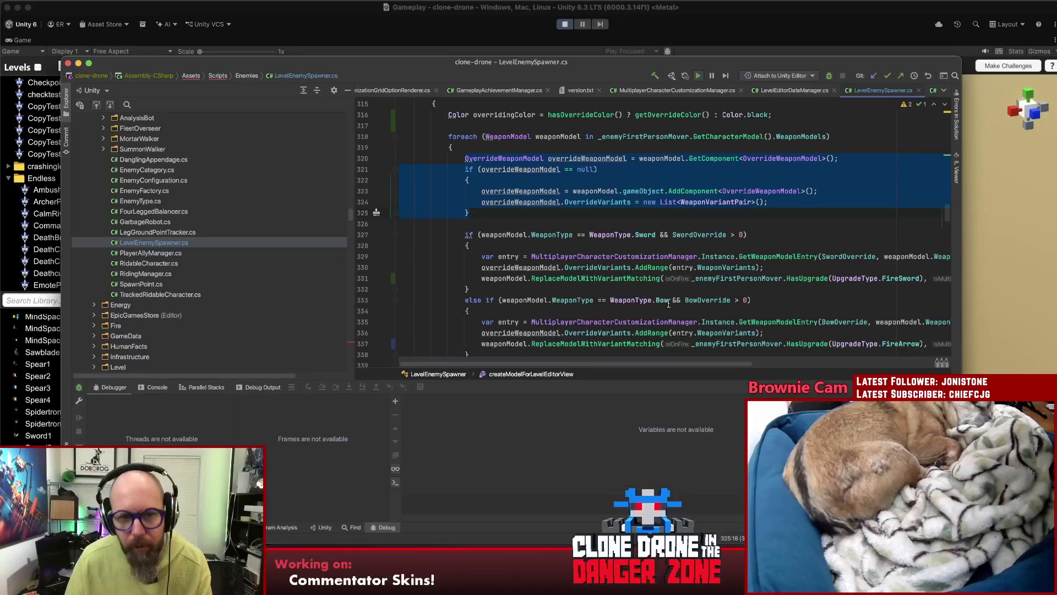
- Hide the Debug tool window, clear the selection and switch to Unity
key("shift+Escape")
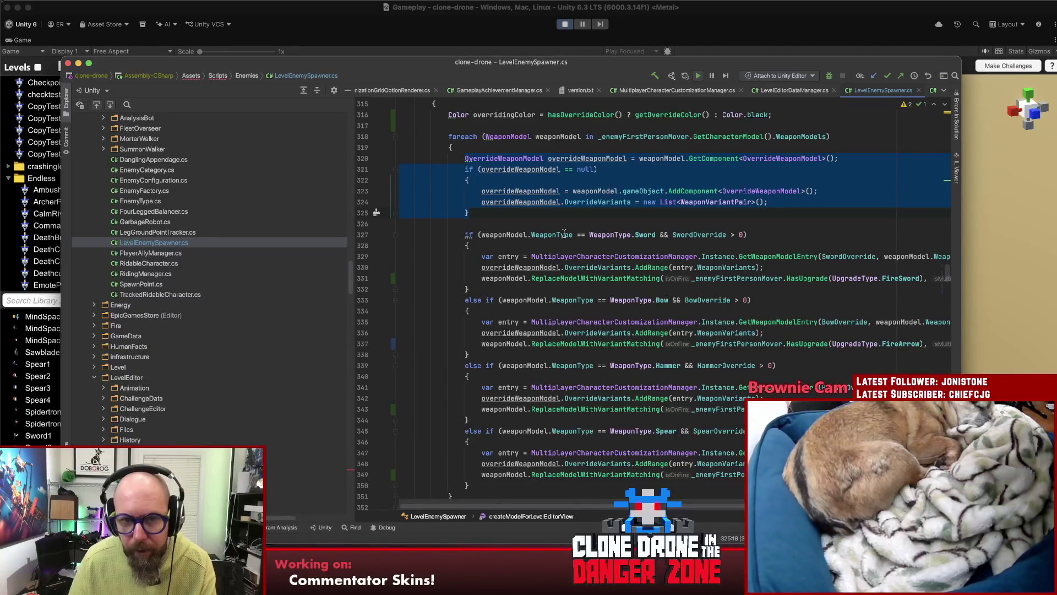
scroll(641, 205, "down", 1)
key("Escape")
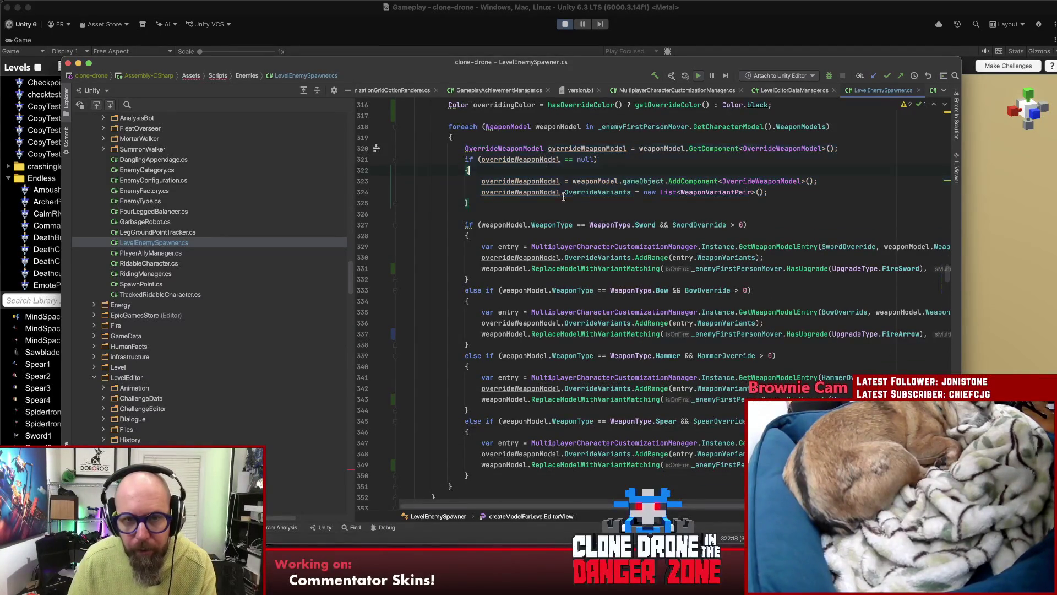
key("super+Tab")
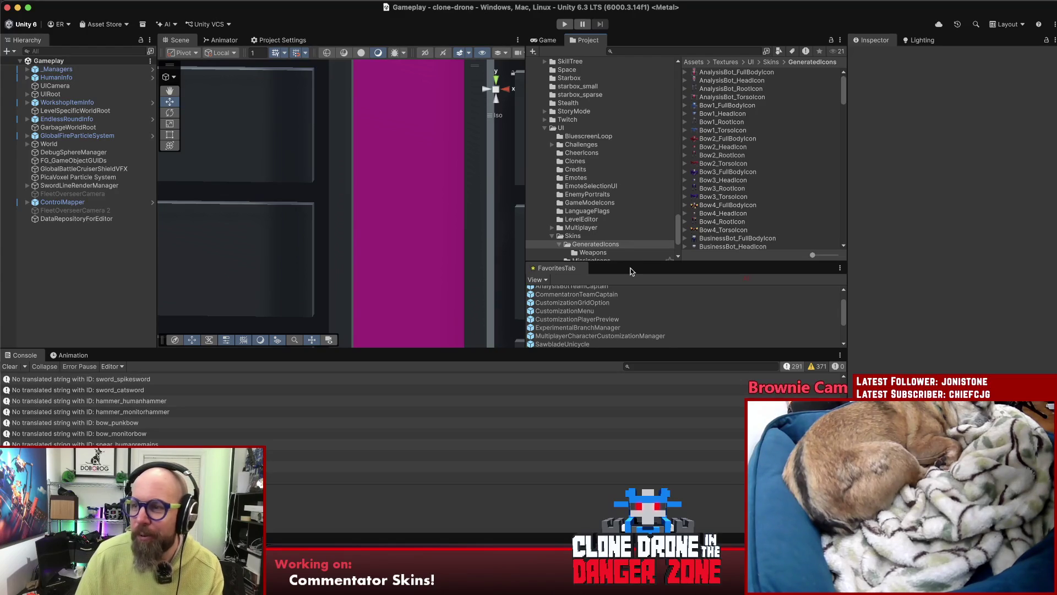
- Cut the override setup block from the loop and paste it above the Sword branch's AddRange line
key("super+Tab")
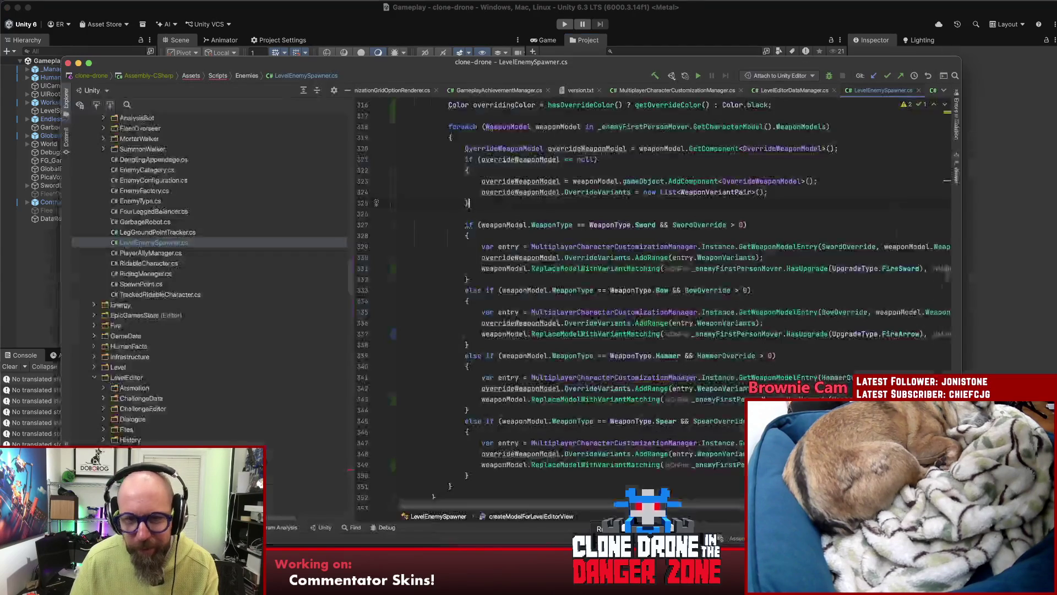
left_click_drag(460, 153, 483, 205)
key("ctrl+c")
key("BackSpace")
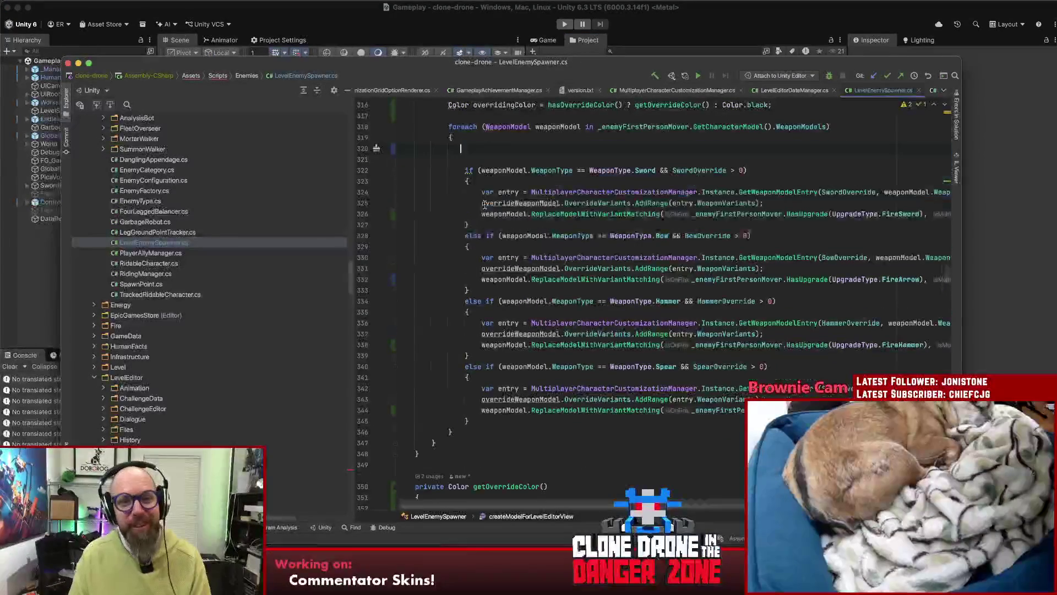
key("BackSpace")
key("BackSpace")
key("Down")
key("Down")
key("End")
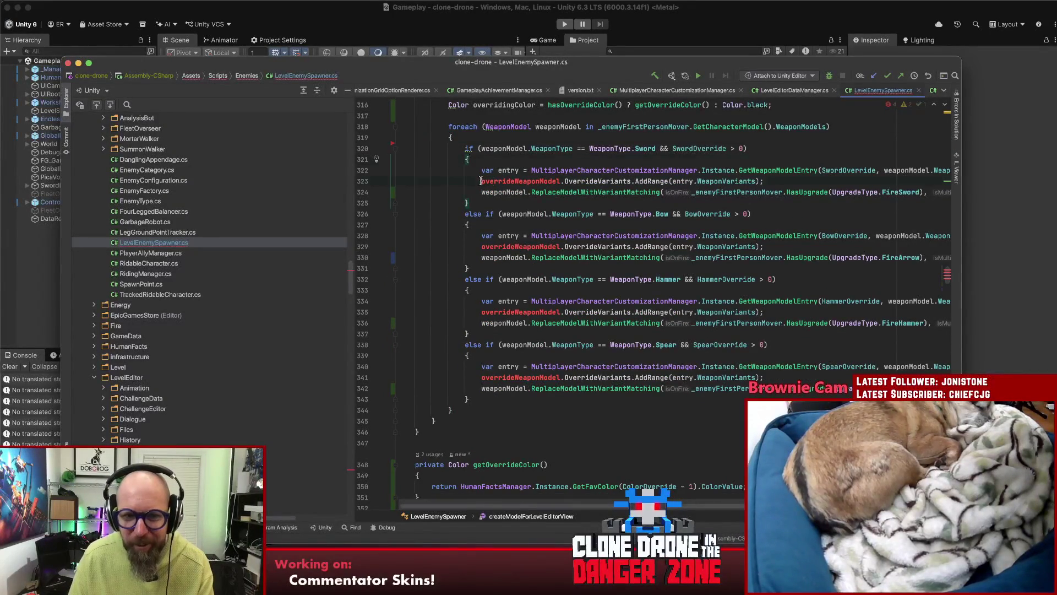
left_click(480, 181)
key("Return")
key("Return")
key("ctrl+v")
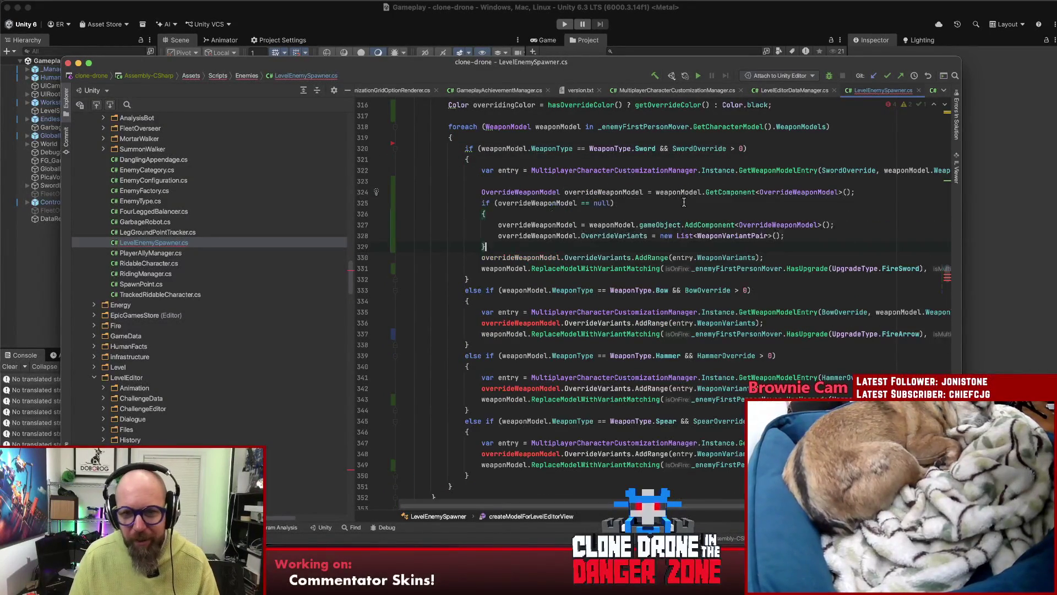
- Extract the pasted lines through AddRange into a method named addWeaponModelOverride, removing the leftover blank line
mouse_move(764, 257)
left_mouse_down()
mouse_move(482, 225)
mouse_move(481, 192)
left_mouse_up()
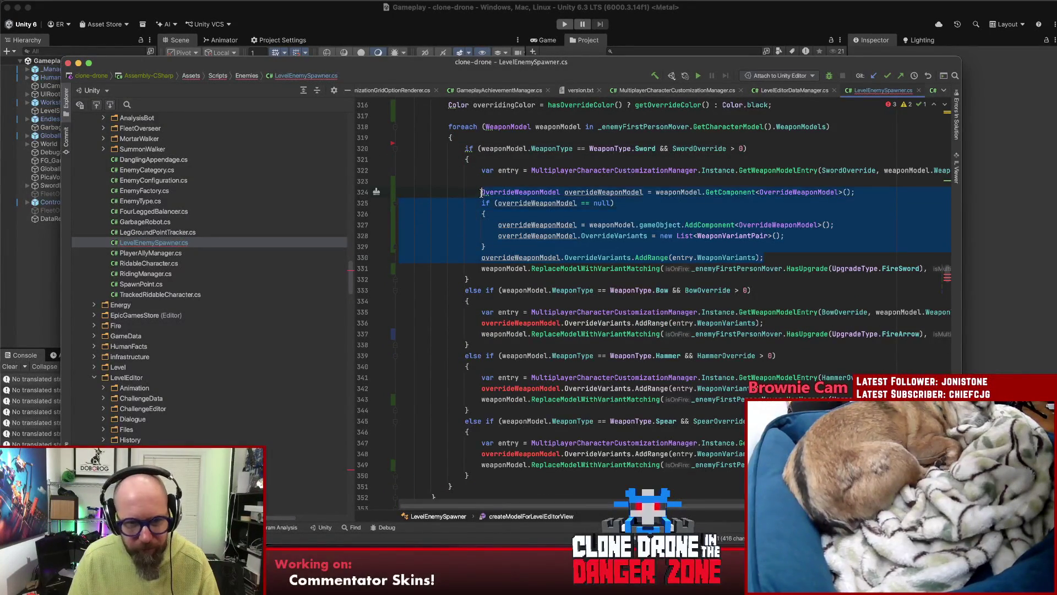
key("super+alt+m")
key("Return")
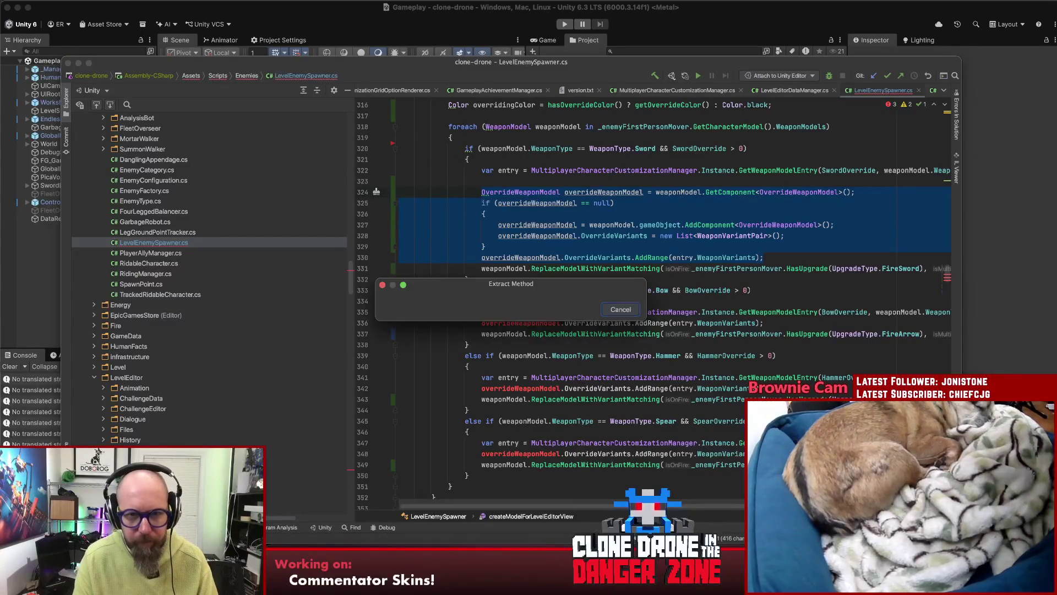
type("addWeaponModelOverride")
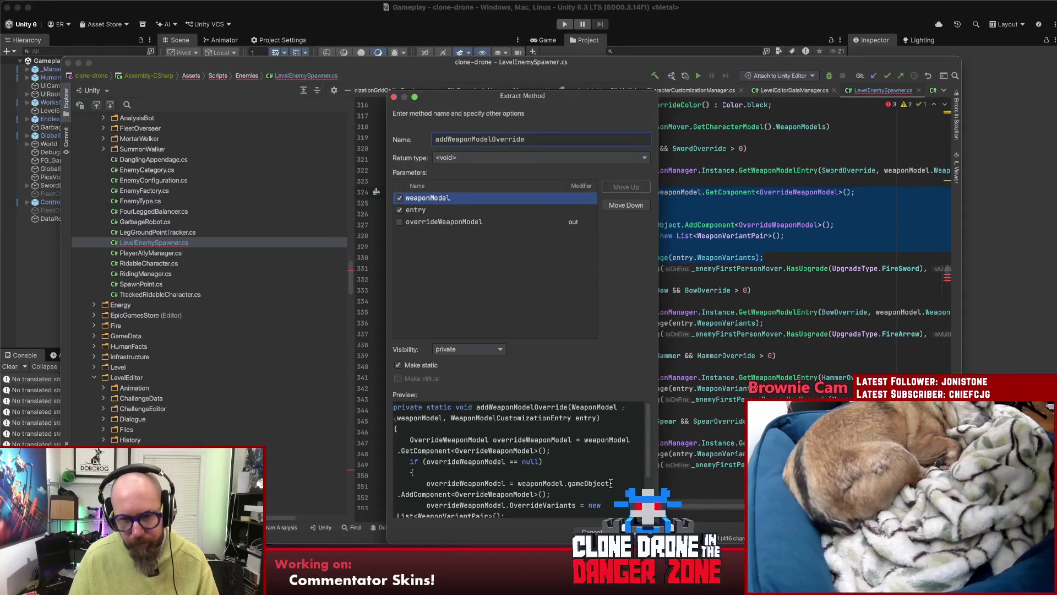
key("Return")
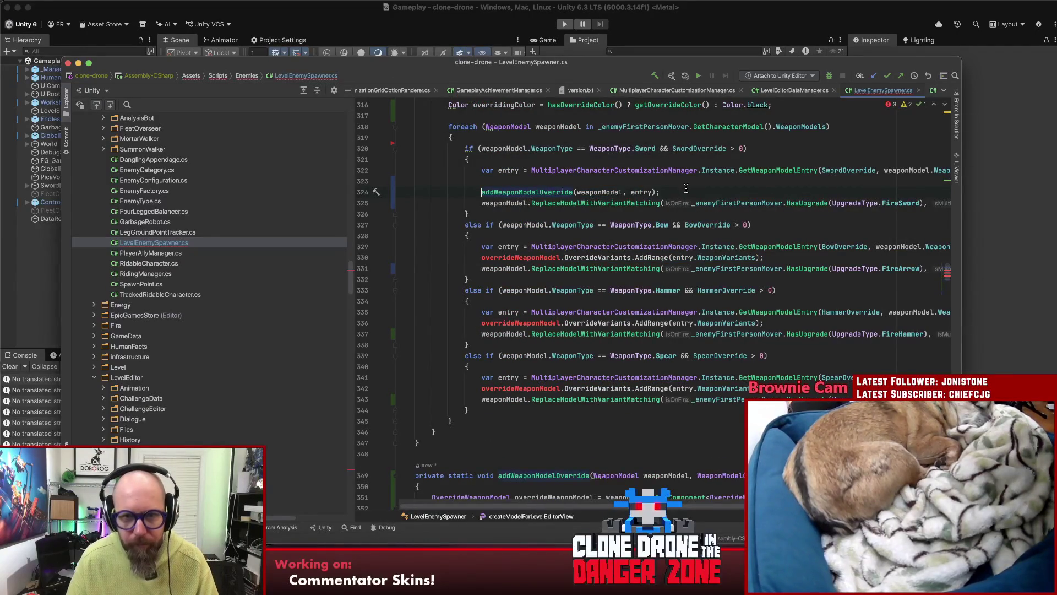
left_click(682, 182)
key("BackSpace")
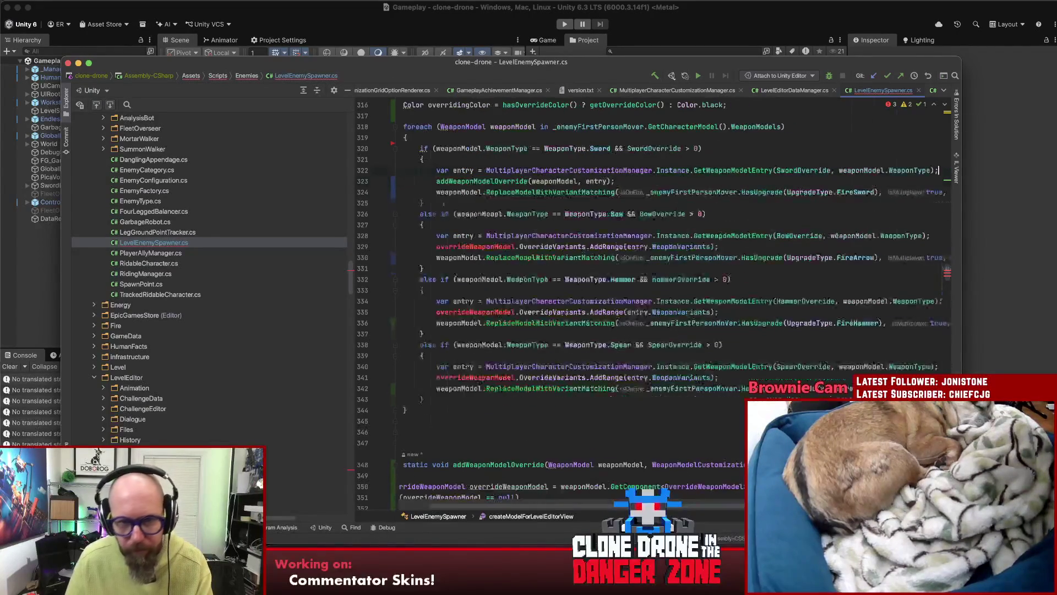
- Inspect the addWeaponModelOverride declaration, then copy its call line from the Sword branch
left_click(512, 181)
key("super+b")
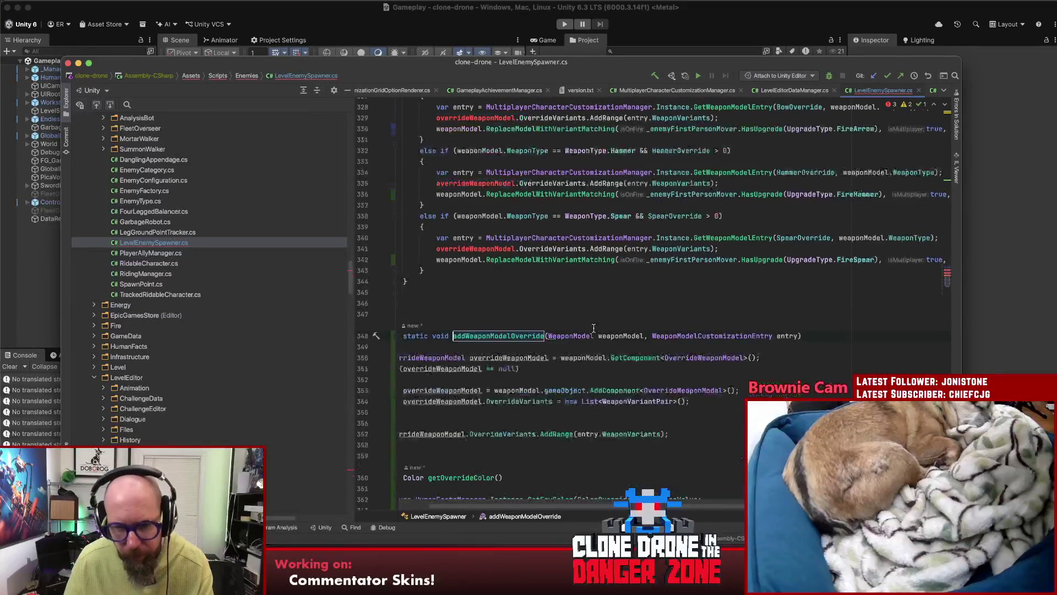
left_click(785, 333)
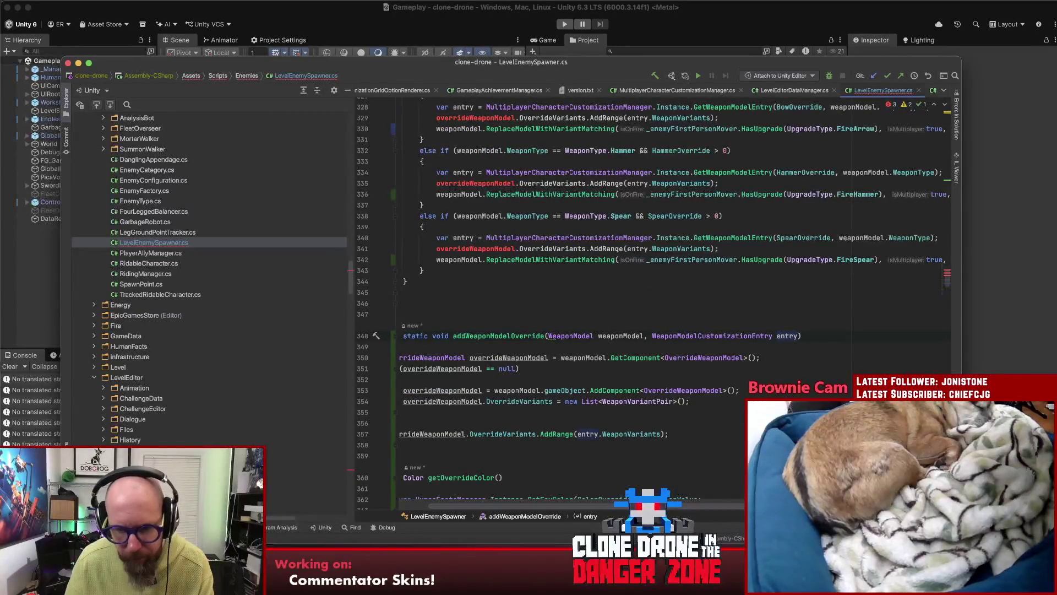
scroll(537, 506, "left", 3)
left_click(589, 304)
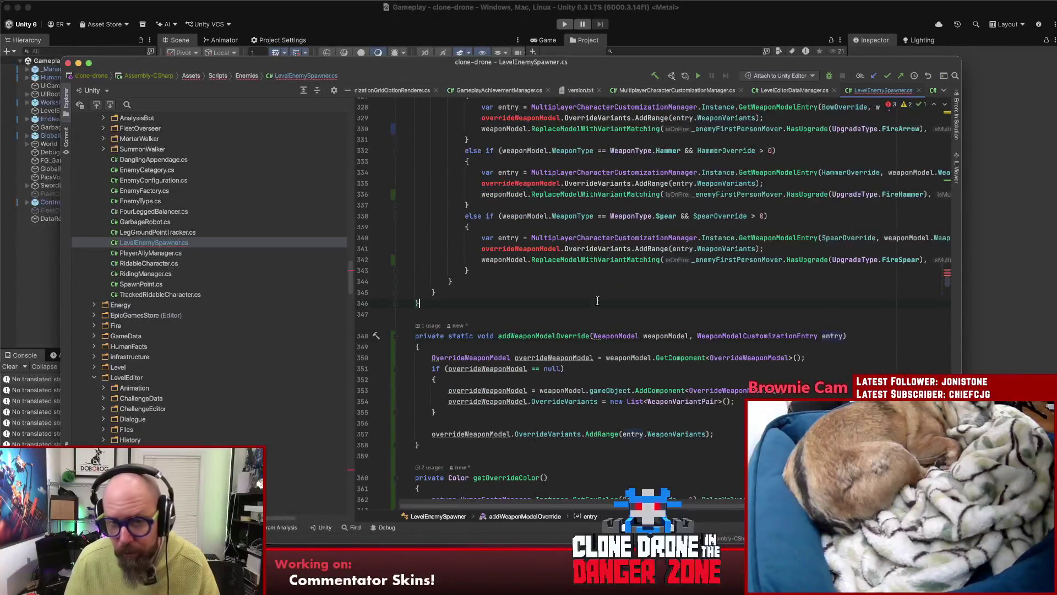
scroll(601, 300, "up", 4)
scroll(602, 300, "up", 1)
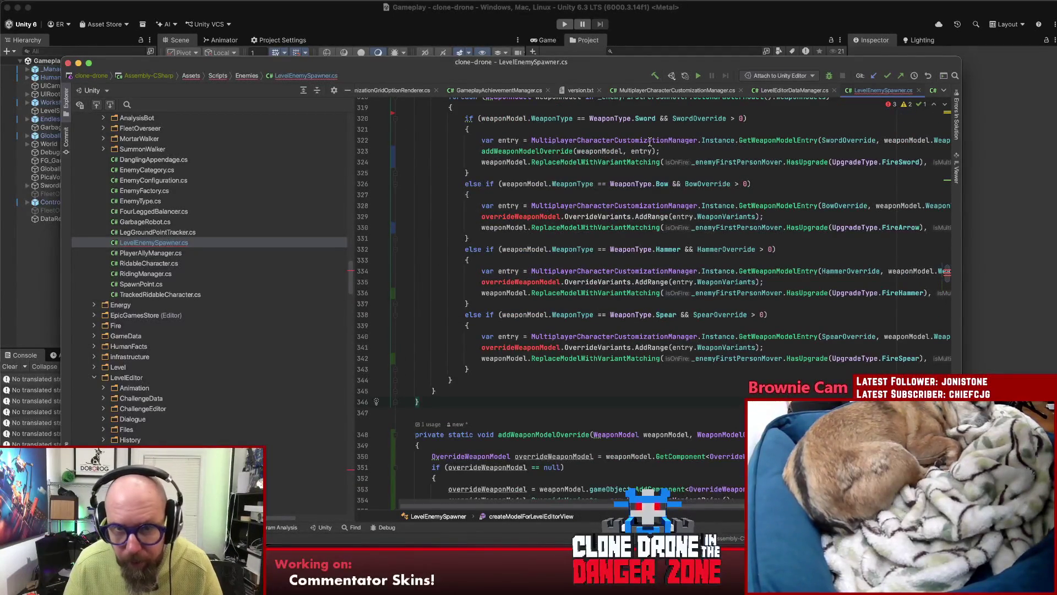
left_click_drag(660, 151, 483, 152)
key("super+c")
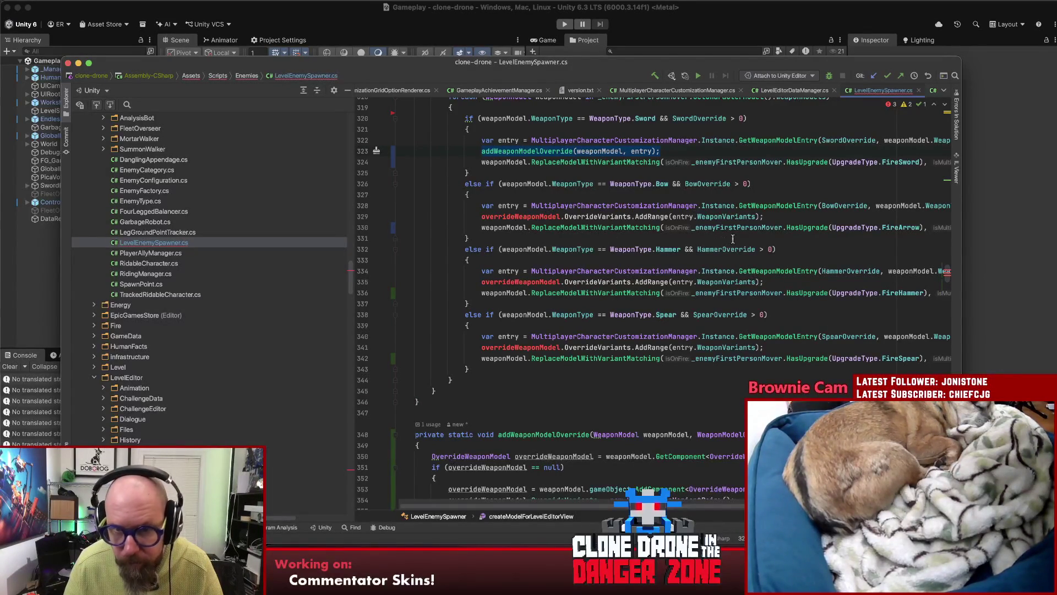
- Paste the addWeaponModelOverride call over the Bow, Hammer and Spear AddRange lines, then switch to Unity
left_click(549, 216)
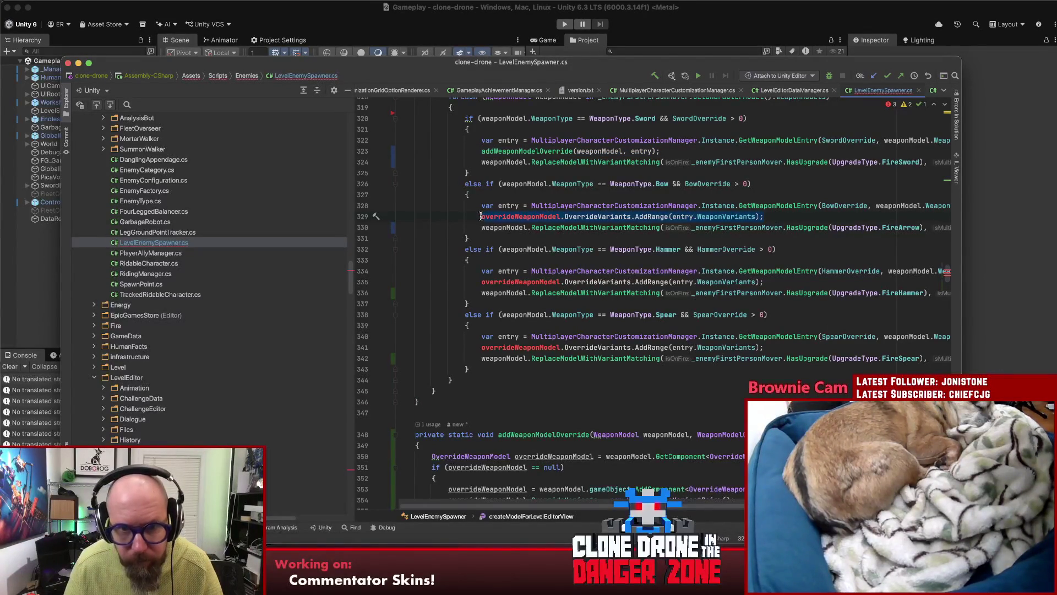
key("super+v")
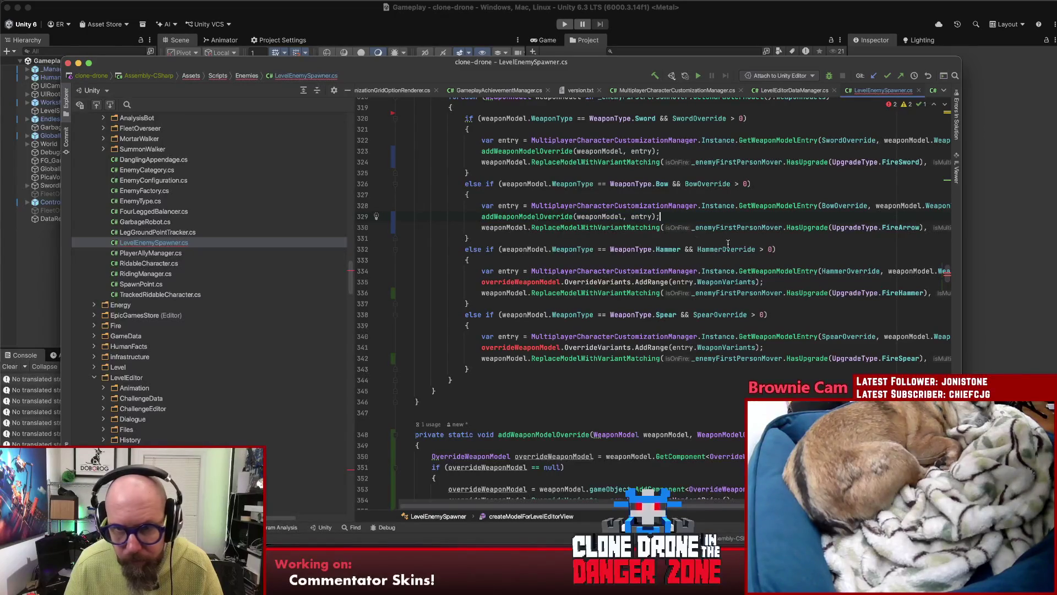
left_click_drag(769, 280, 597, 279)
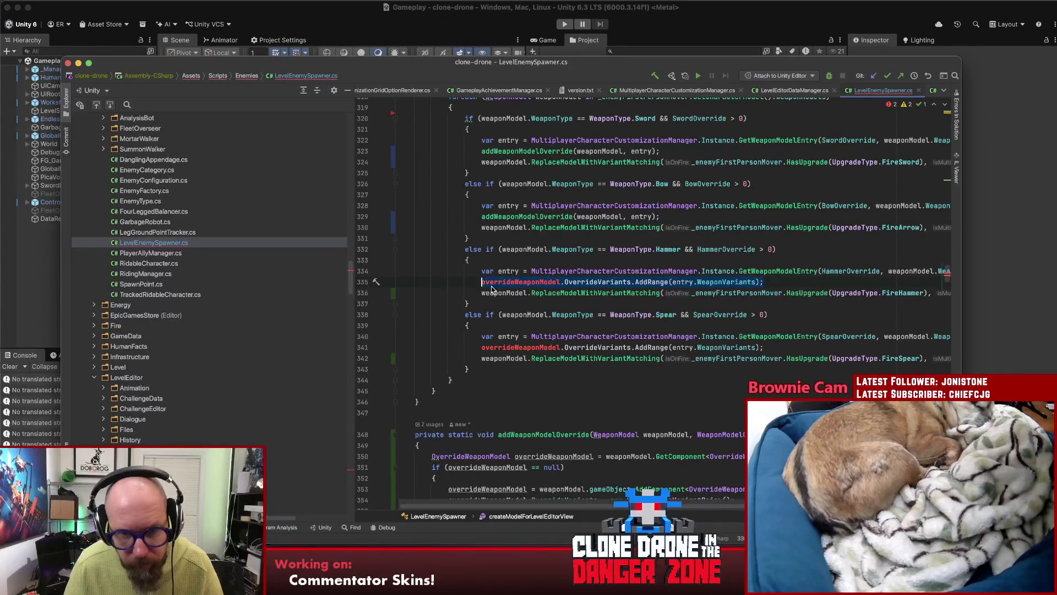
key("super+v")
left_click_drag(767, 347, 560, 348)
key("super+v")
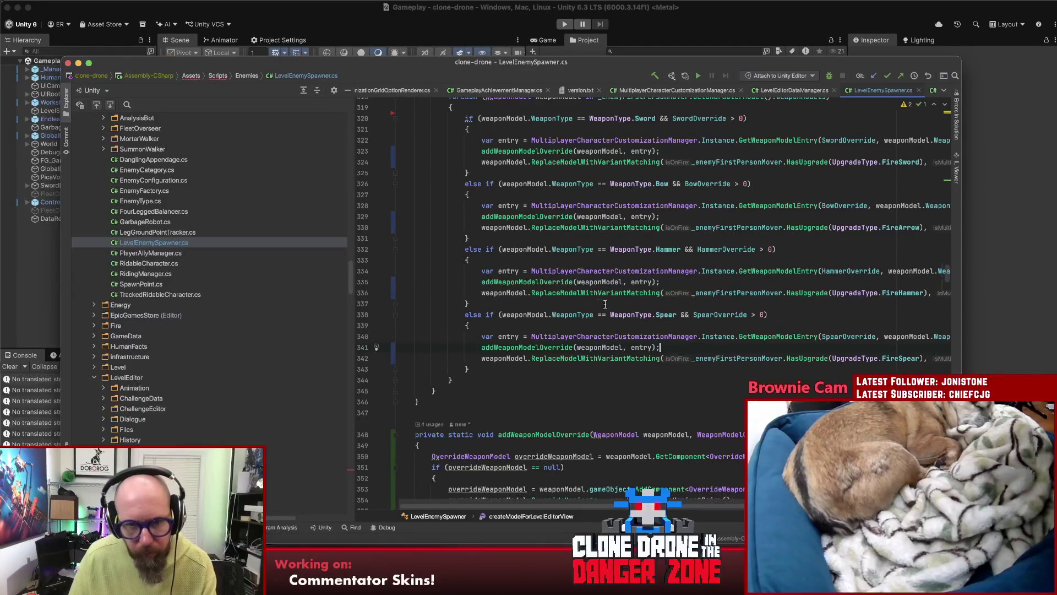
scroll(605, 304, "up", 3)
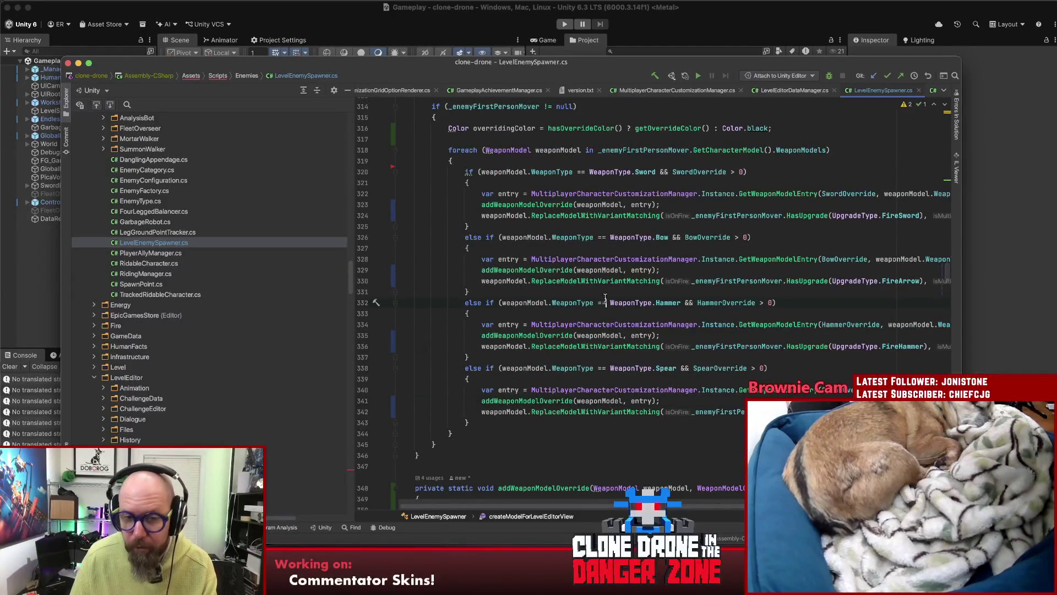
key("super+Tab")
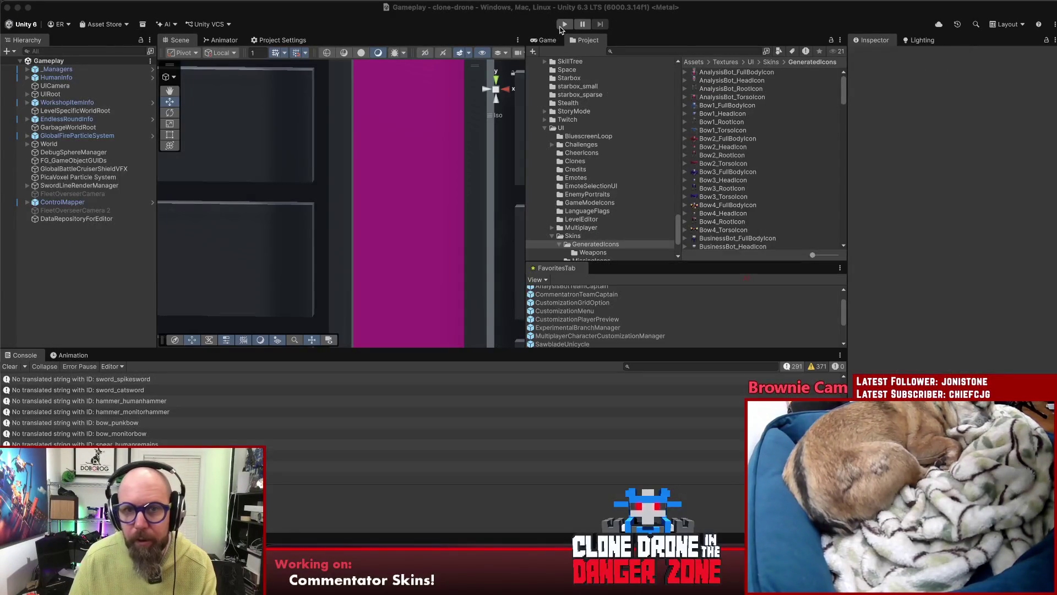
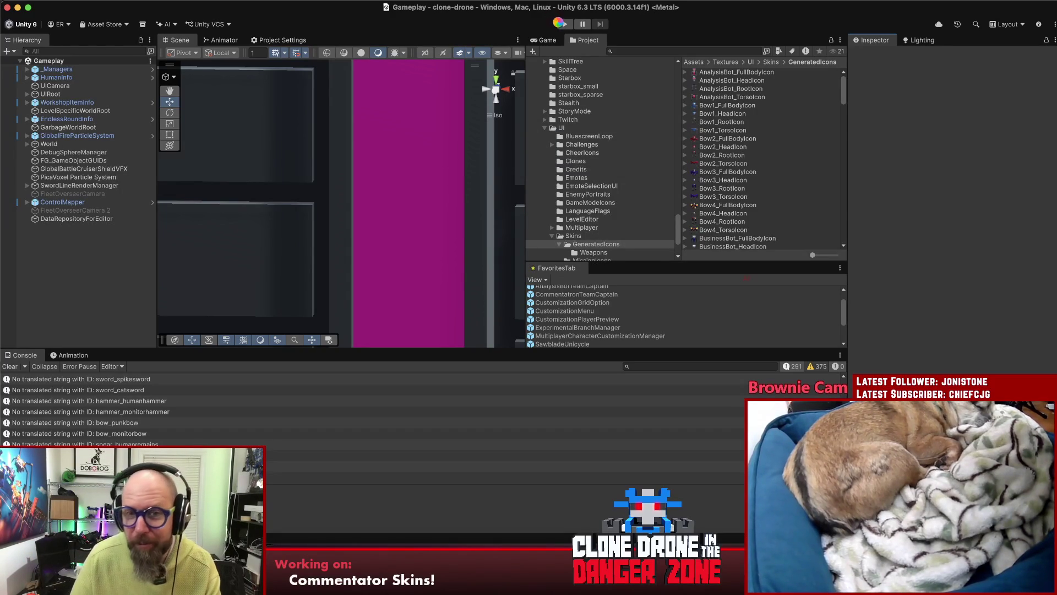
- Enter Play mode, maximize the Game view, and open the Level Editor from the title menu
left_click(563, 24)
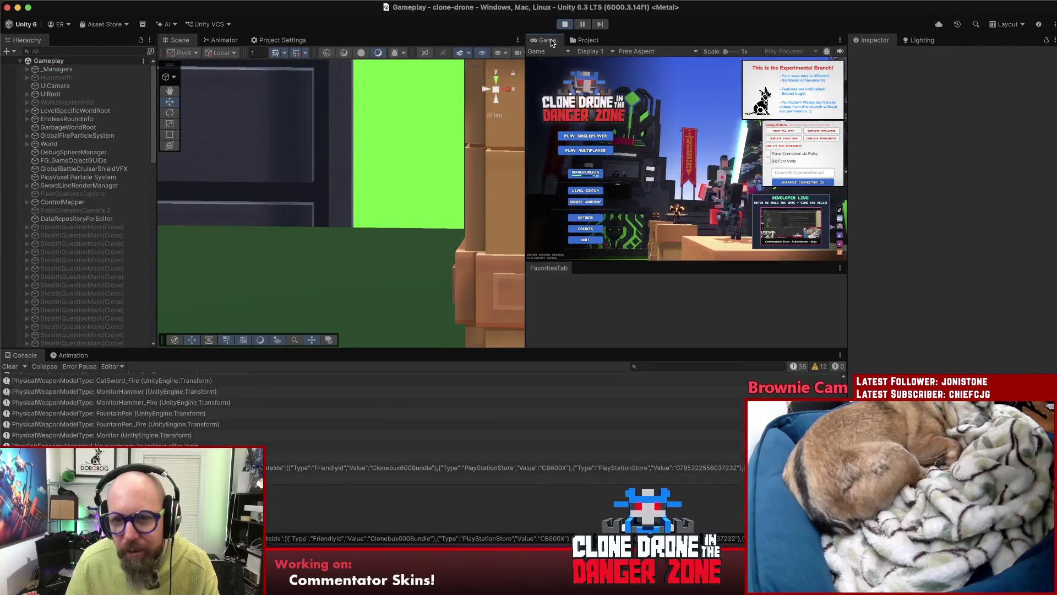
double_click(546, 40)
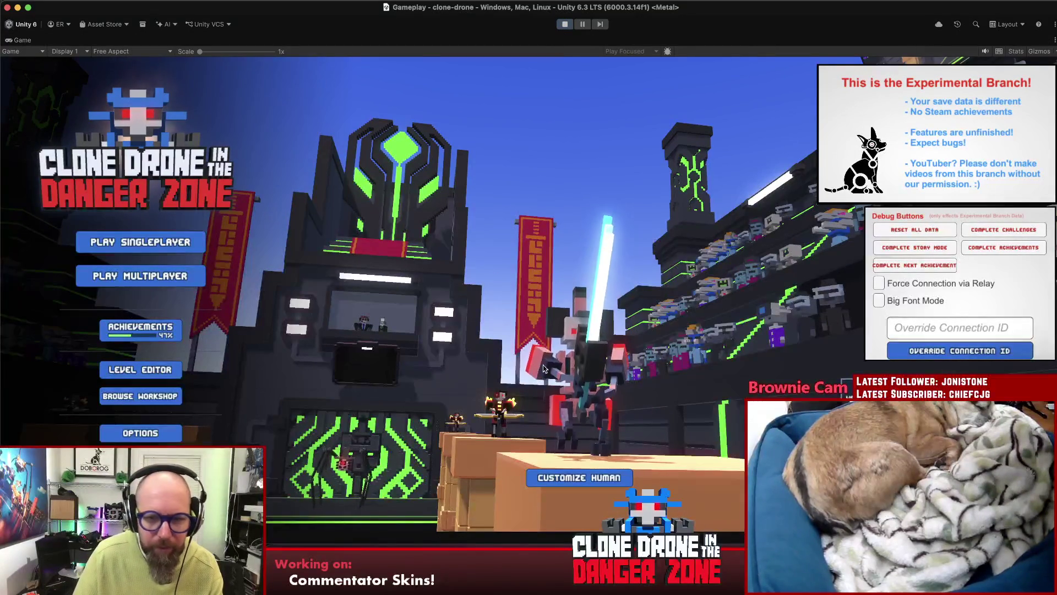
left_click(163, 368)
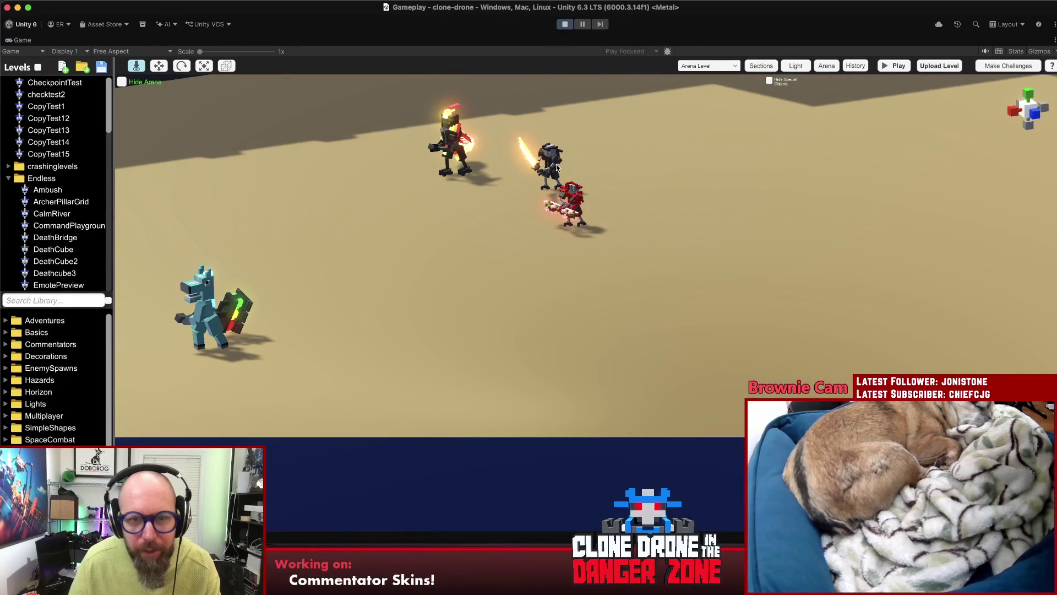
- Set the Bow4 spawner's Sword Override to a glowing sword and check it on the robot
left_click(556, 167)
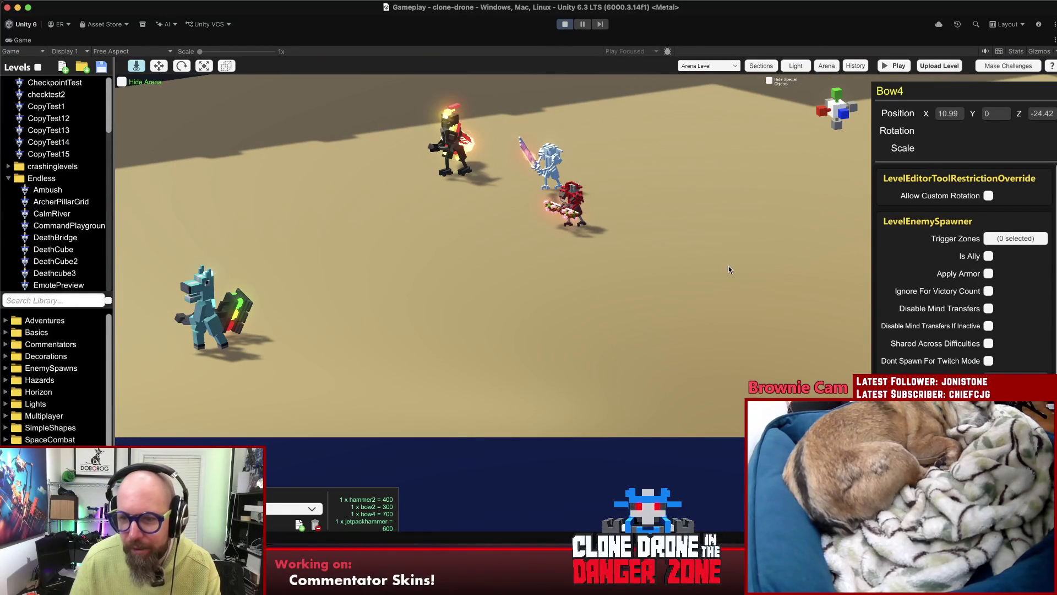
left_click(615, 251)
left_click(551, 165)
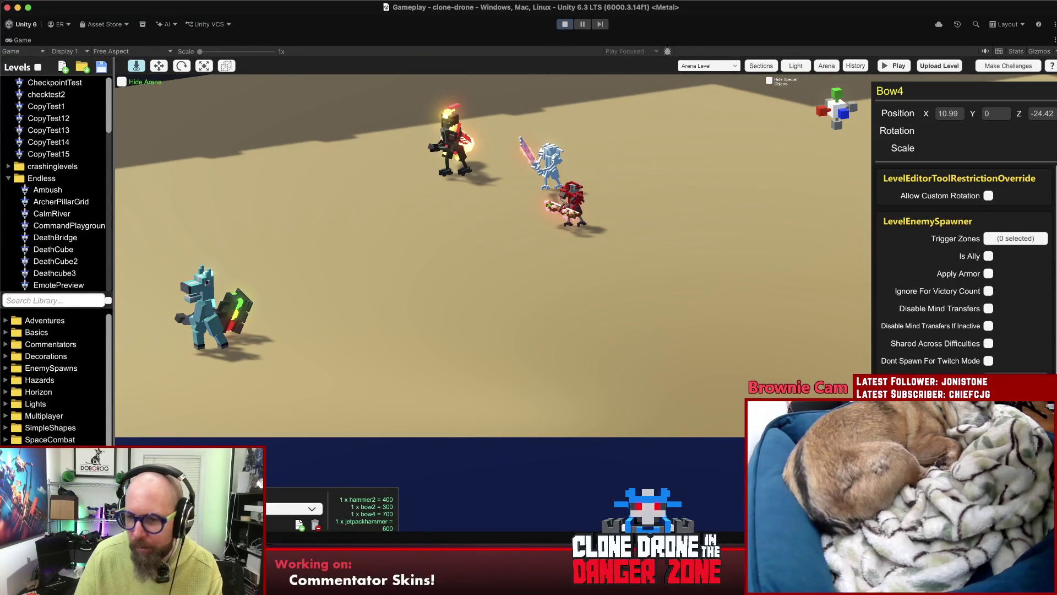
scroll(963, 264, "down", 5)
left_click(1015, 296)
scroll(1037, 351, "down", 2)
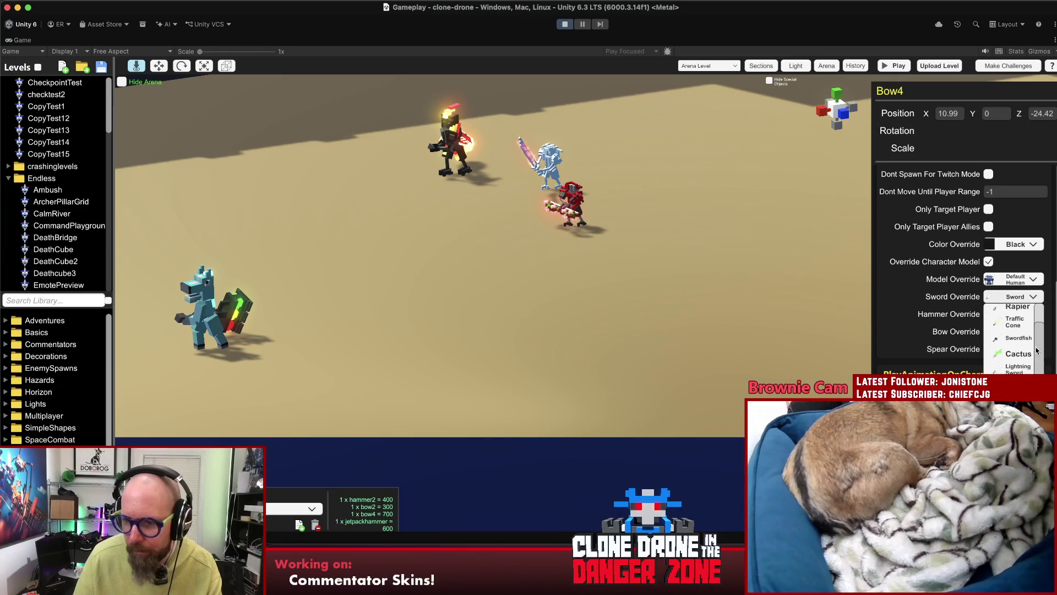
left_click(1018, 364)
left_click(571, 338)
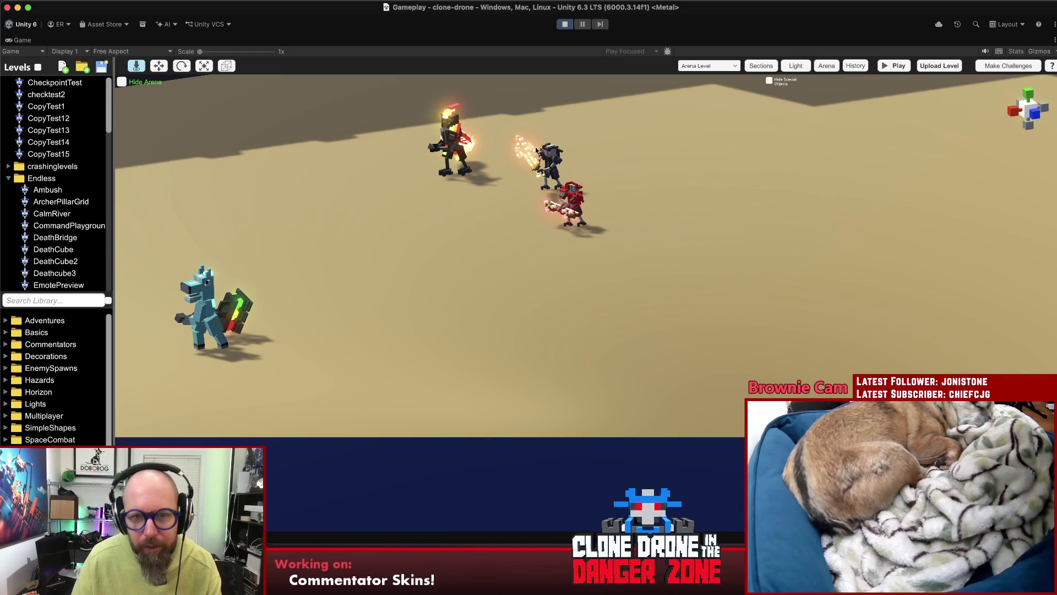
left_click(548, 164)
left_click(1019, 368)
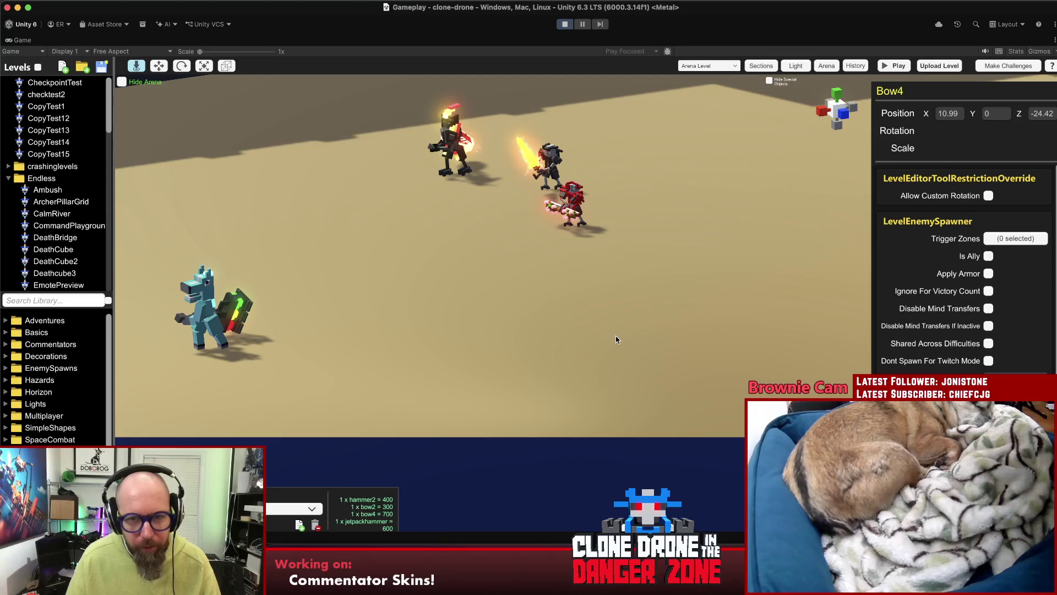
left_click(599, 302)
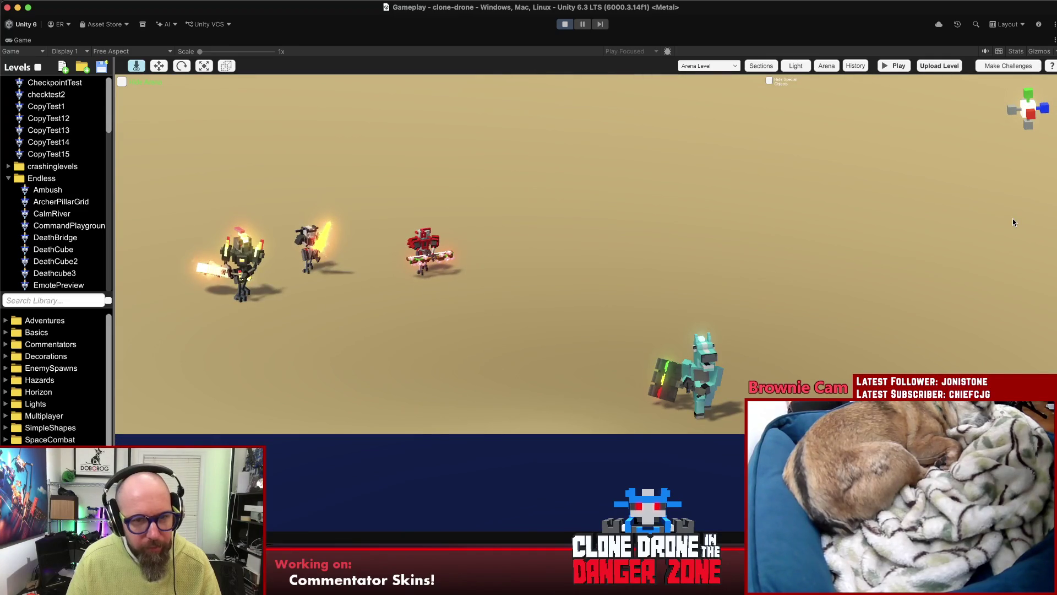
- Change Bow2's Color Override from Red to Default, verify the repaint, then exit Play mode
left_click(570, 200)
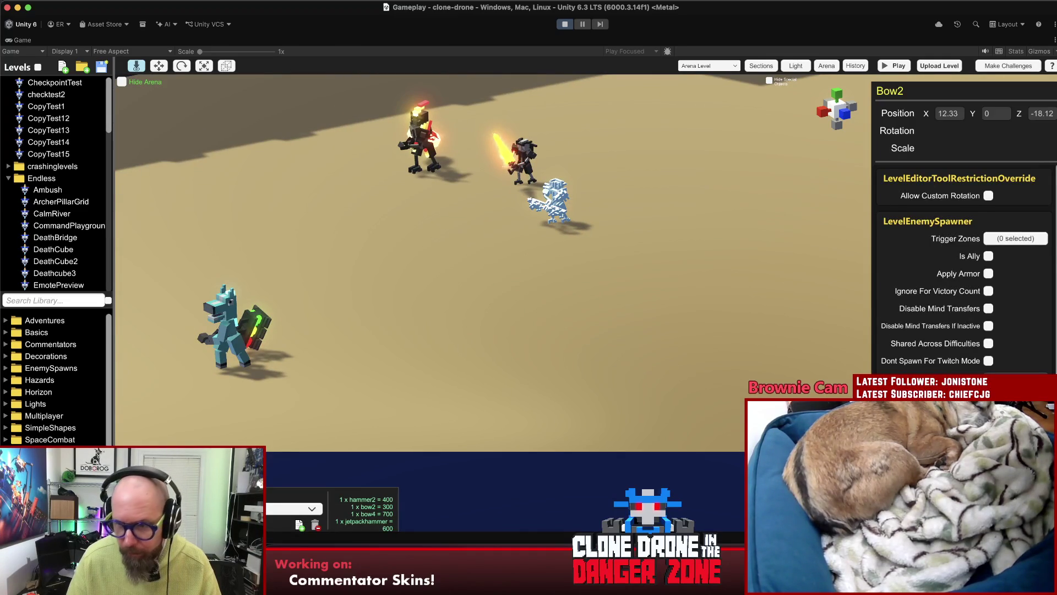
scroll(963, 270, "down", 5)
left_click(1012, 286)
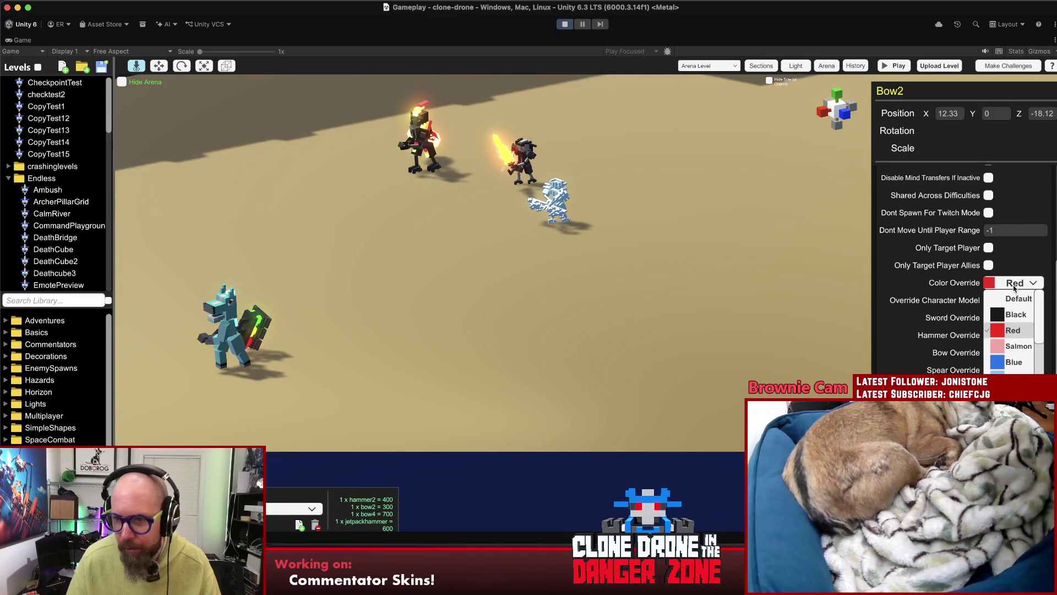
left_click(1017, 298)
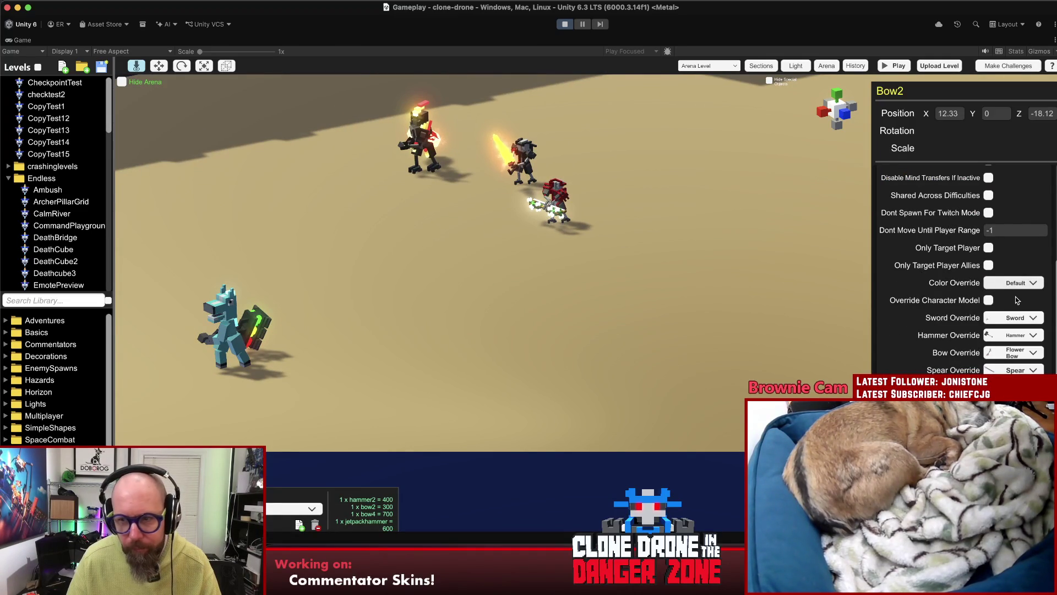
left_click(504, 214)
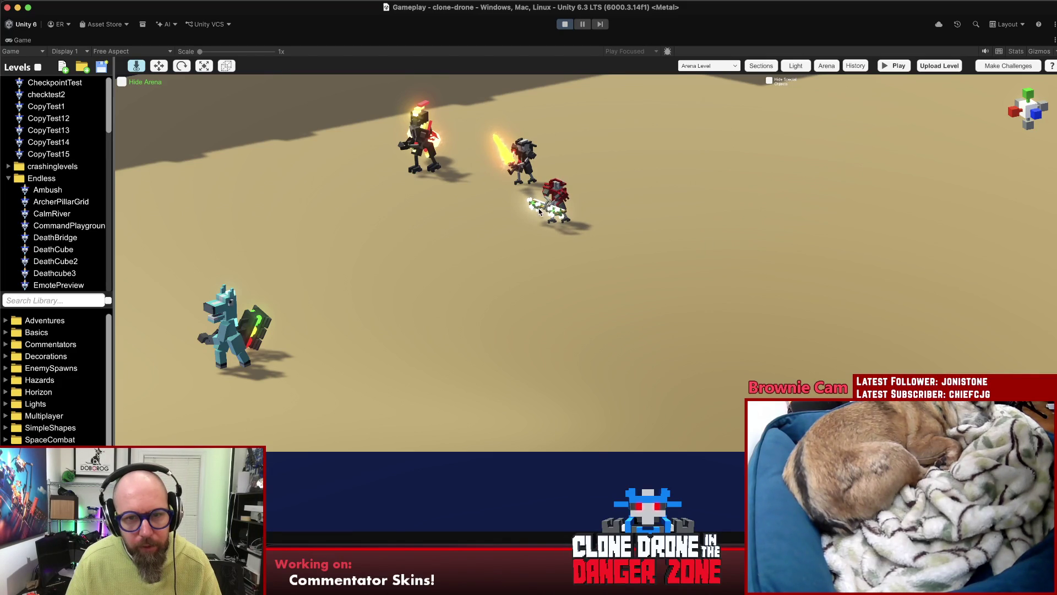
left_click(560, 199)
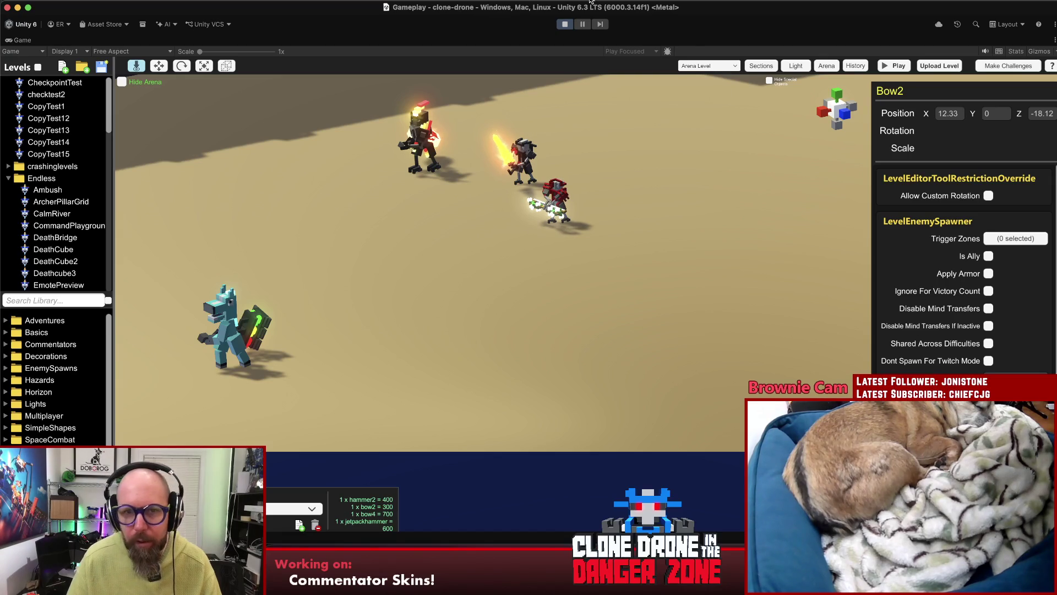
left_click(565, 23)
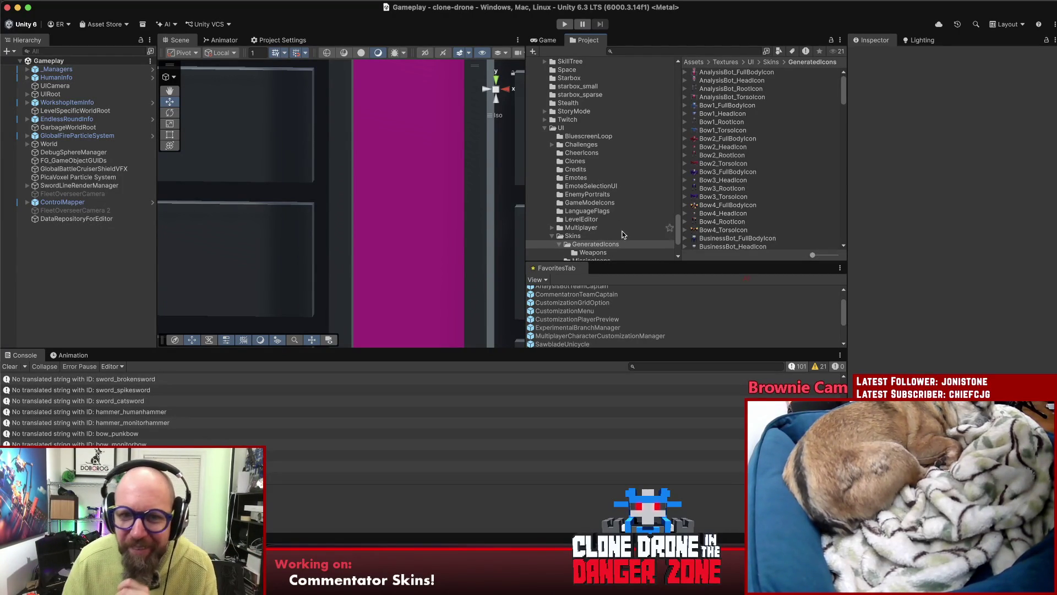
- Navigate the Project folder tree from Scripts to Assets > Prefabs > CharacterModels
scroll(623, 235, "up", 10)
scroll(625, 229, "up", 4)
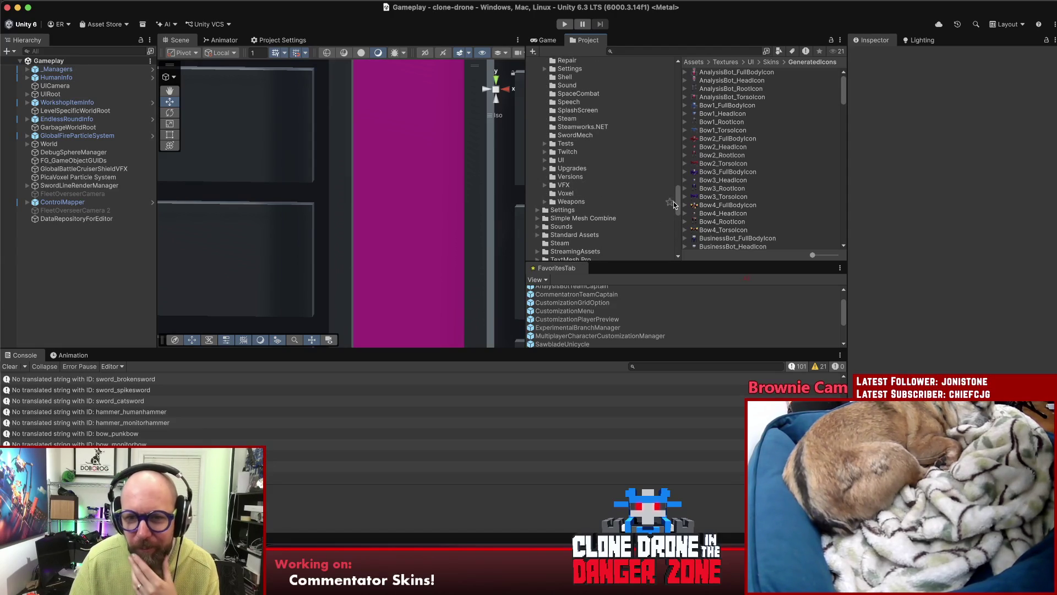
left_click_drag(675, 202, 682, 147)
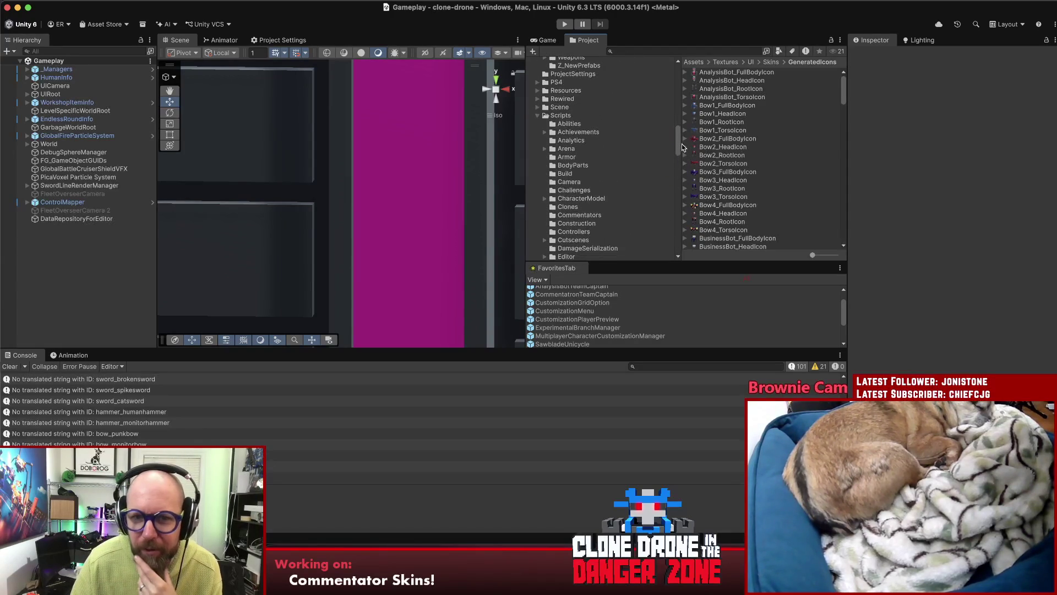
left_click(540, 115)
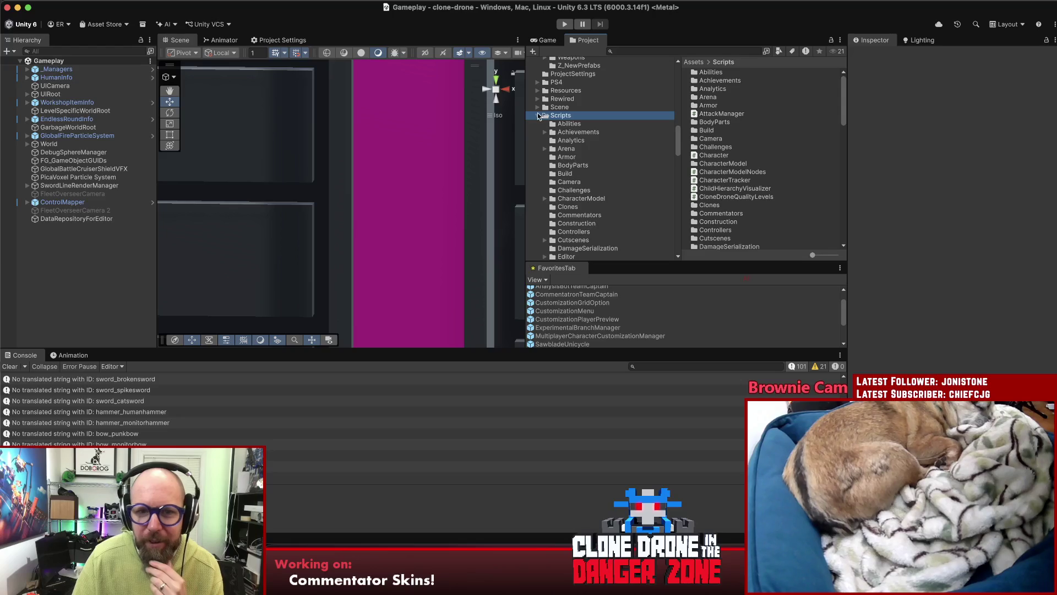
scroll(600, 183, "up", 5)
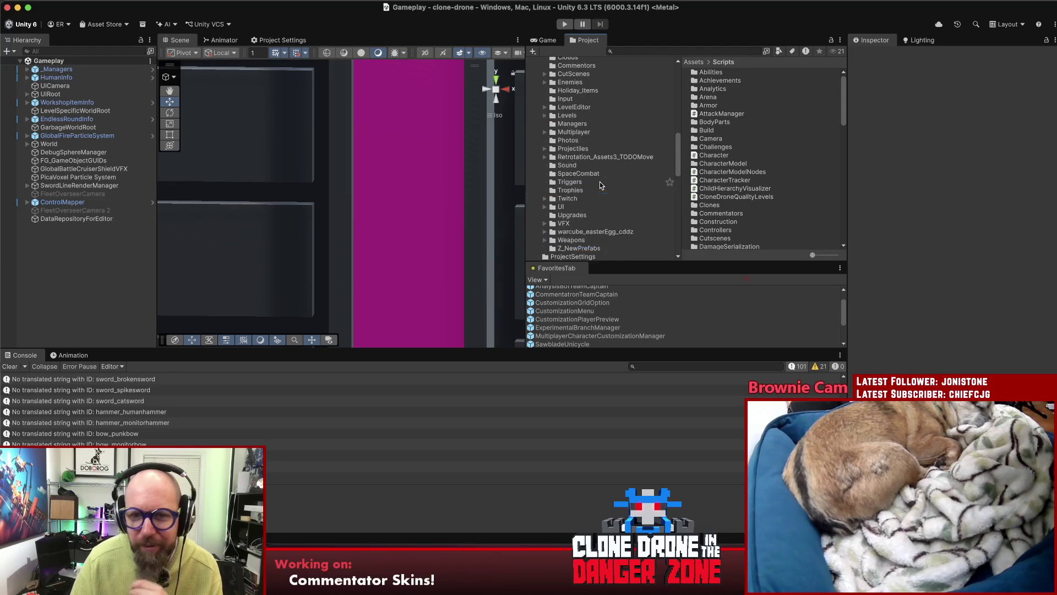
scroll(600, 182, "down", 1)
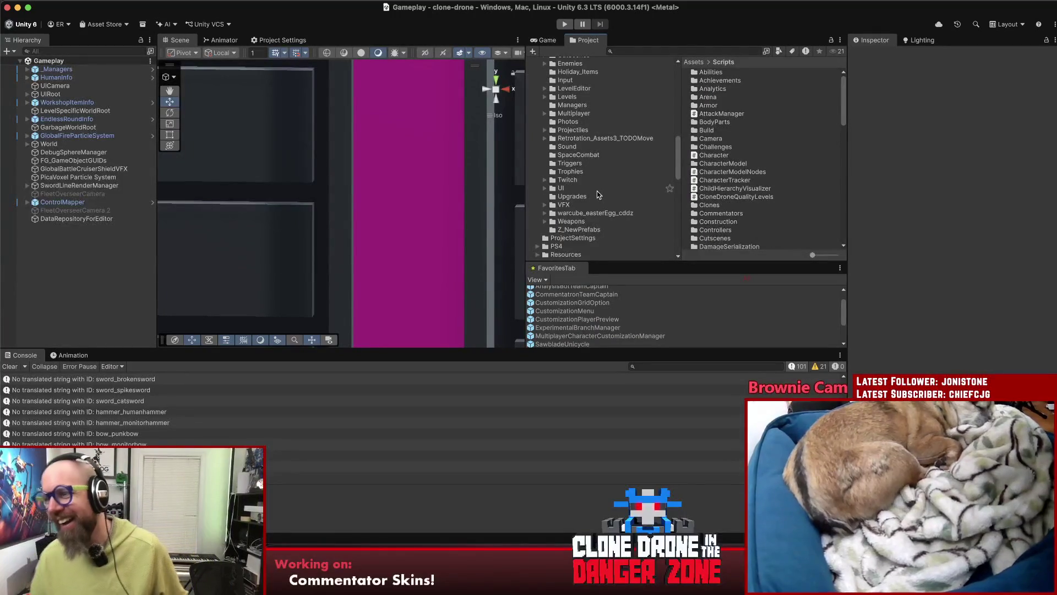
scroll(602, 209, "up", 5)
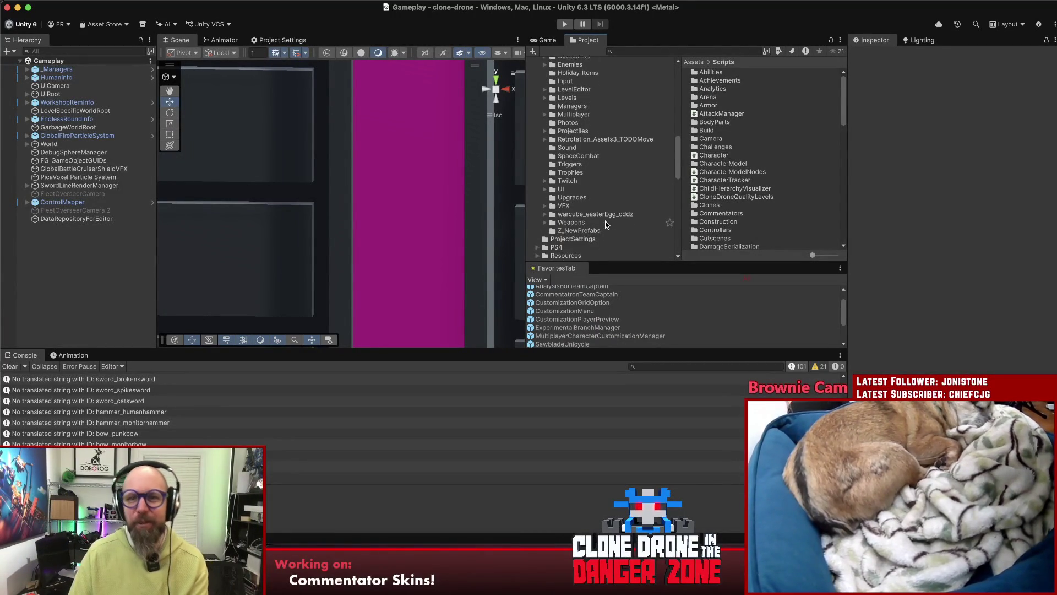
left_click(594, 106)
left_click(584, 98)
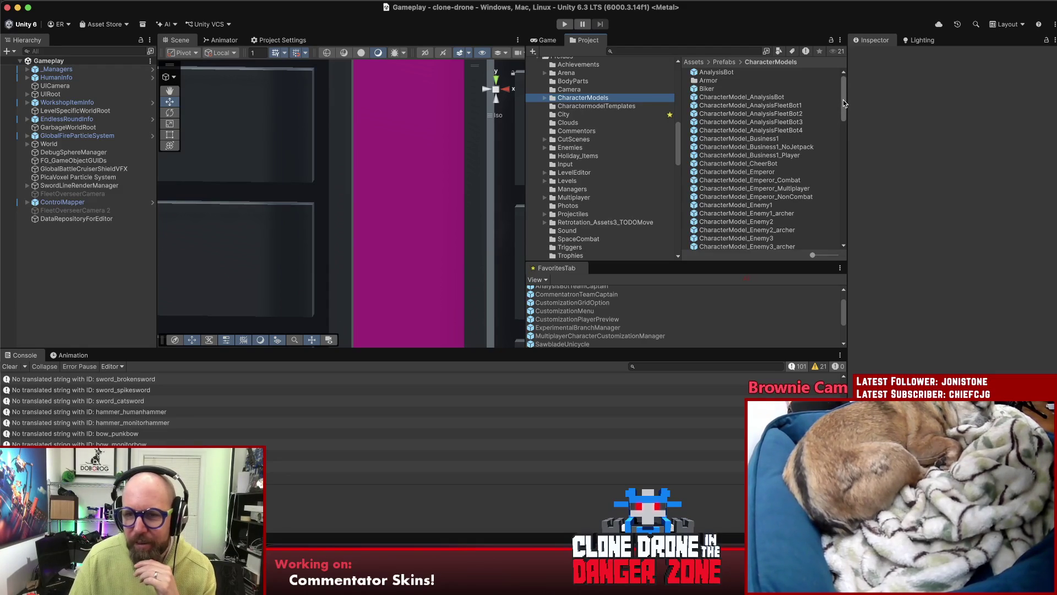
- Check Pattern Color fields on Enemy2, Enemy1_archer, FleetCaptain3, FleetOverseer and Hammer3 prefabs
mouse_move(844, 100)
left_mouse_down()
mouse_move(850, 149)
mouse_move(848, 120)
left_mouse_up()
left_click(738, 130)
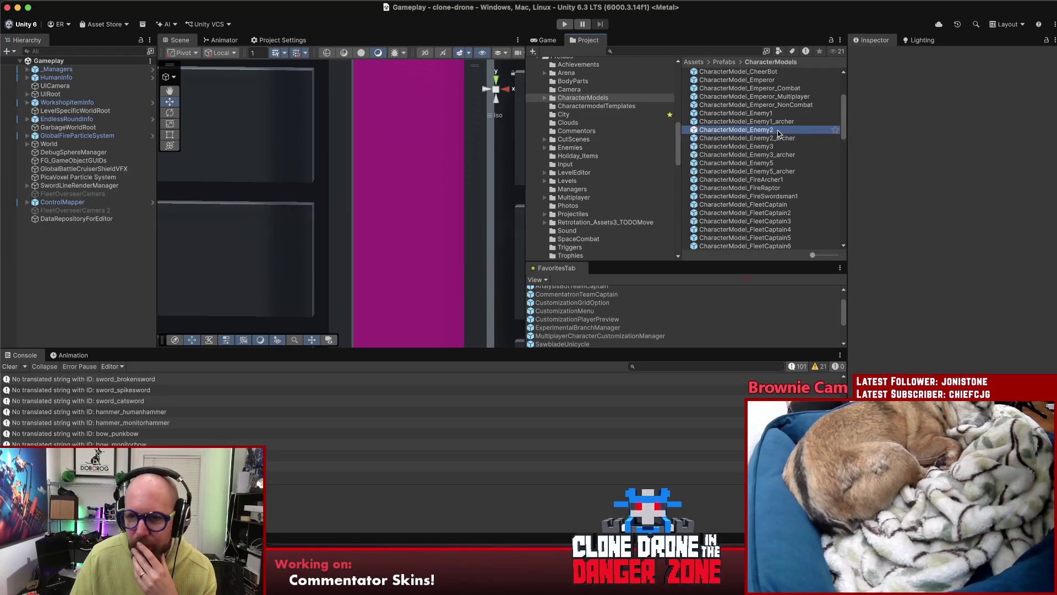
scroll(919, 265, "down", 5)
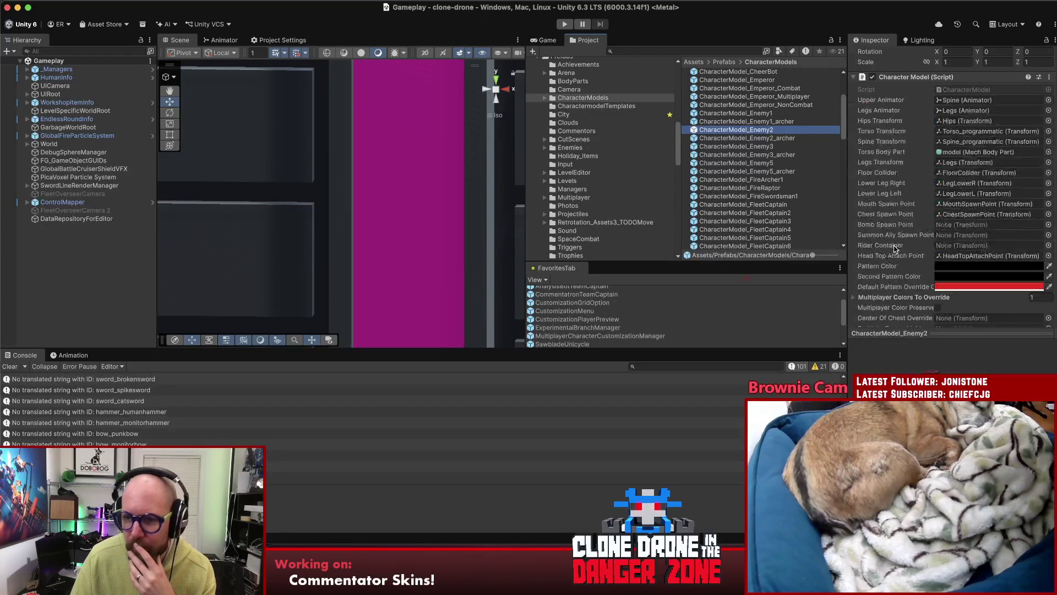
scroll(896, 245, "down", 2)
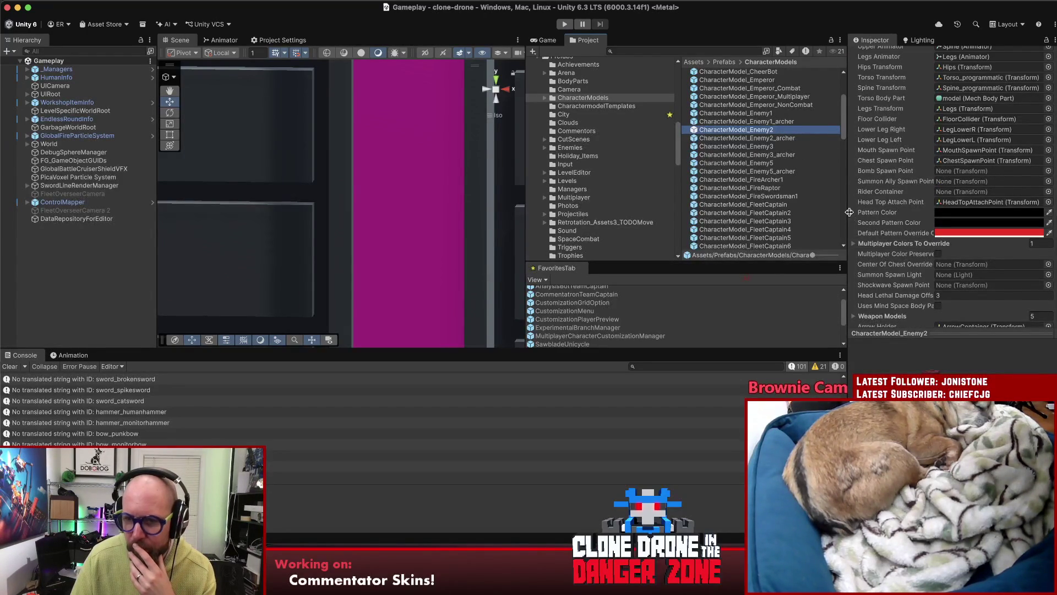
left_click(761, 122)
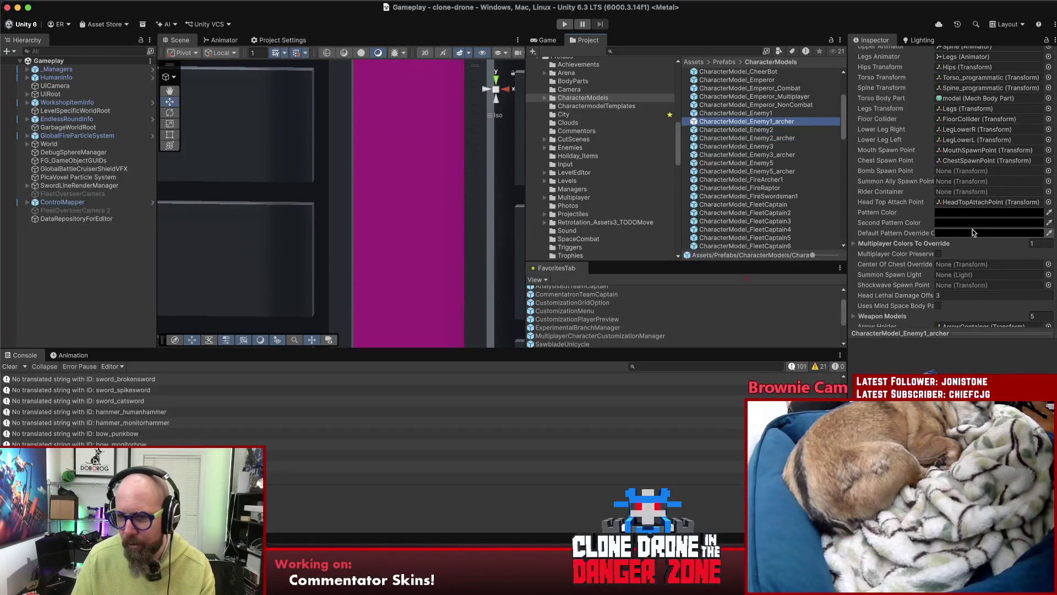
key("Down")
key("Down")
key("Down")
key("Down")
key("Down")
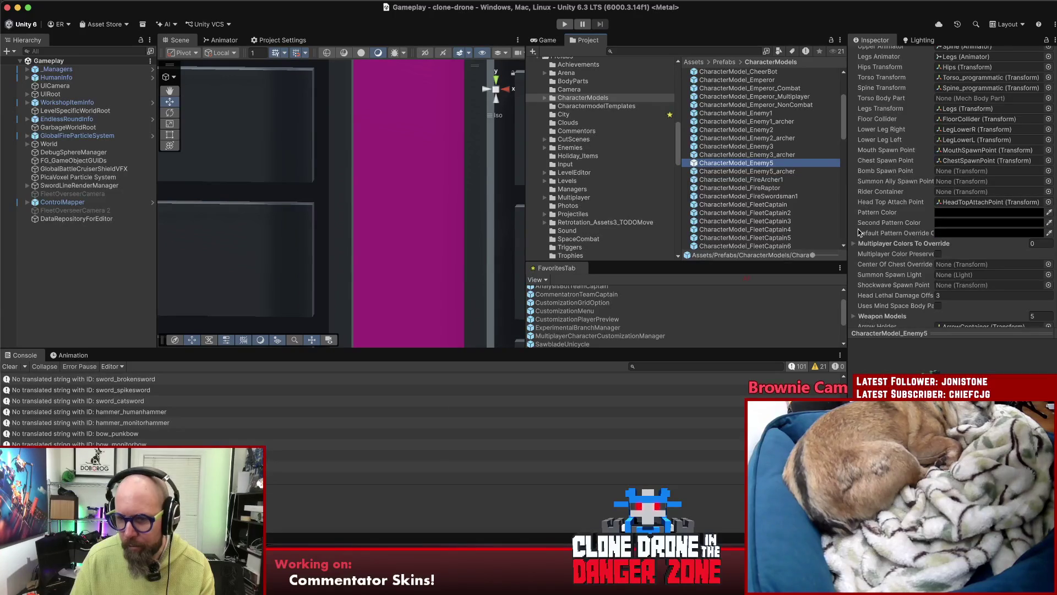
key("Down")
key("Down")
key("Down")
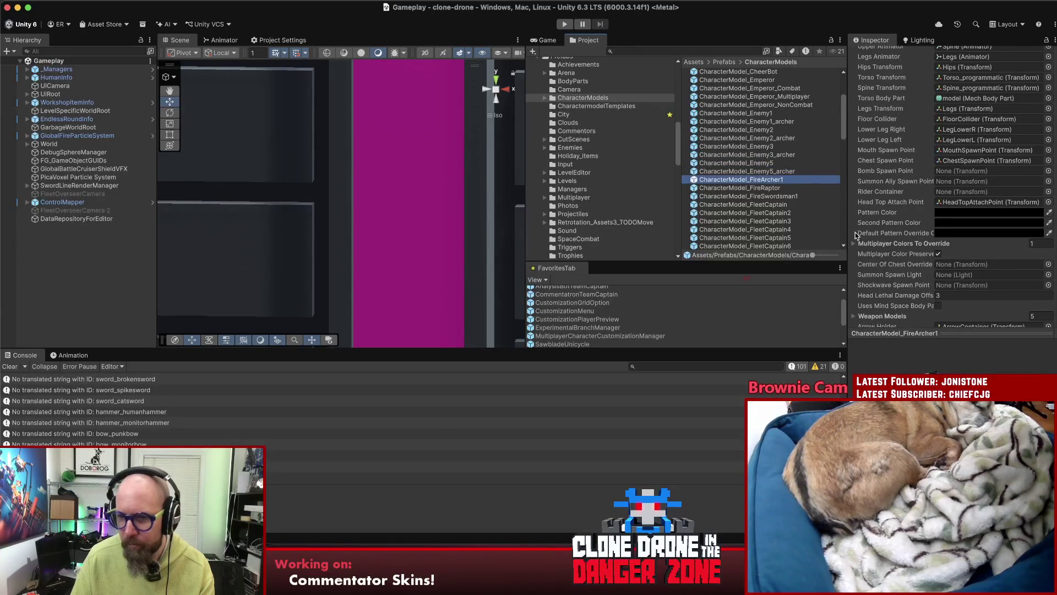
key("Down")
key("Down")
key("Down")
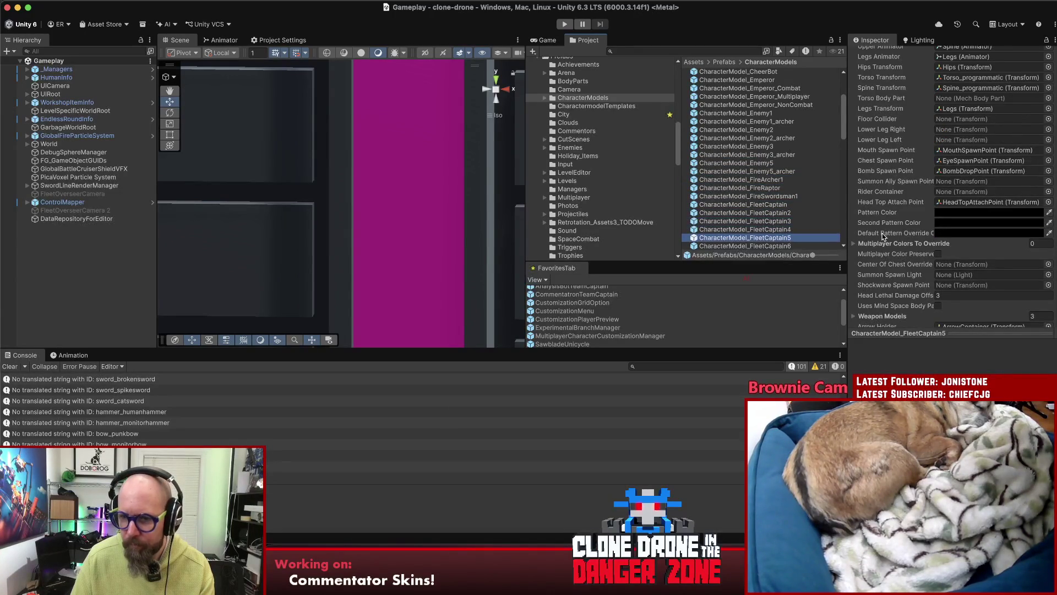
key("Down")
key("Down")
key("Down")
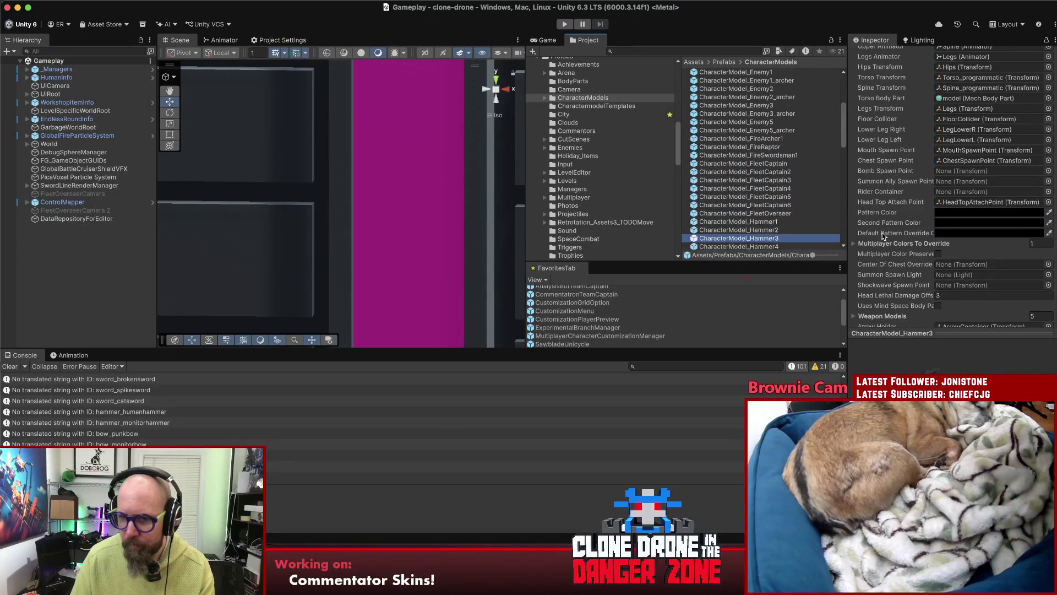
- Compare Hammer3's Pattern Color settings against Hammer1 and Hammer4, then enter Play mode
key("Up")
key("Up")
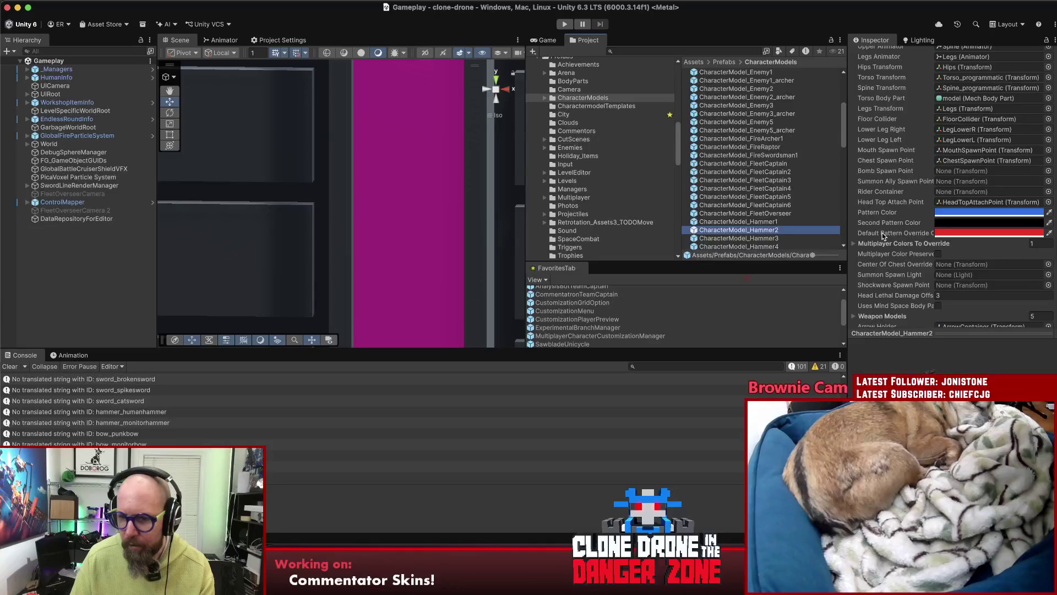
key("Down")
key("Down")
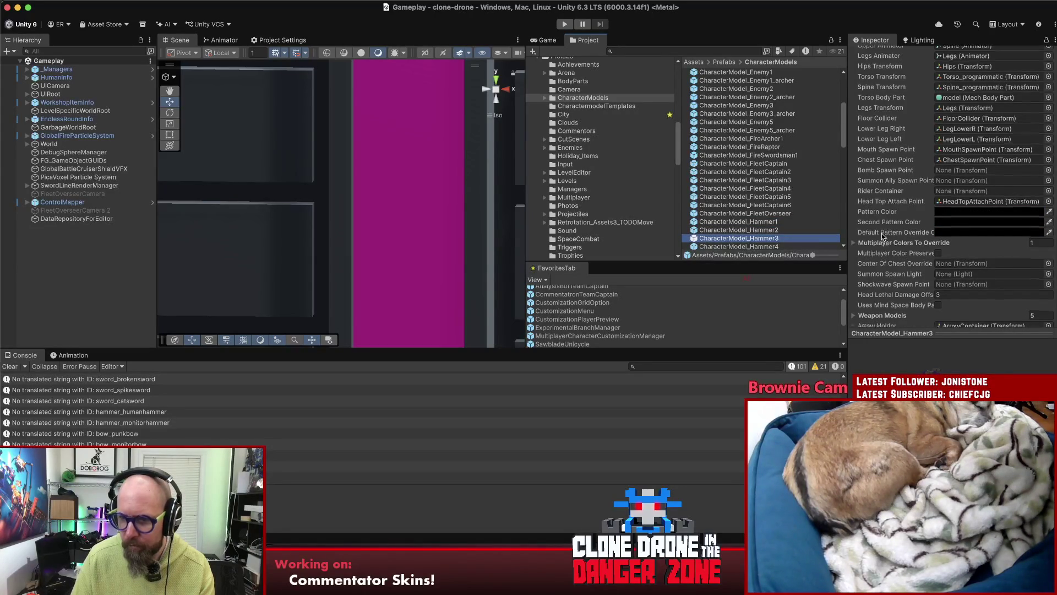
scroll(880, 232, "up", 10)
scroll(881, 233, "down", 5)
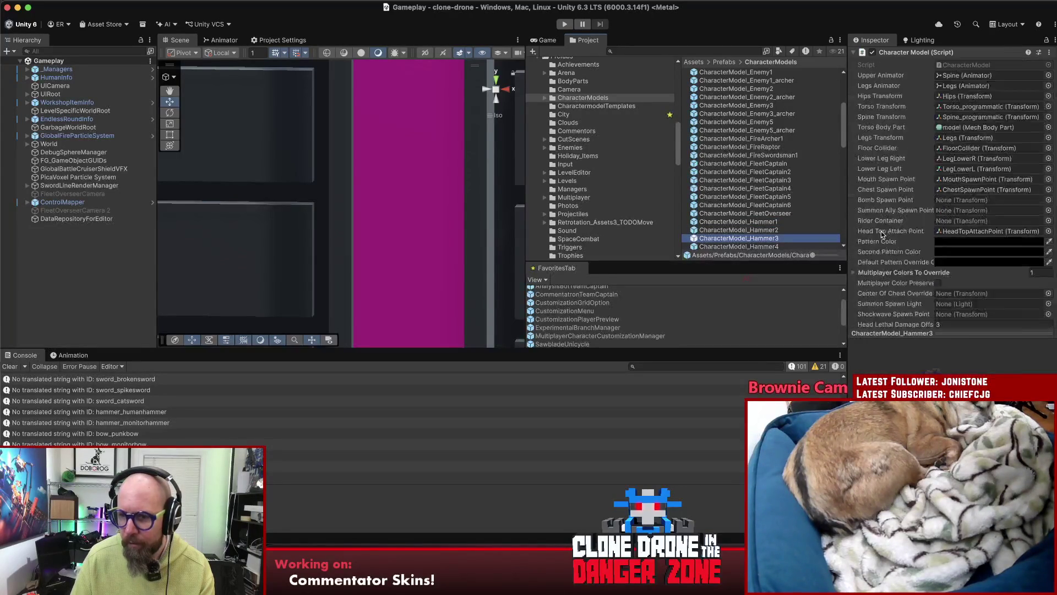
scroll(881, 234, "down", 5)
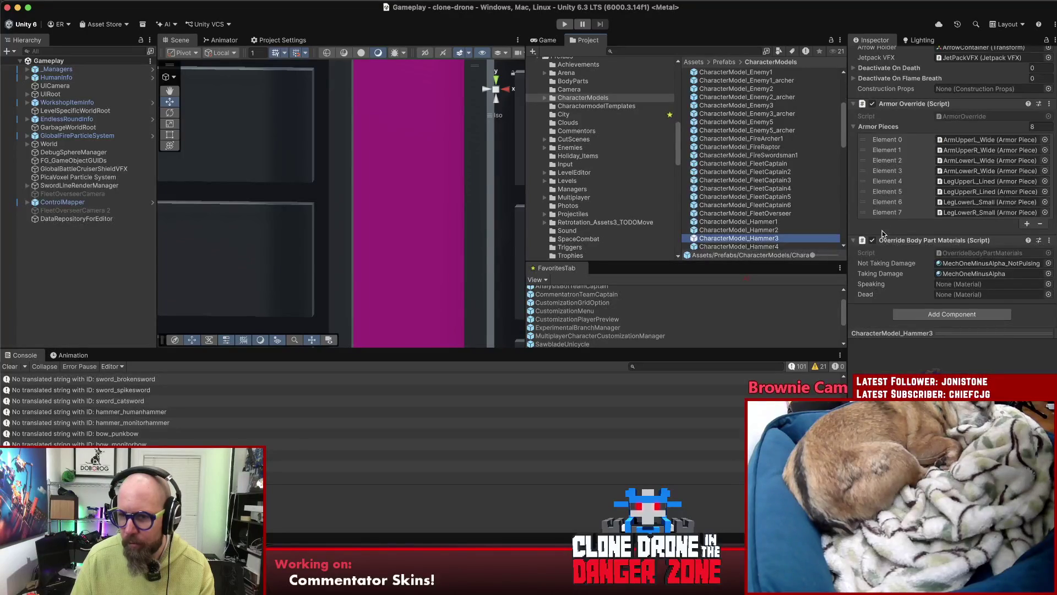
scroll(882, 233, "up", 5)
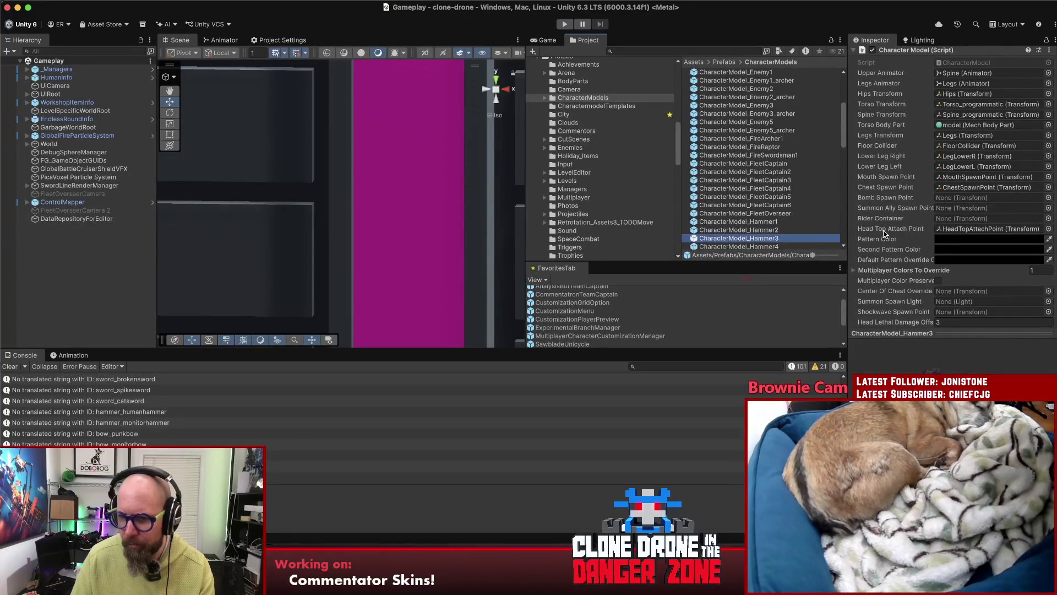
key("Down")
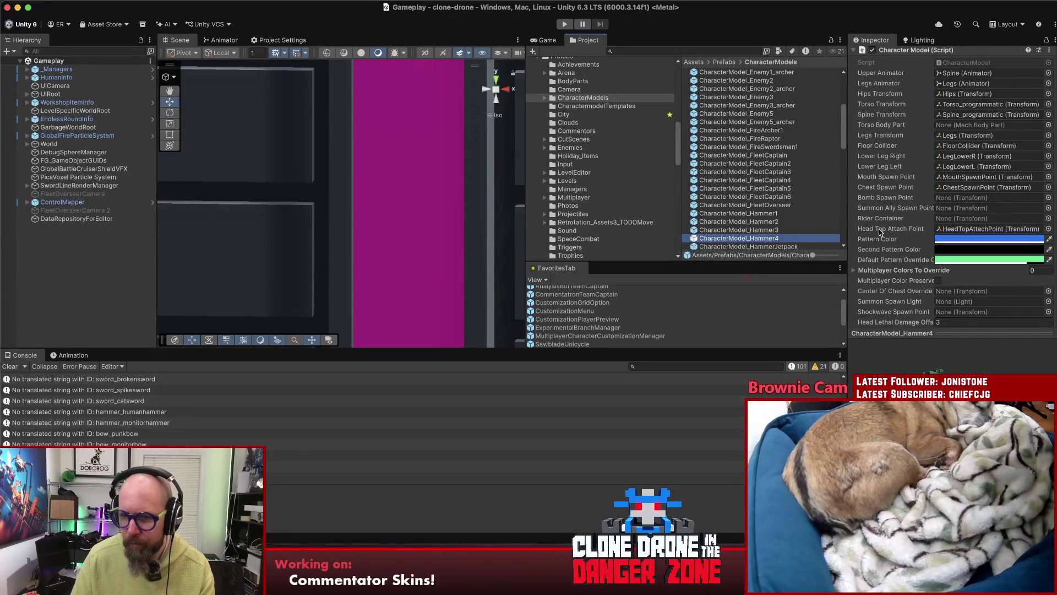
key("Up")
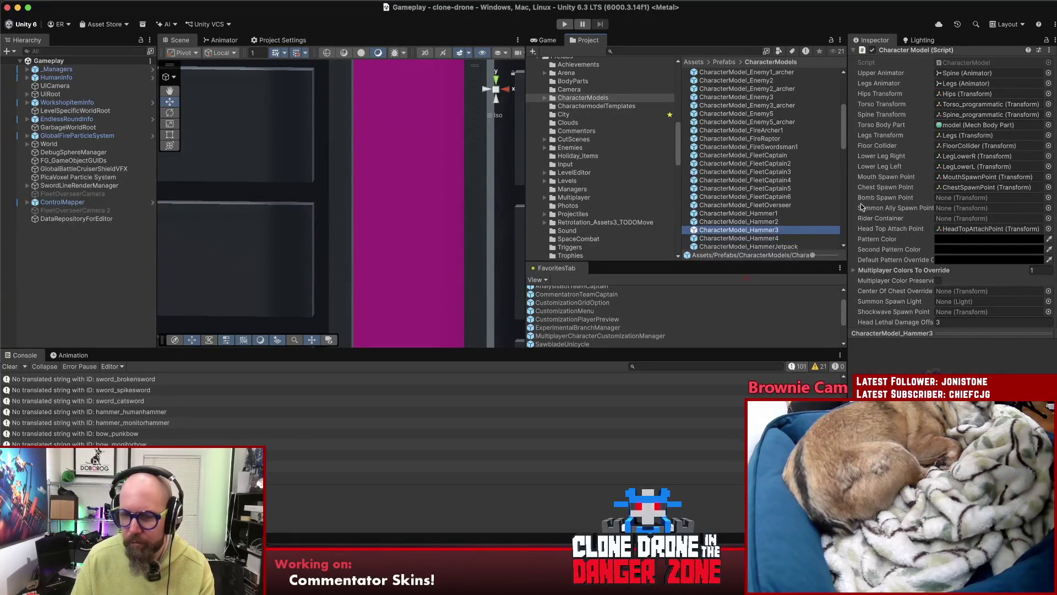
left_click(567, 24)
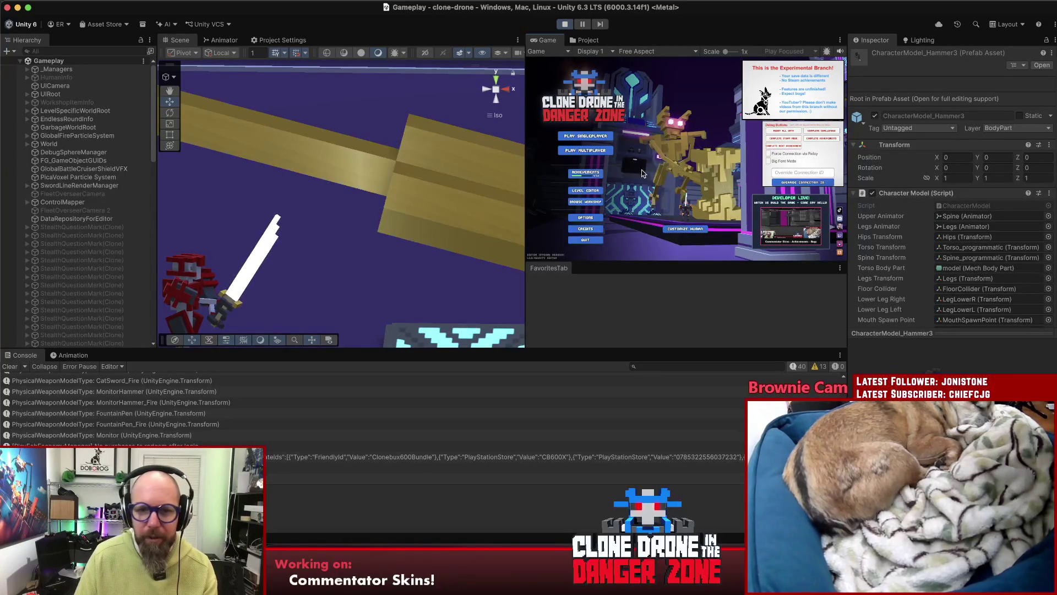
- Open the game's Level Editor, maximize the Game view with Shift+Space, and expand EnemySpawns
left_click(592, 189)
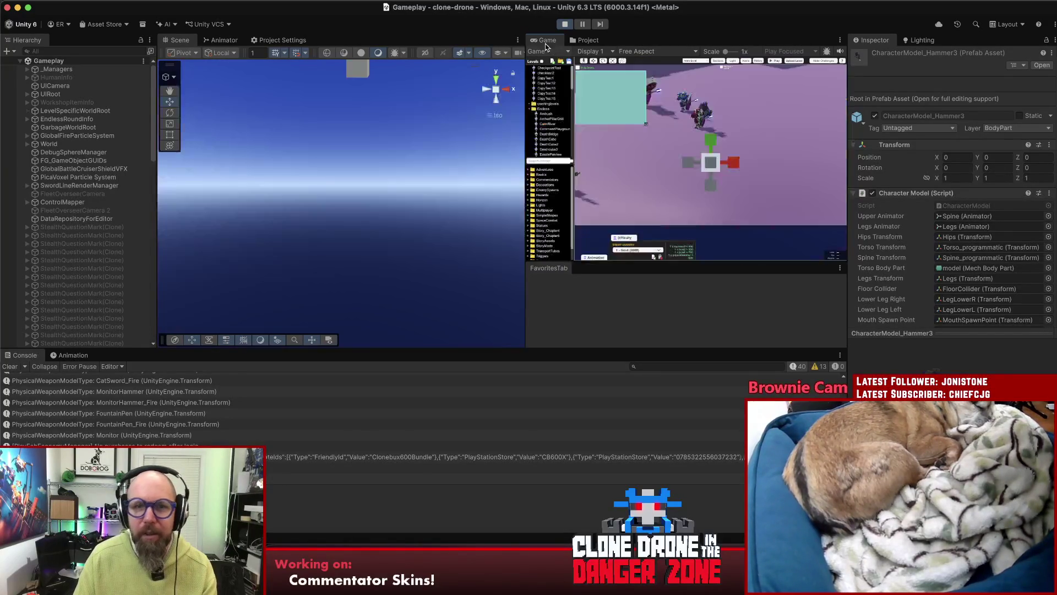
key("shift+space")
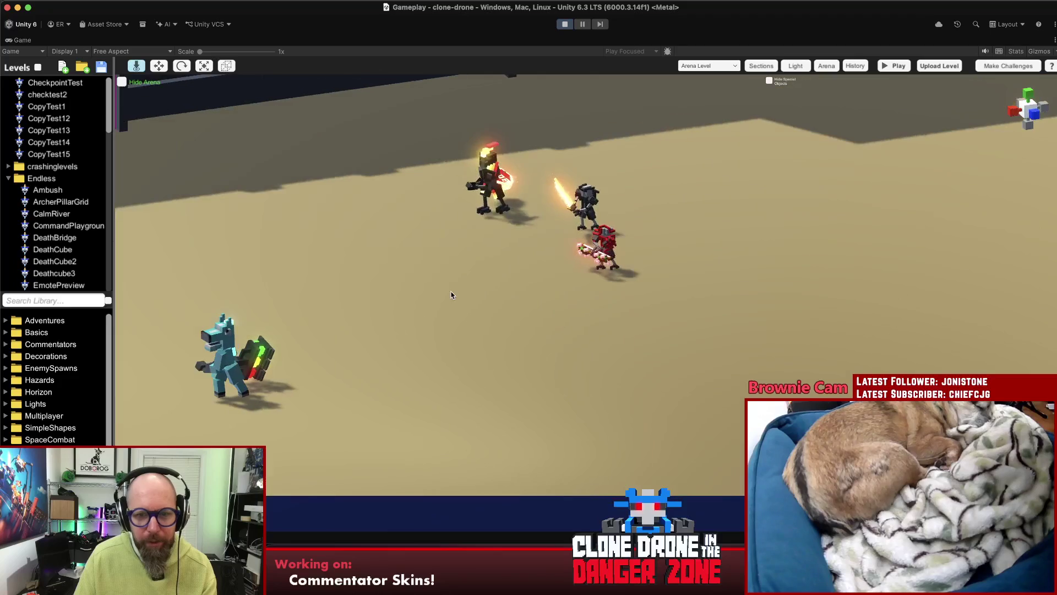
left_click(49, 368)
- Drag a Hammer3 enemy spawner into the arena, then dismiss its properties and the pause menu
scroll(49, 372, "down", 3)
scroll(49, 370, "down", 10)
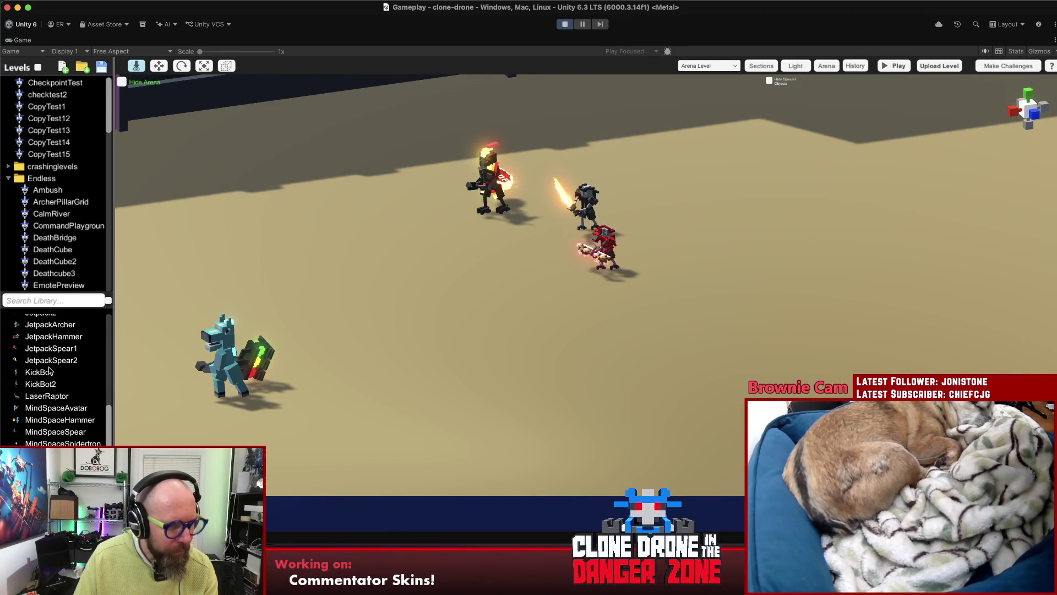
scroll(59, 436, "up", 5)
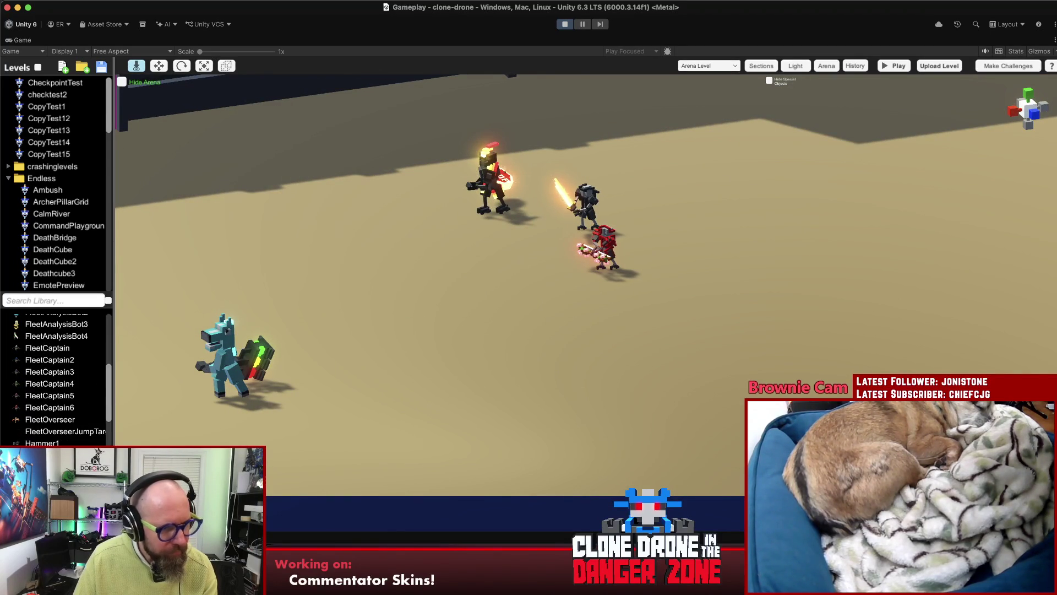
mouse_move(859, 341)
left_mouse_down()
mouse_move(730, 373)
mouse_move(738, 354)
left_mouse_up()
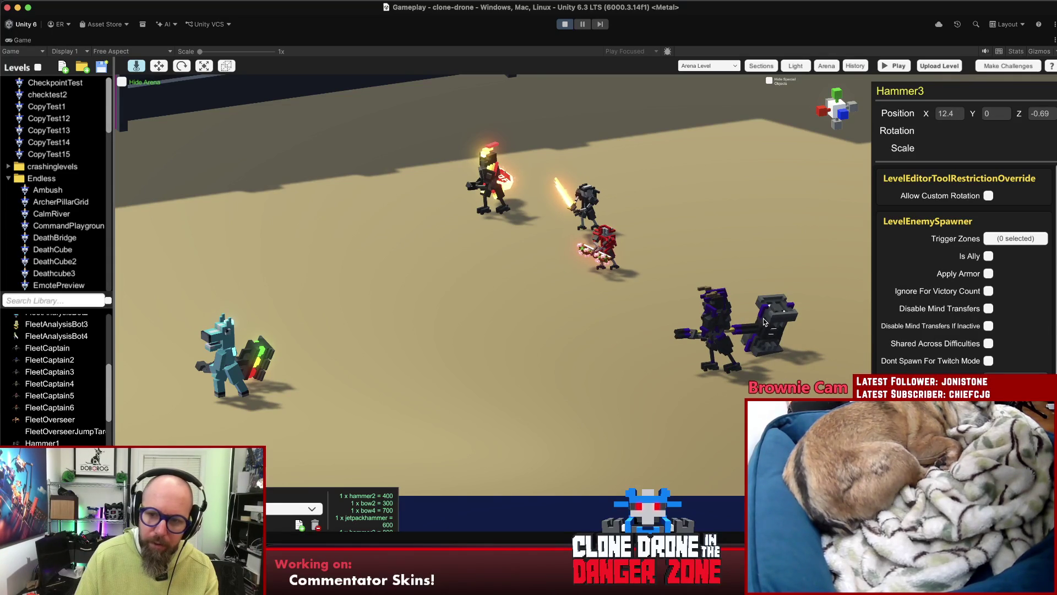
key("Escape")
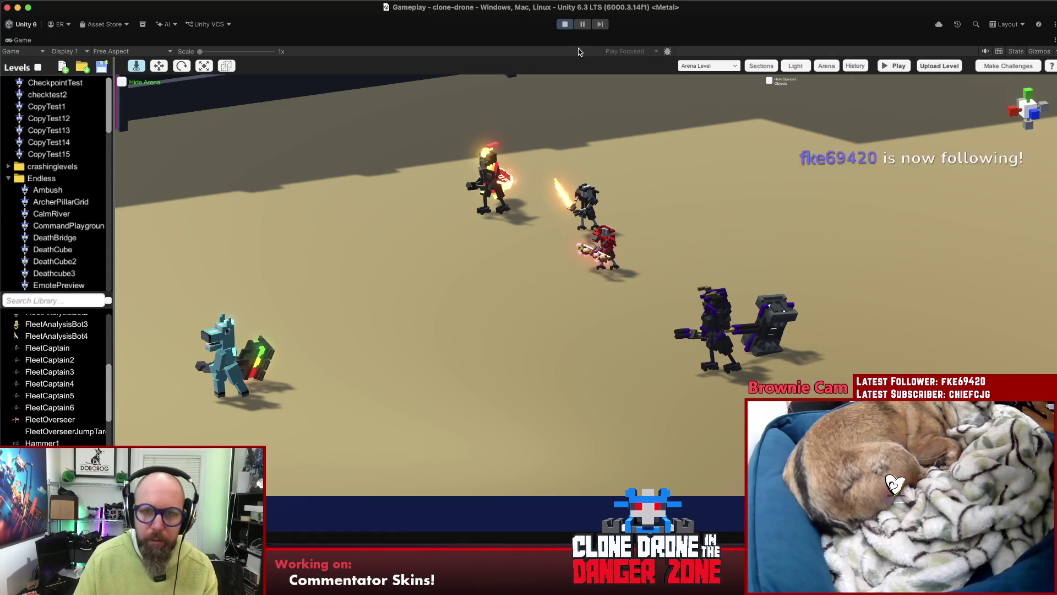
key("Escape")
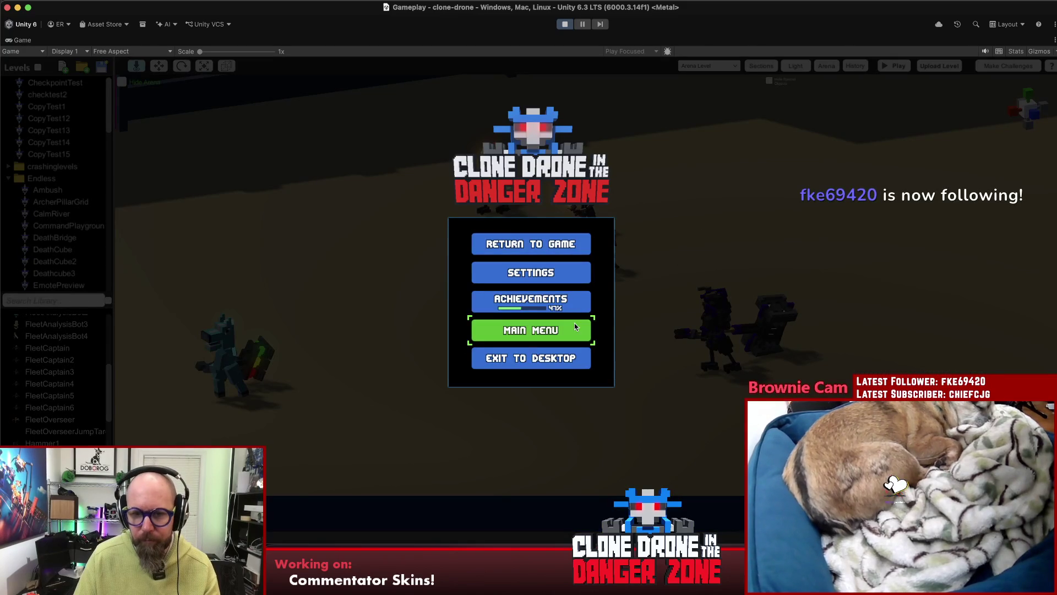
key("Escape")
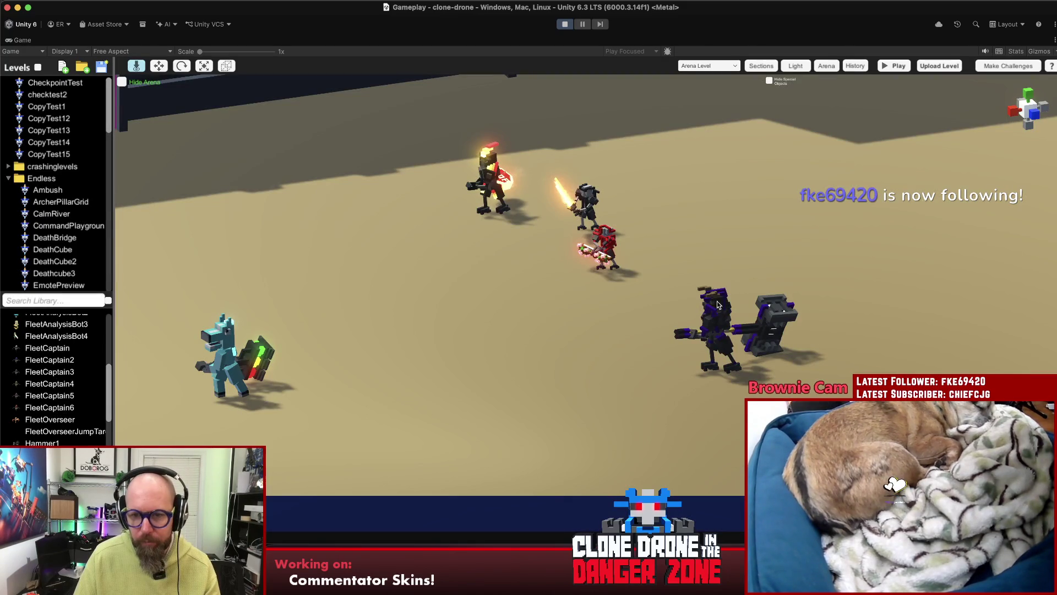
- Select the Hammer3 spawner and switch its Model Override to a different model
left_click(740, 329)
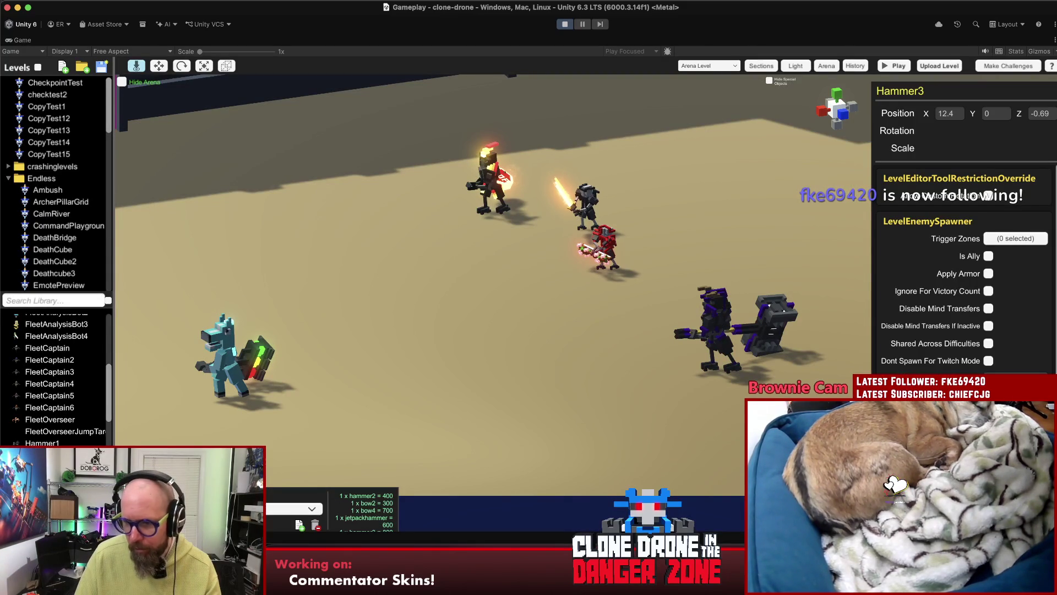
left_click(1016, 379)
left_click(1008, 316)
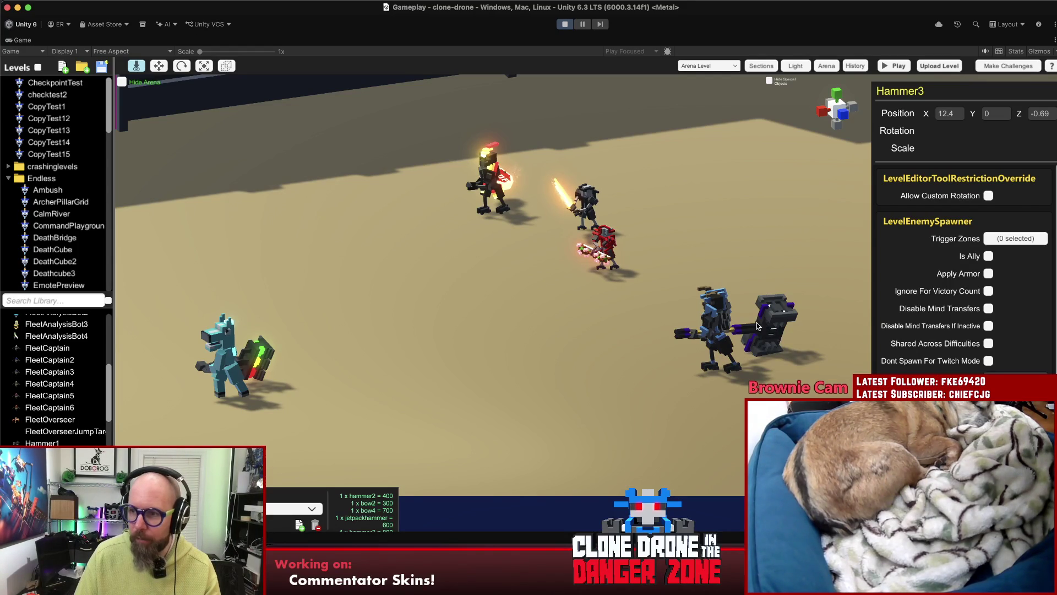
- Set the Hammer3 spawner's colour override to gold, view it from the far side, then deselect
left_click(1015, 374)
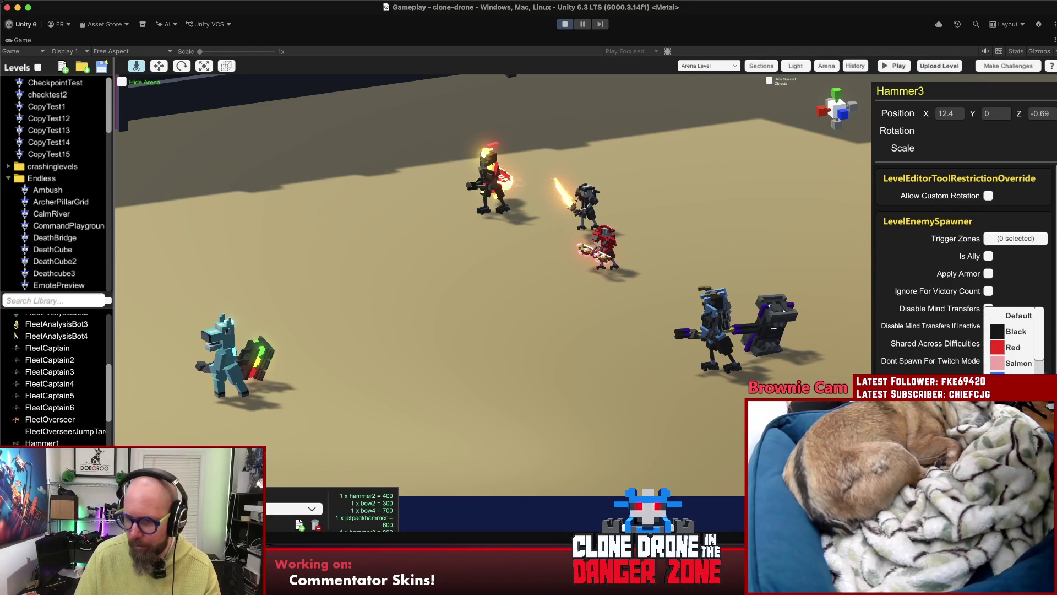
left_click(1016, 395)
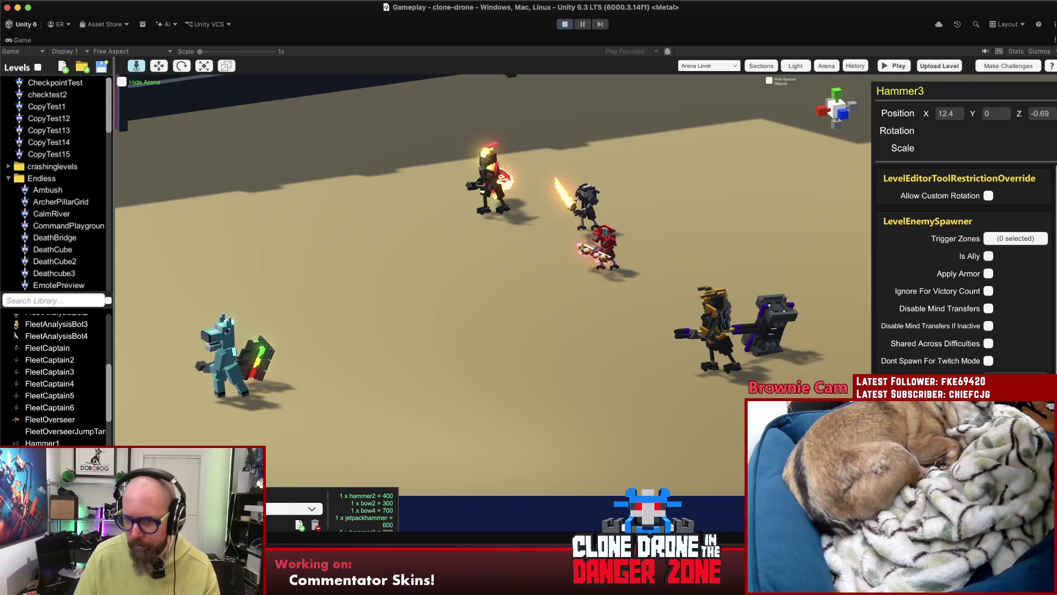
left_click_drag(860, 358, 661, 361)
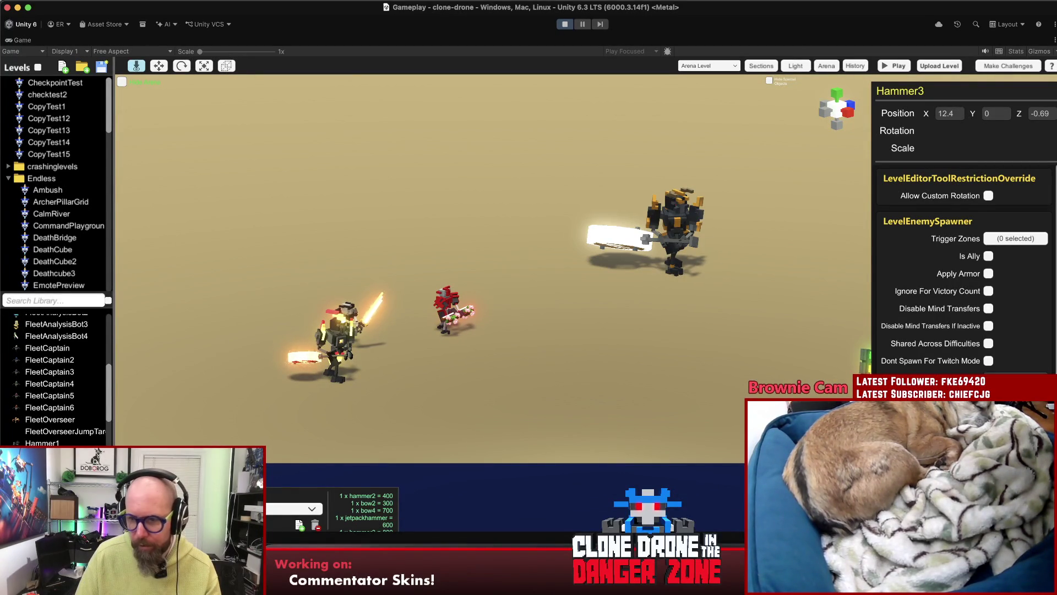
scroll(963, 270, "down", 2)
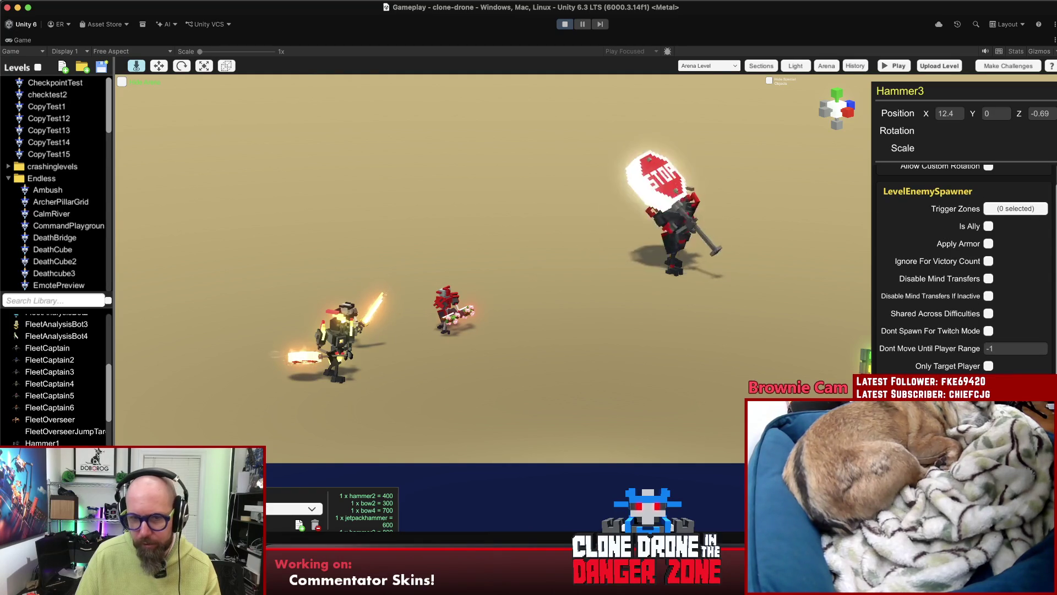
left_click(714, 251)
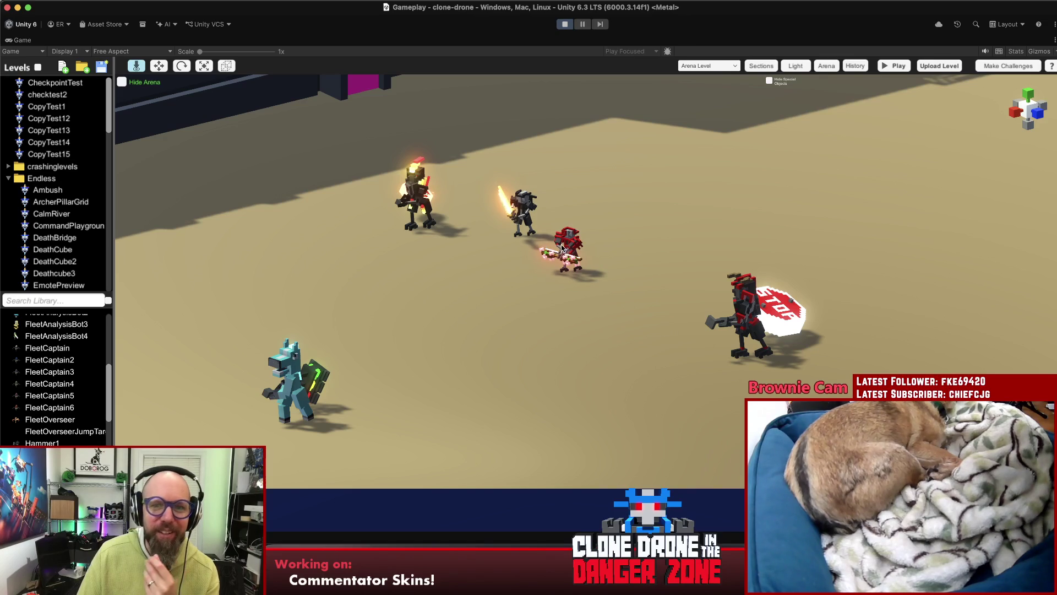
- Inspect the red bow robot's and jetpack hammer robot's spawner settings, then deselect
mouse_move(567, 253)
left_mouse_down()
mouse_move(639, 264)
mouse_move(639, 229)
mouse_move(629, 229)
left_mouse_up()
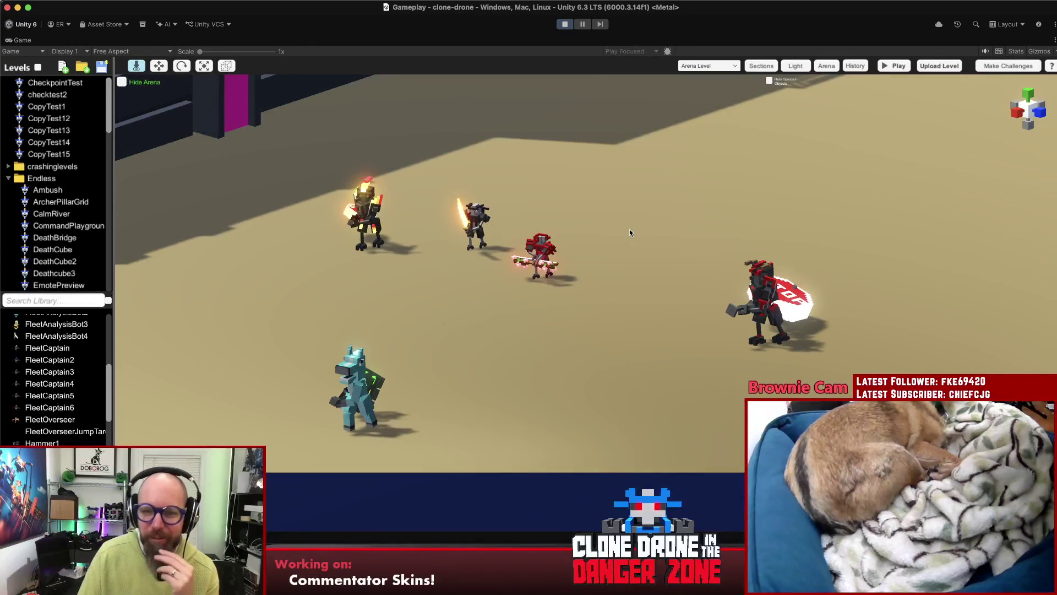
left_click(542, 257)
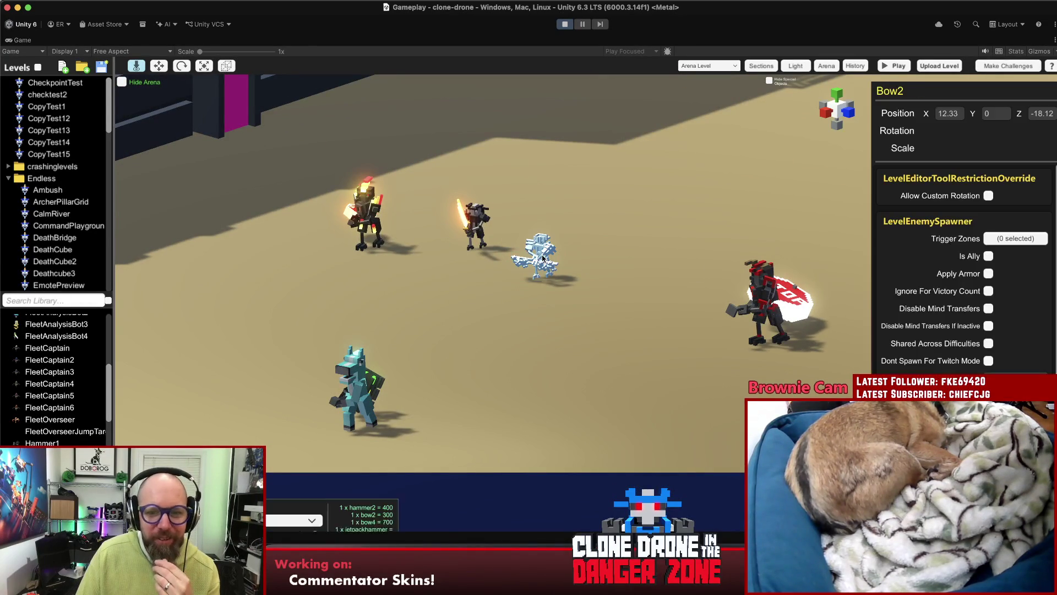
left_click(512, 295)
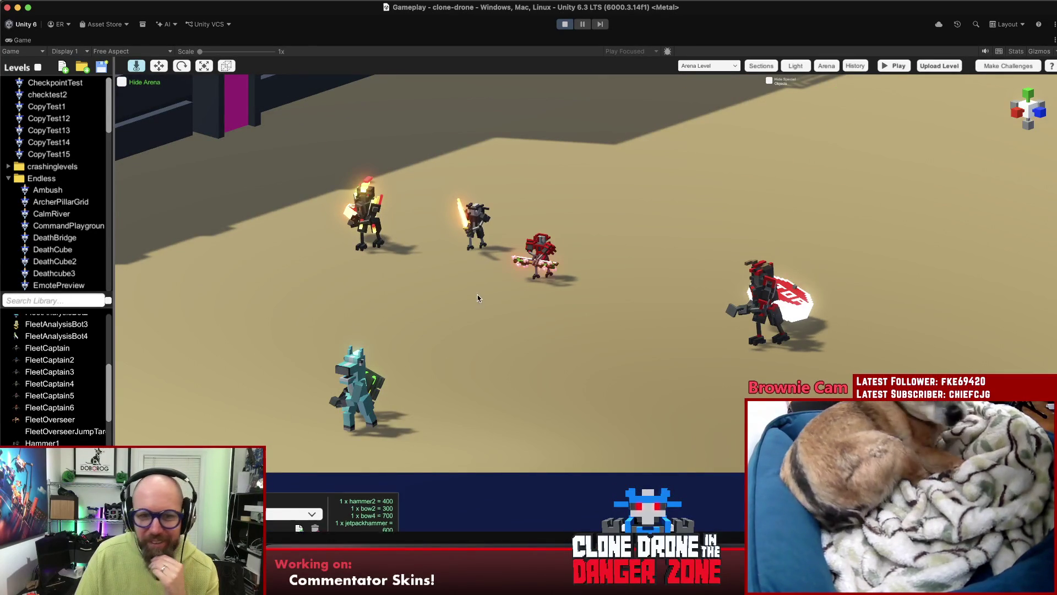
left_click(362, 223)
left_click(452, 280)
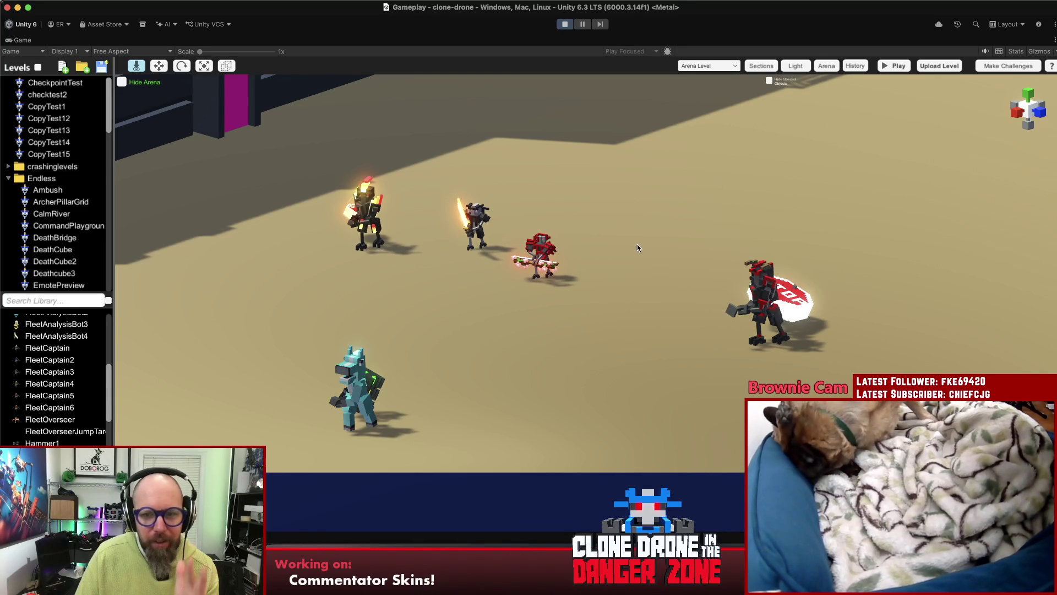
- Set the shield-carrying Hammer3 spawner's colour override to purple and glance at Bow4
left_click(771, 297)
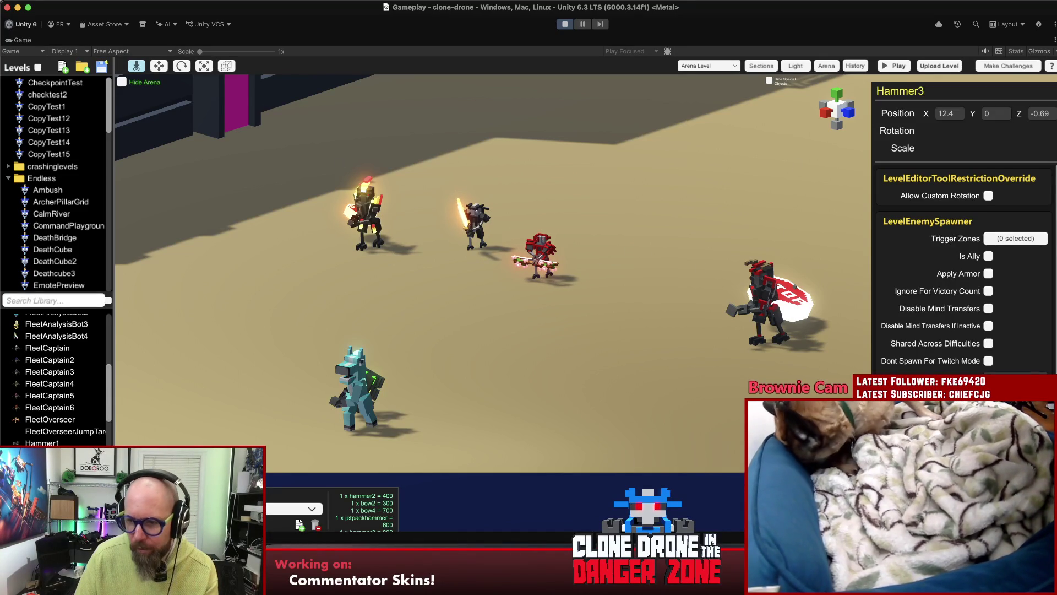
left_click(1016, 377)
left_click(1018, 315)
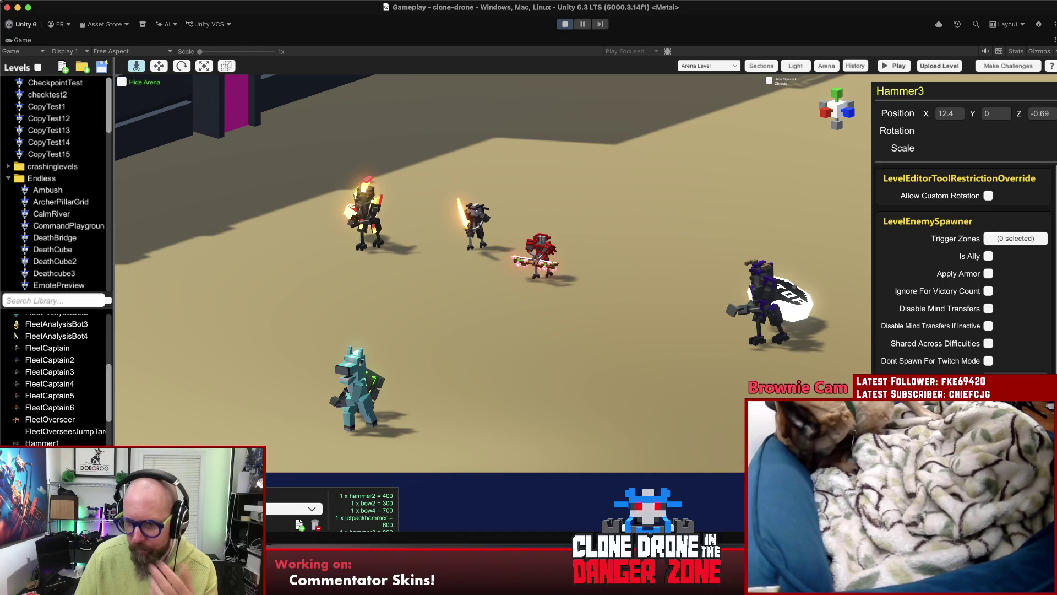
scroll(964, 269, "down", 5)
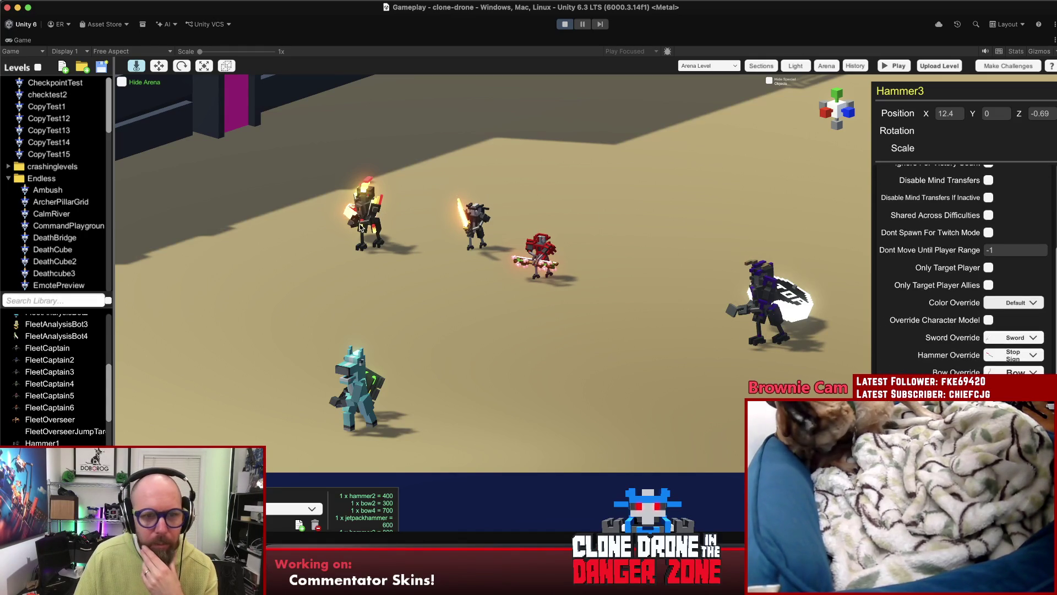
left_click(478, 230)
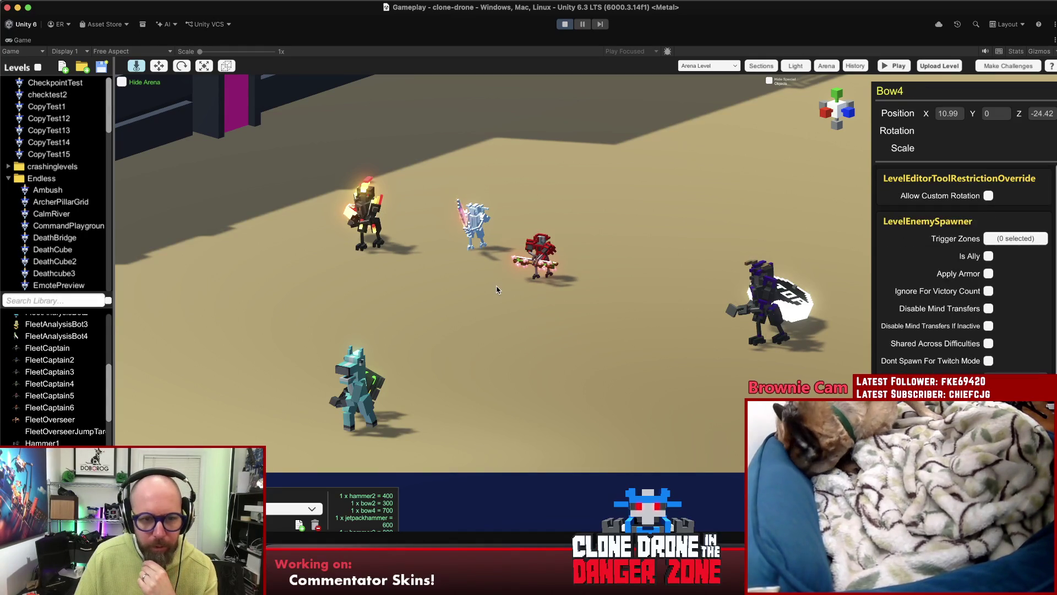
left_click(496, 286)
- Place a Spear2 enemy spawner on the arena floor and stop the playtest
scroll(66, 418, "down", 3)
scroll(60, 444, "down", 3)
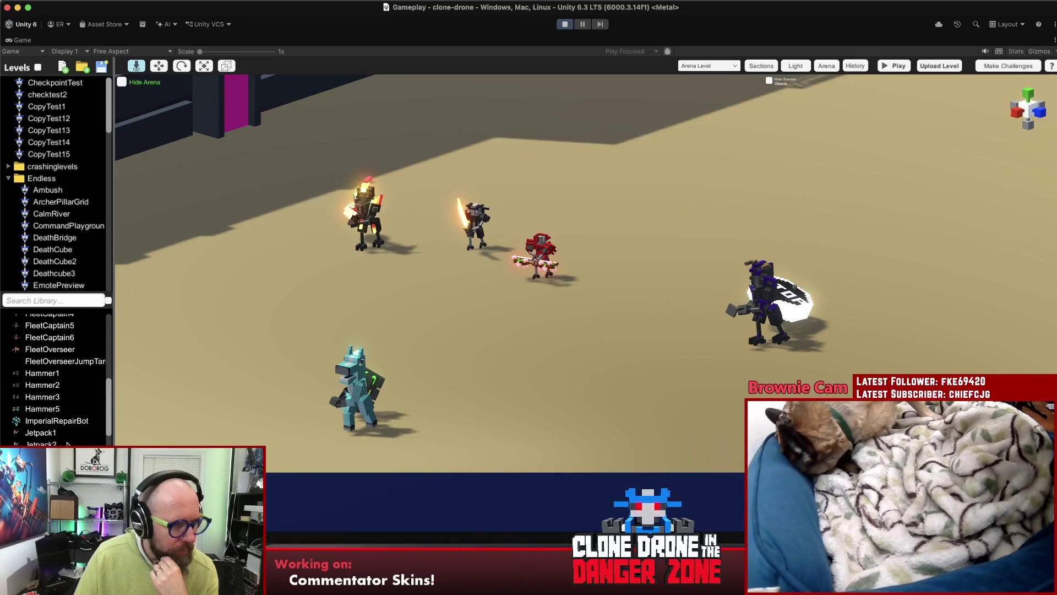
scroll(49, 435, "down", 3)
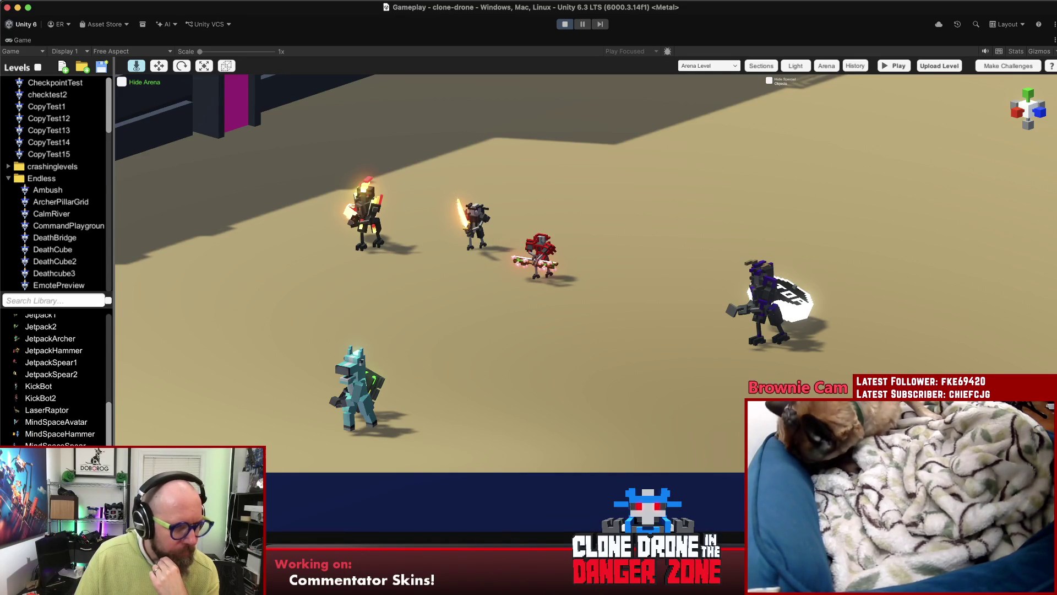
mouse_move(50, 435)
left_mouse_down()
mouse_move(385, 364)
mouse_move(632, 346)
left_mouse_up()
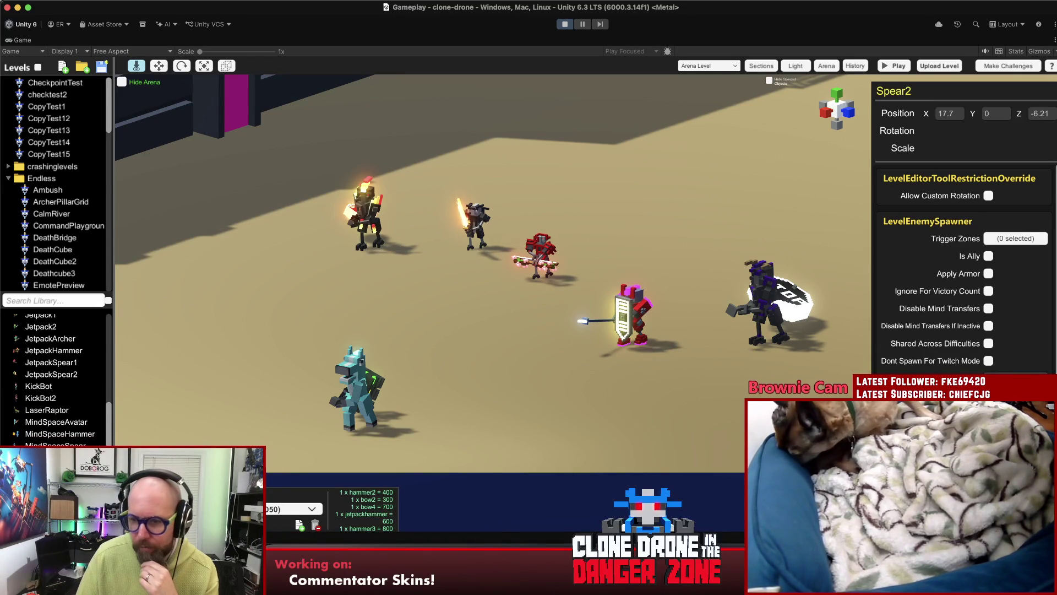
scroll(963, 265, "down", 2)
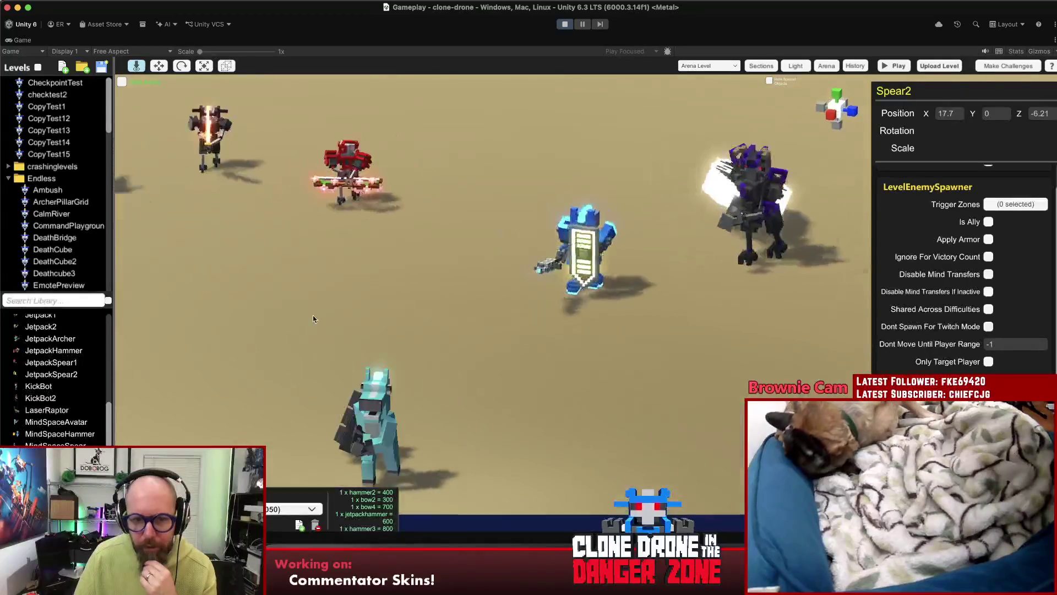
left_click(564, 24)
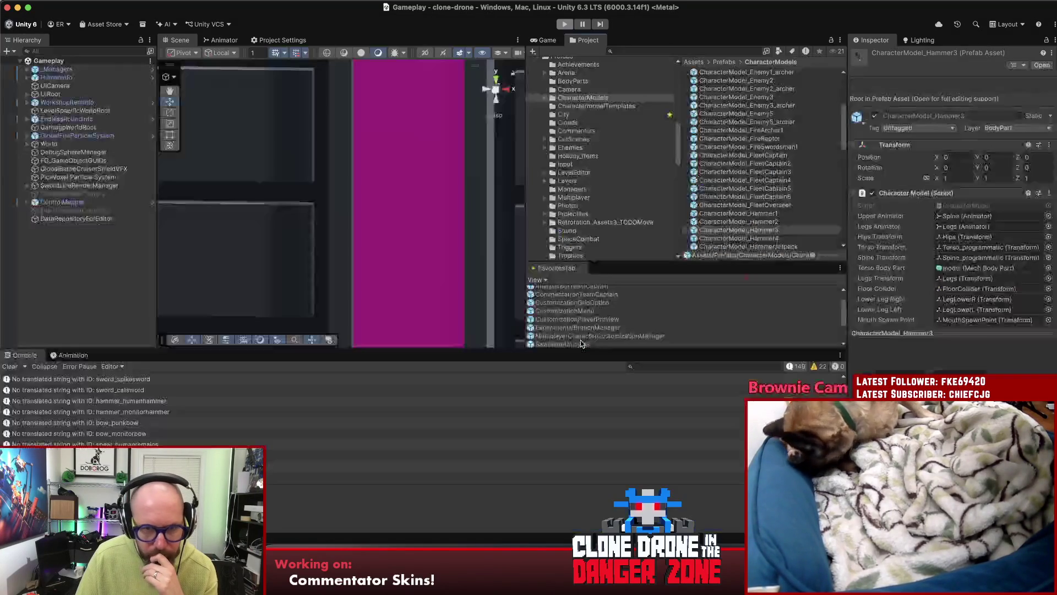
- Deselect in the Project window, clear the Console log, and switch to Rider
left_click(76, 327)
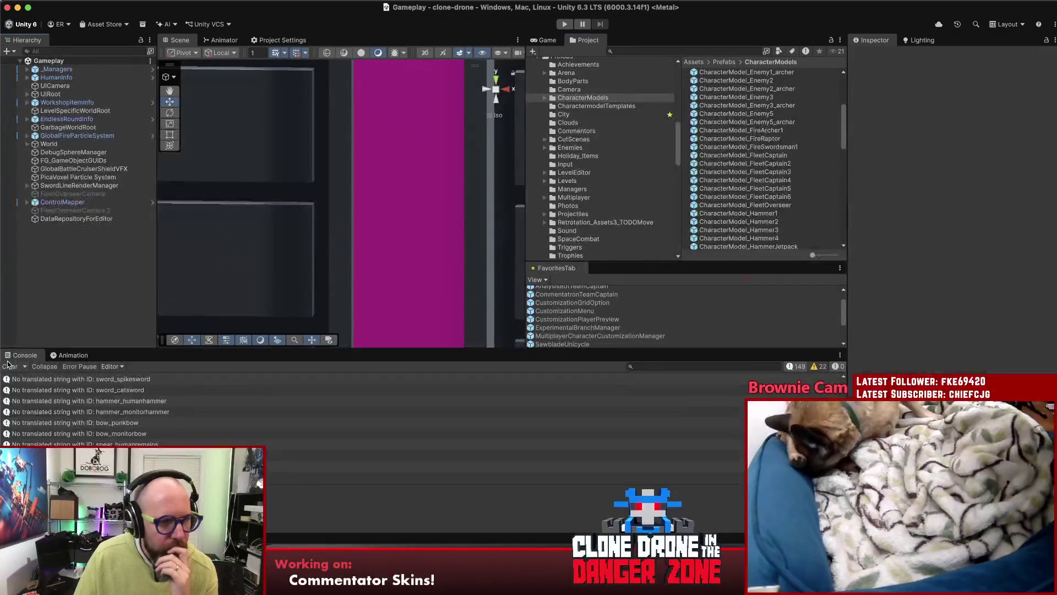
left_click(10, 367)
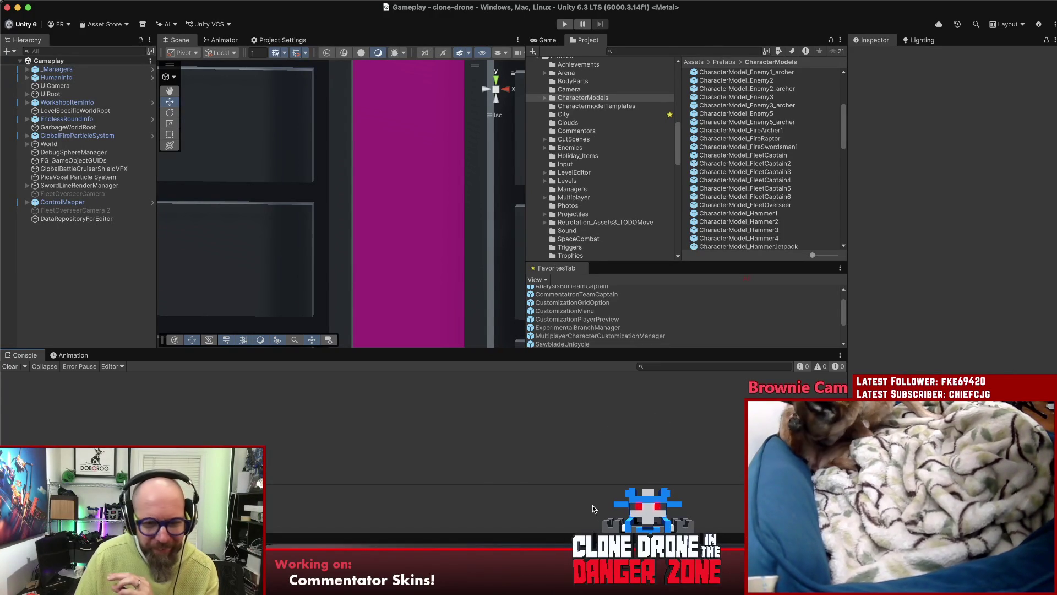
key("super+Tab")
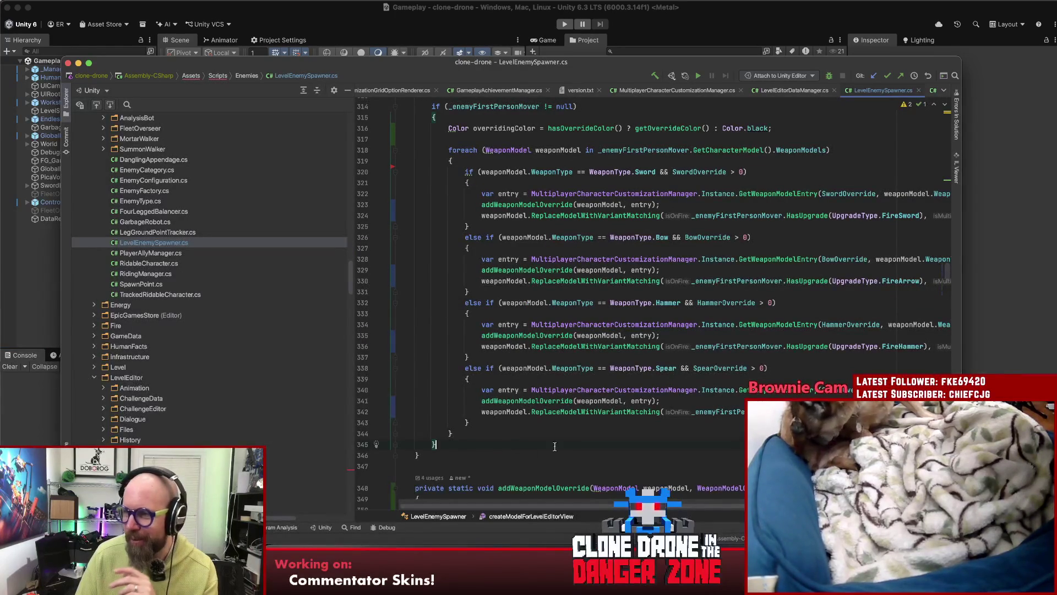
- Replace Color.black on line 316 with _enemyFirstPersonMover.GetCharacterModel().DefaultPatternOverrideColor
scroll(655, 440, "up", 3)
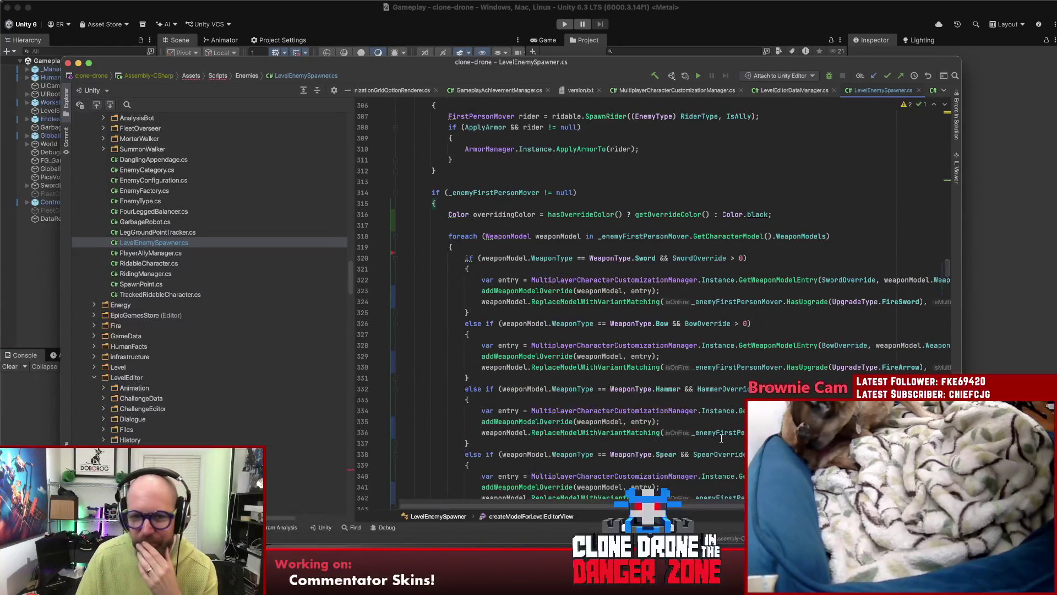
left_click(848, 238)
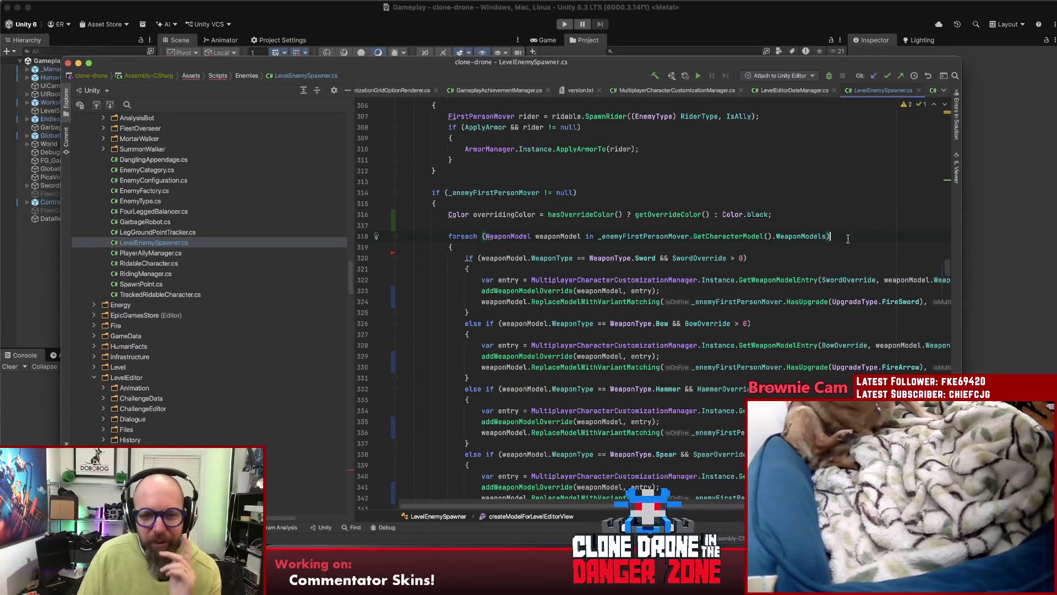
left_click_drag(769, 215, 722, 214)
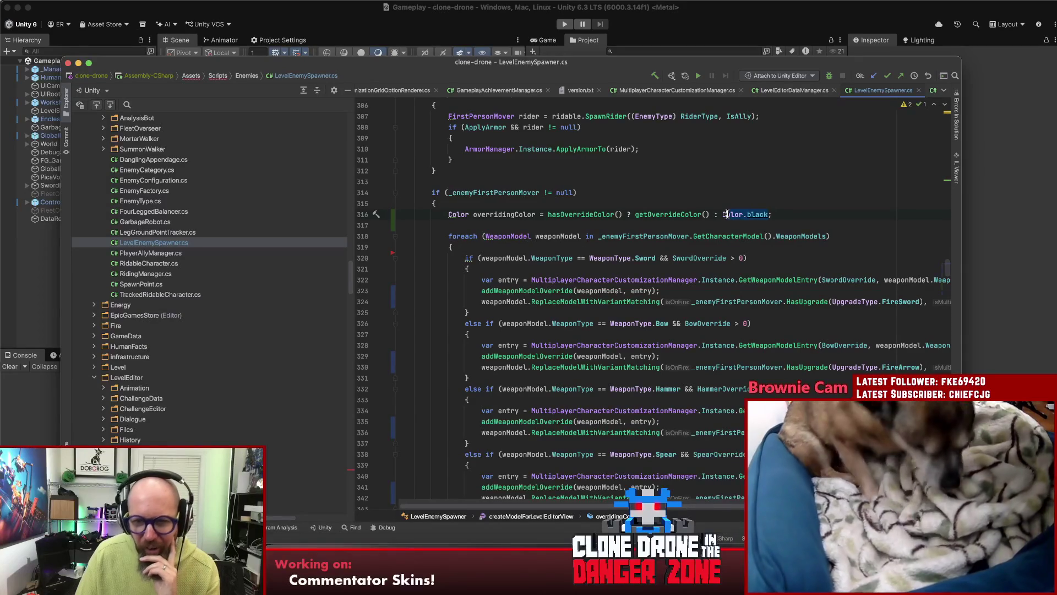
left_click(773, 236)
left_click_drag(769, 237, 598, 237)
key("super+c")
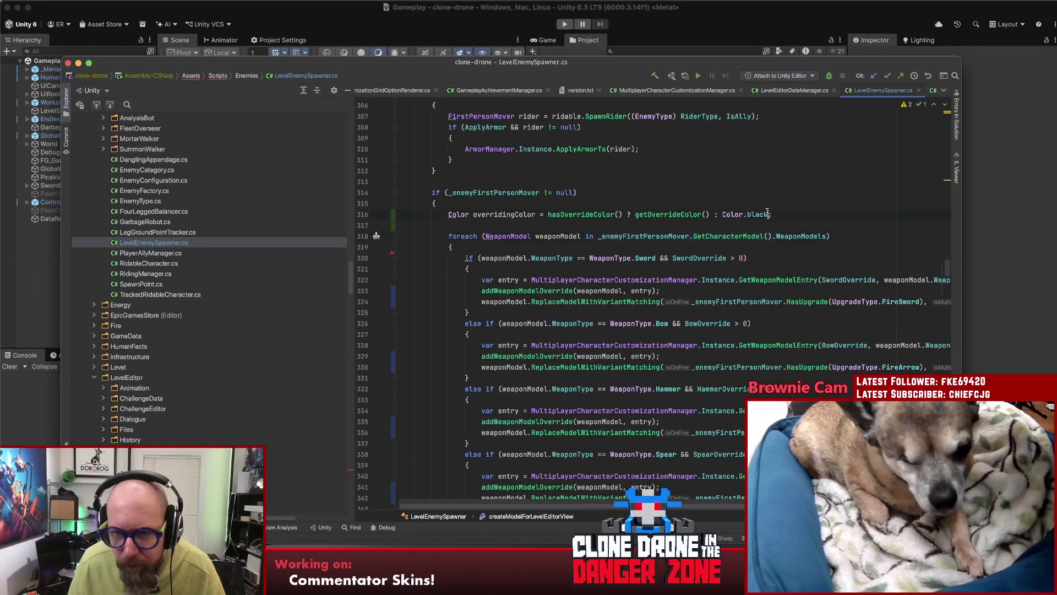
left_click_drag(769, 214, 722, 214)
key("super+v")
type(".Defa")
key("Return")
type(";")
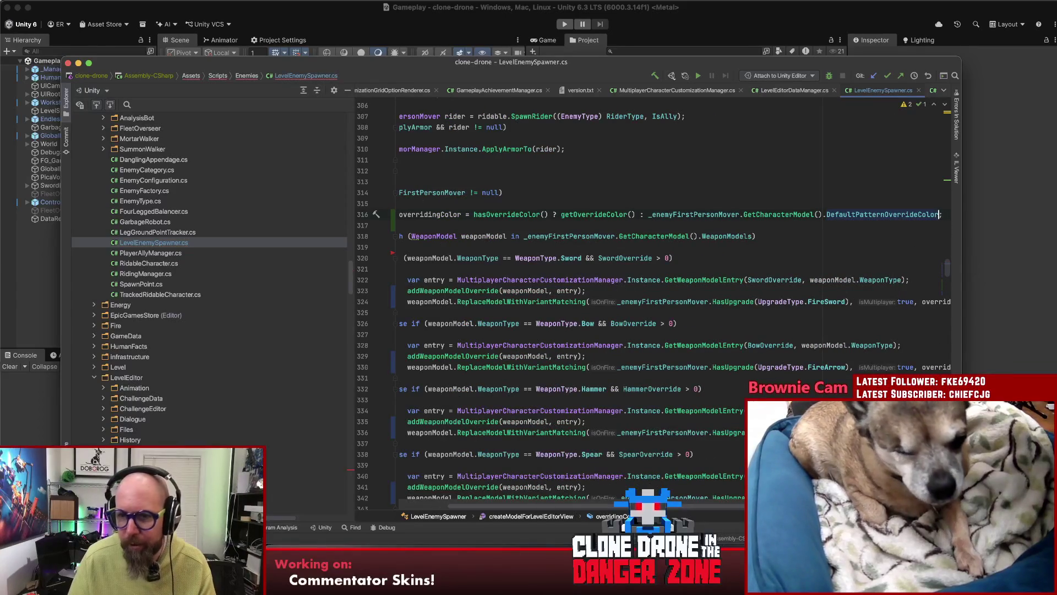
left_click(1002, 219)
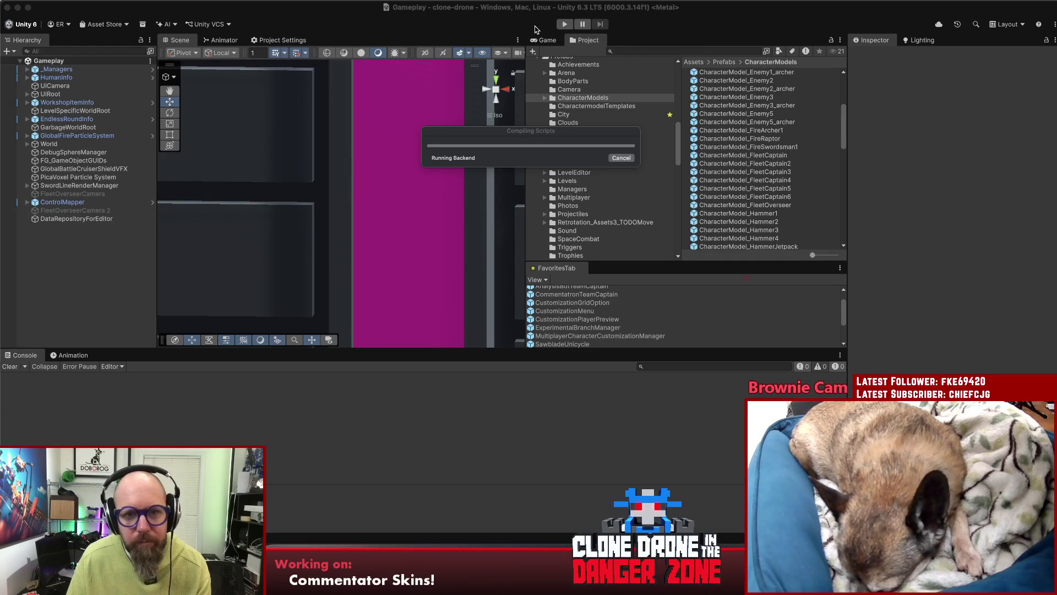
- Enter Play mode, maximize the Game view and go to the Level Editor from the main menu
left_click(564, 24)
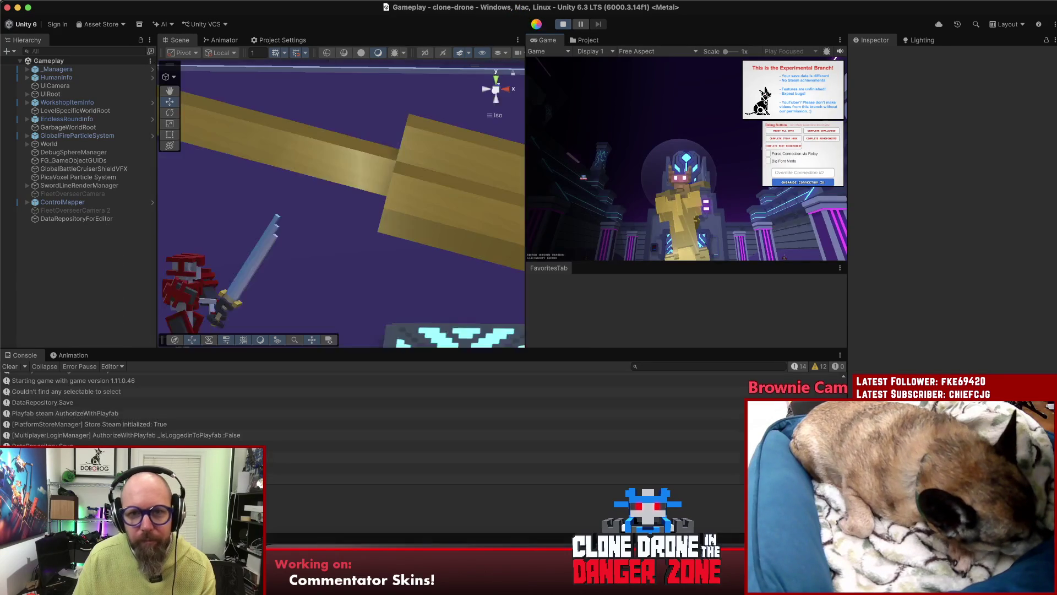
double_click(541, 42)
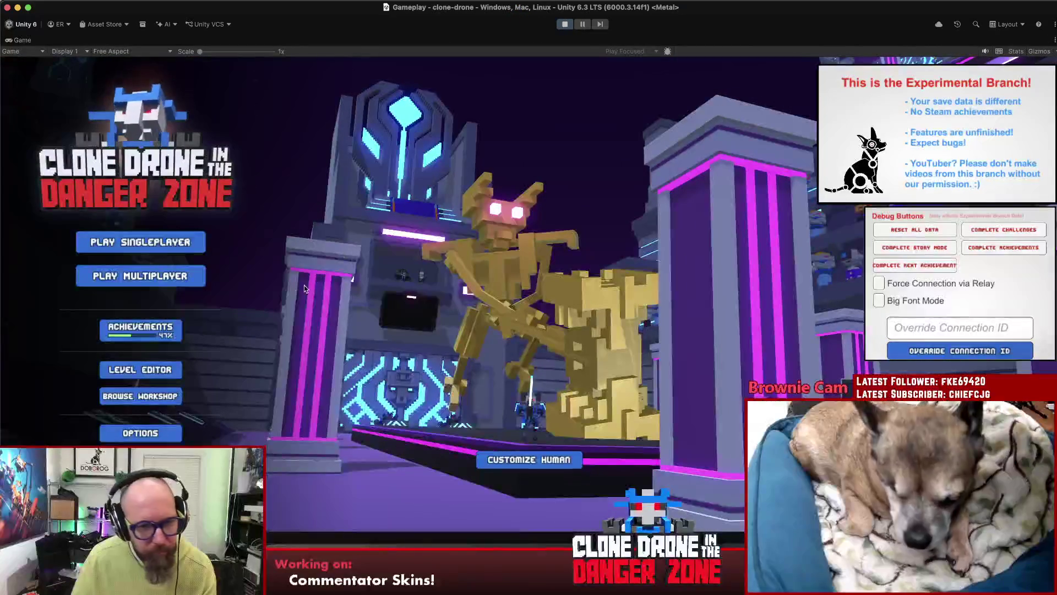
left_click(140, 370)
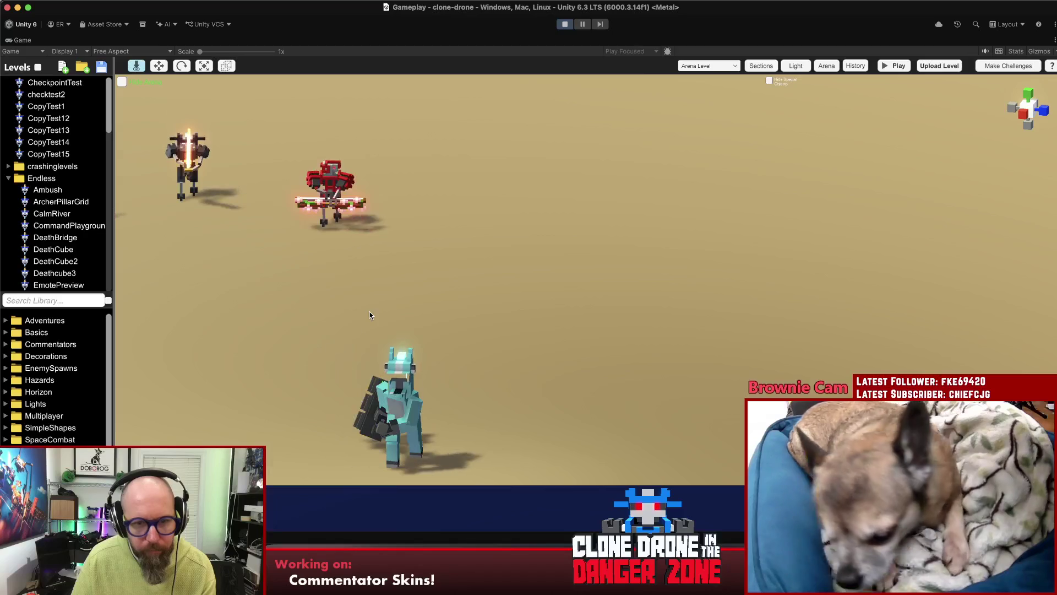
- Place a Bow3 spawner in the arena and give it a different Sword Override
left_click(56, 368)
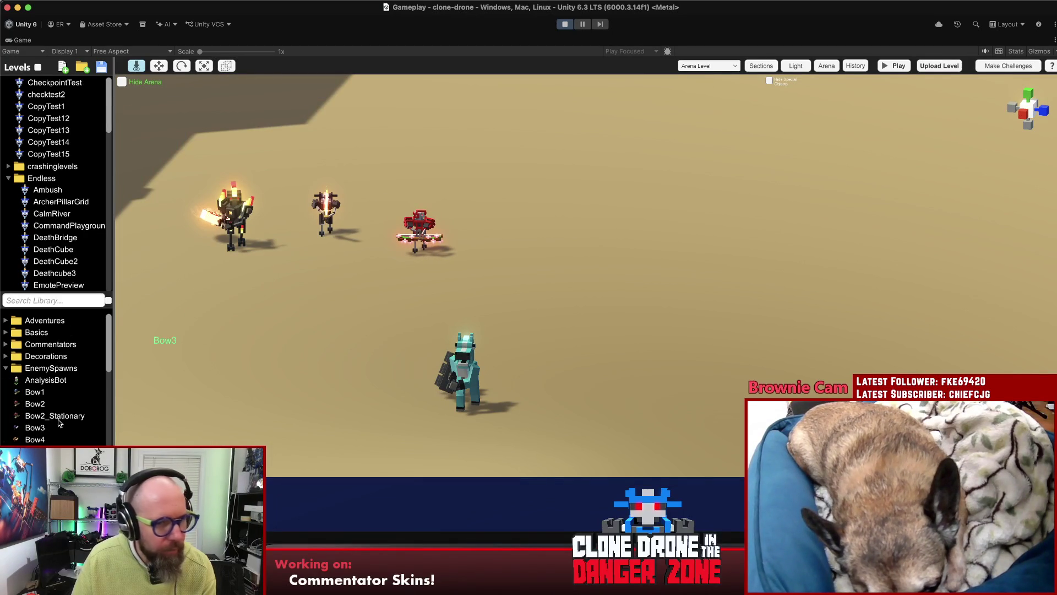
left_click_drag(59, 423, 603, 267)
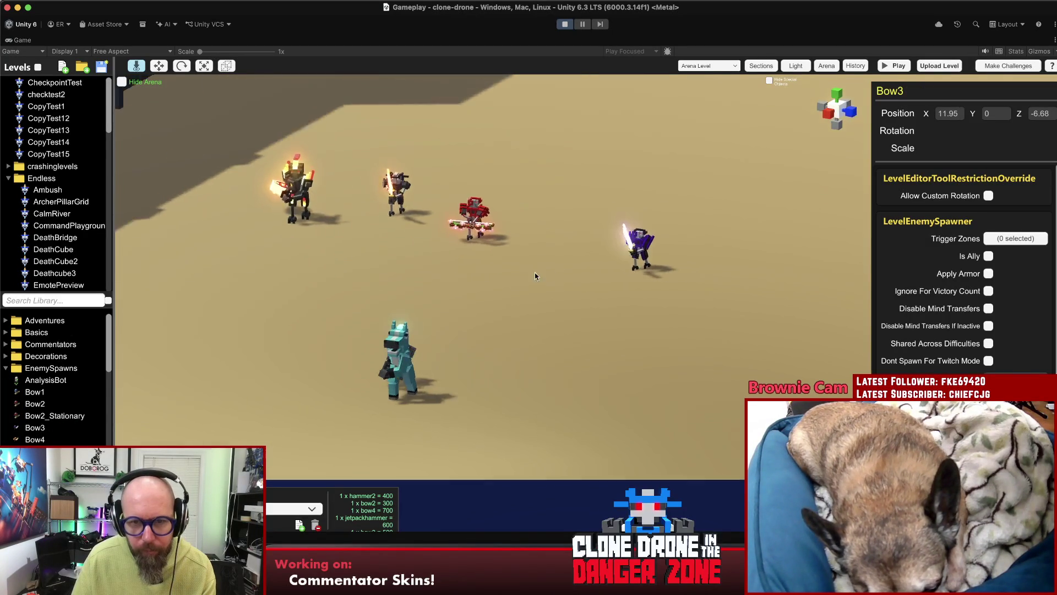
left_click_drag(535, 276, 450, 283)
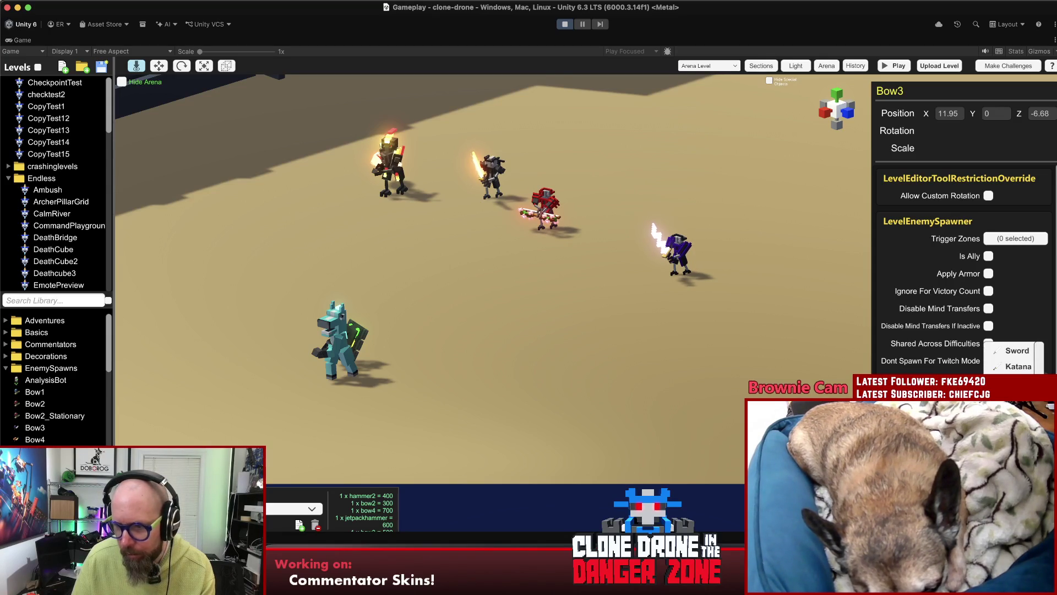
scroll(1015, 357, "down", 2)
left_click(676, 296)
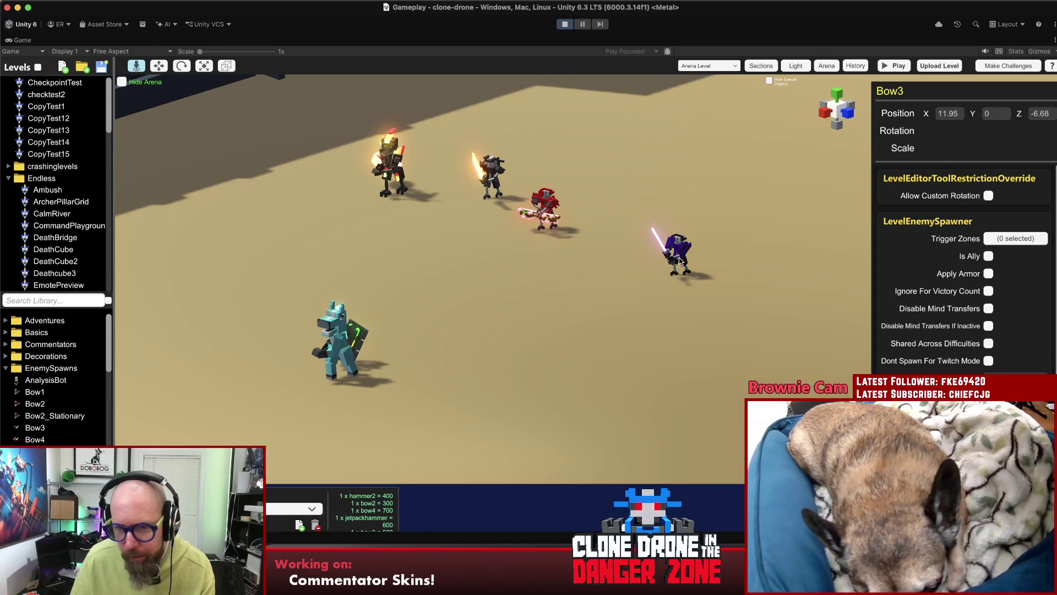
- Add a temporary Bow5 enemy, try blue and teal Color Overrides, then delete it
scroll(964, 276, "down", 2)
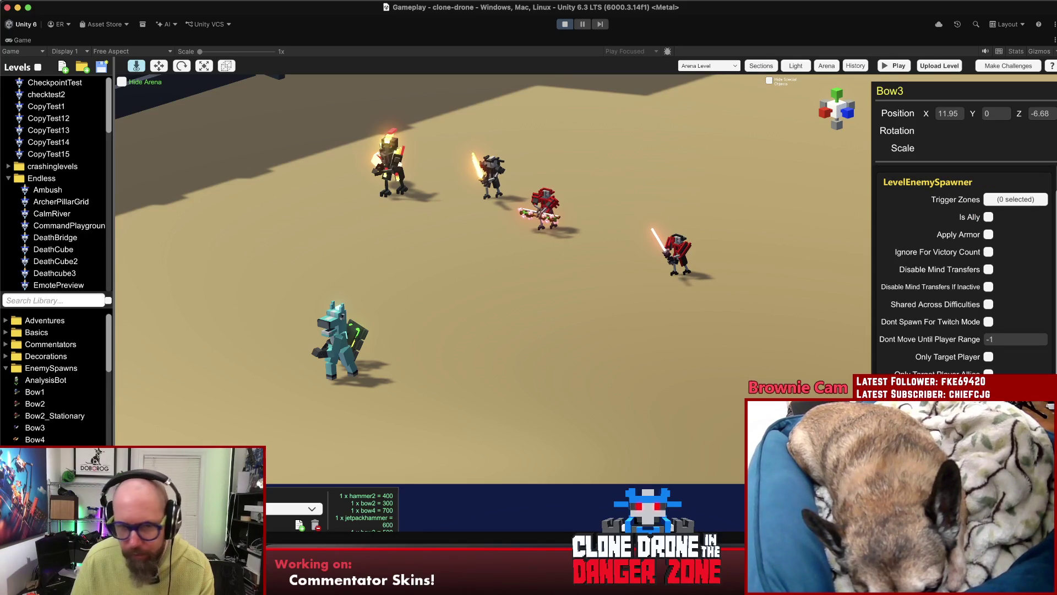
scroll(19, 424, "down", 1)
left_click_drag(55, 417, 503, 285)
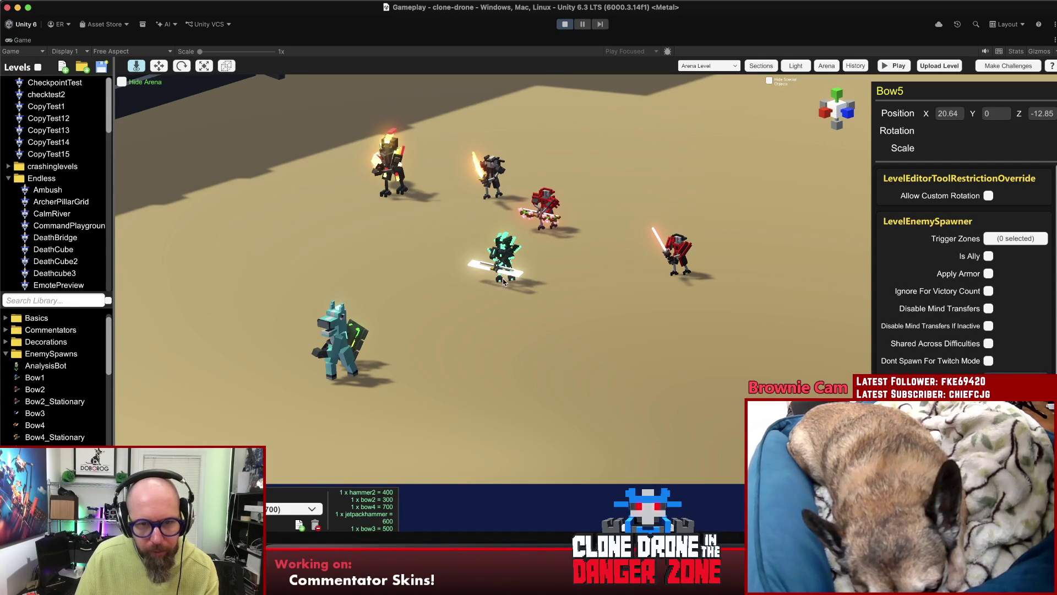
left_click(1016, 378)
left_click(1007, 364)
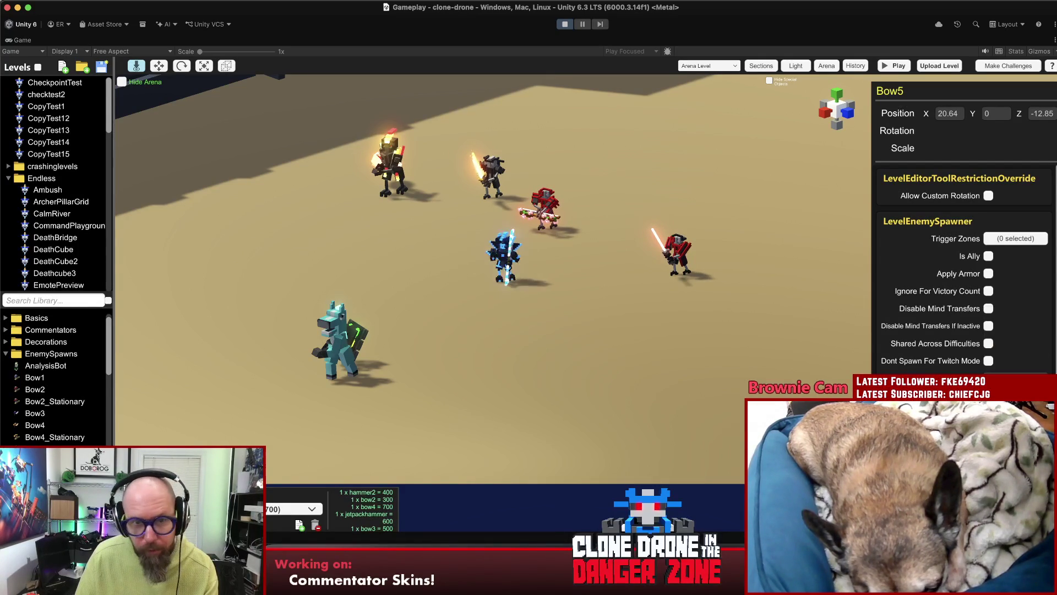
left_click(1016, 378)
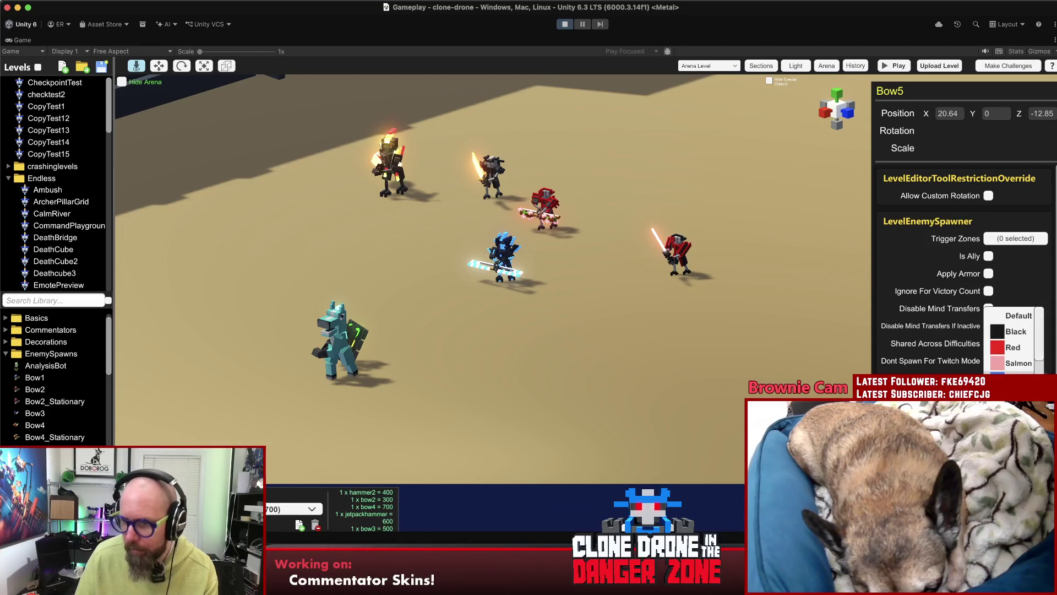
left_click(1008, 355)
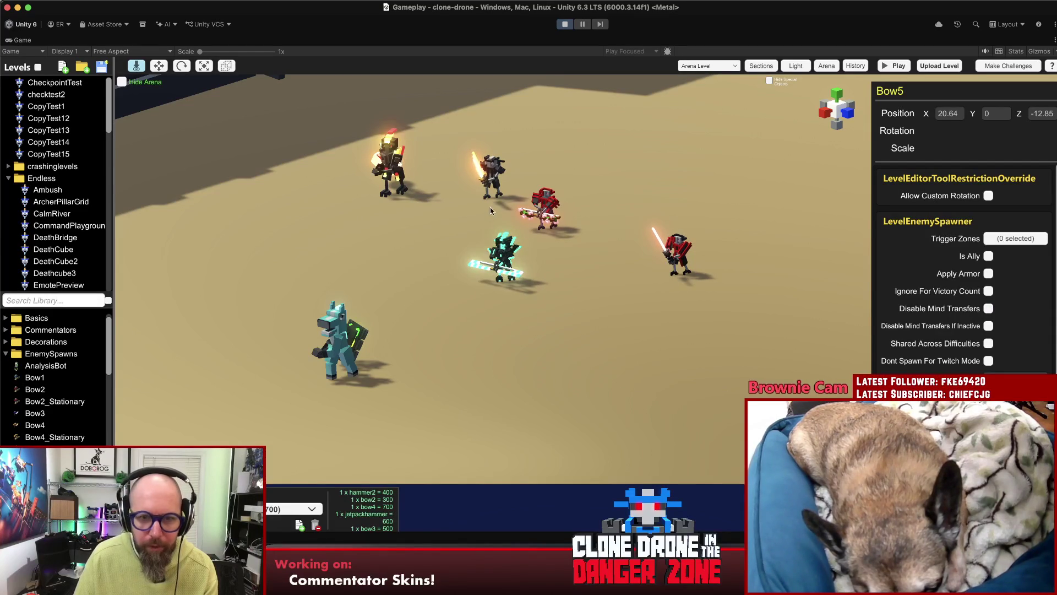
key("Delete")
left_click(586, 309)
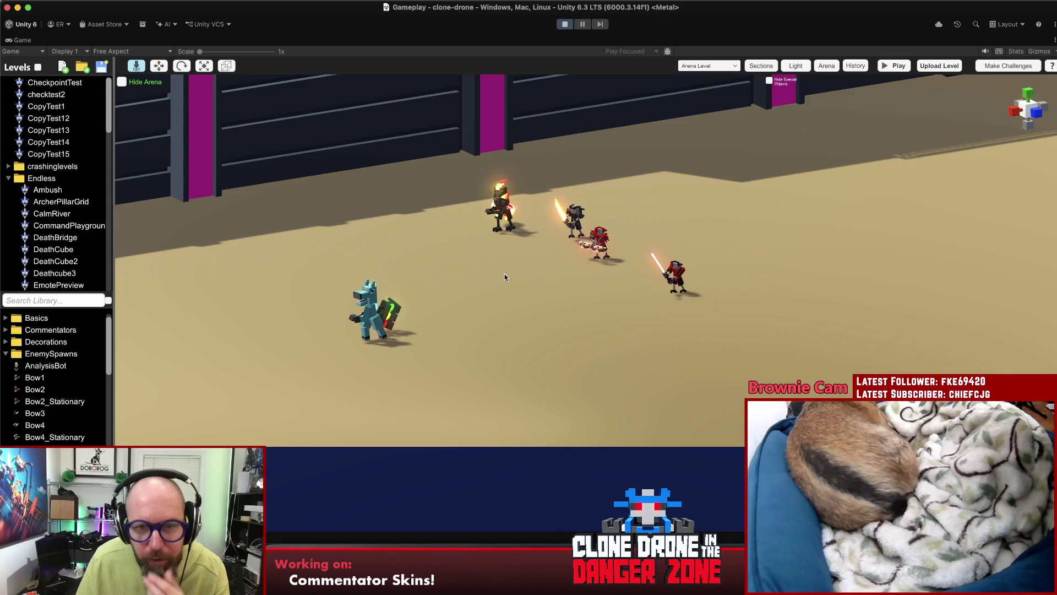
- Set Bow4's Model Override to Jetpack Bow, deselect it, and stop the playtest
left_click(576, 216)
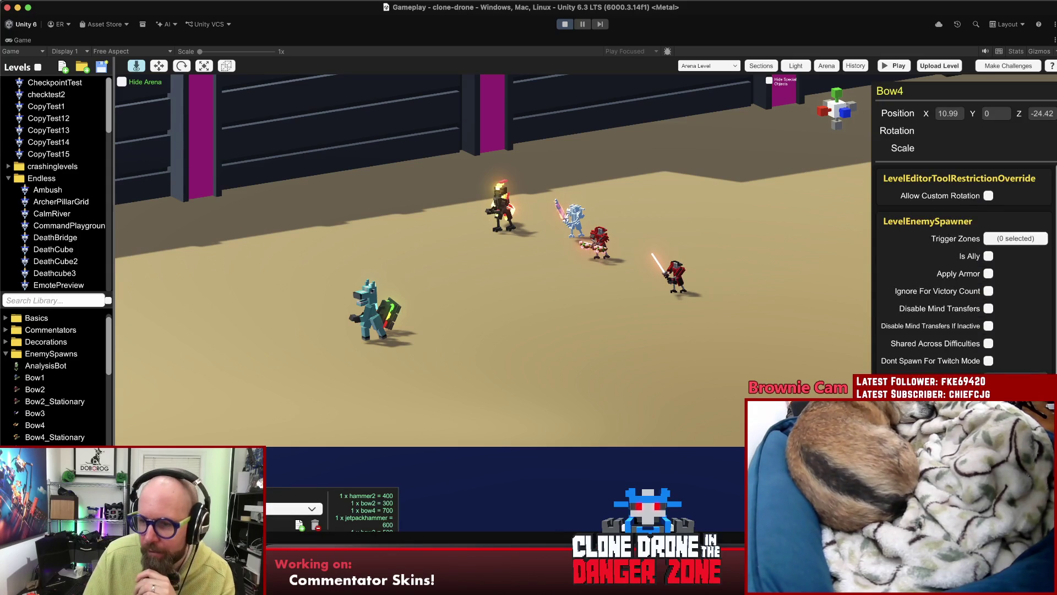
scroll(1035, 309, "down", 5)
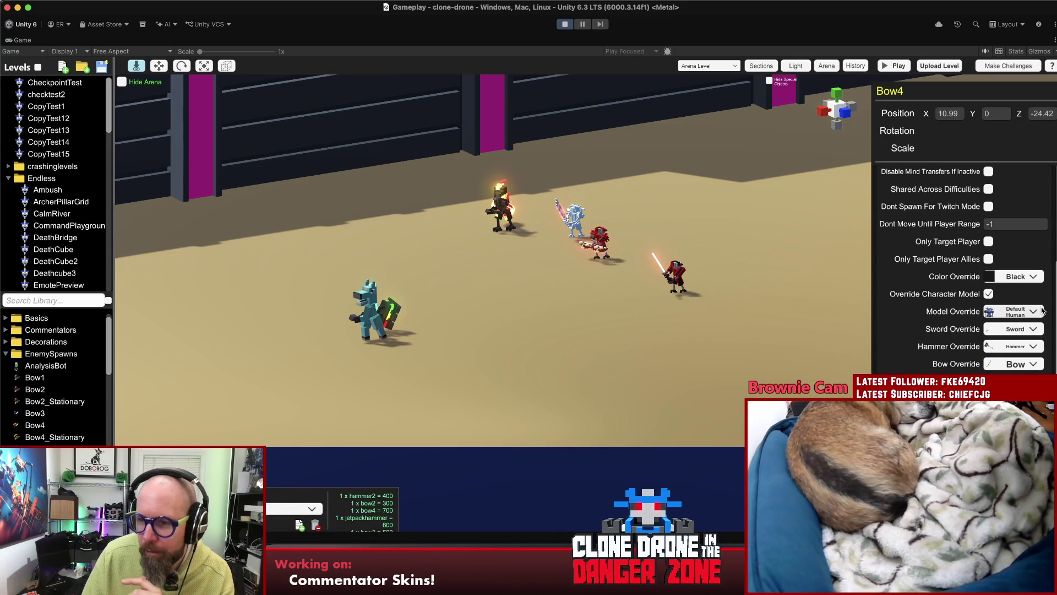
left_click(1043, 311)
scroll(1046, 329, "down", 3)
scroll(1024, 352, "down", 4)
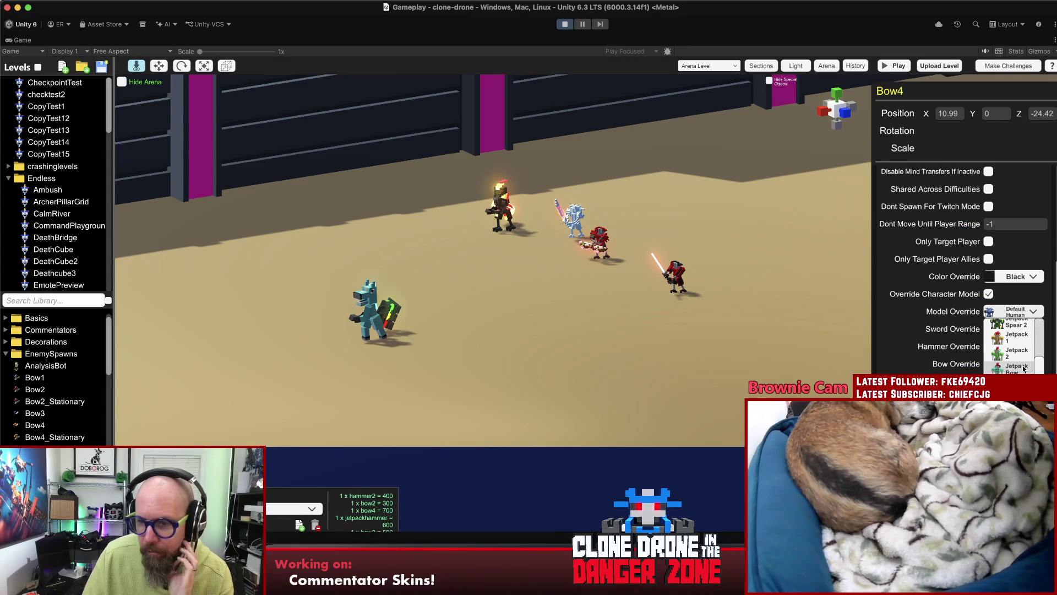
left_click(1024, 368)
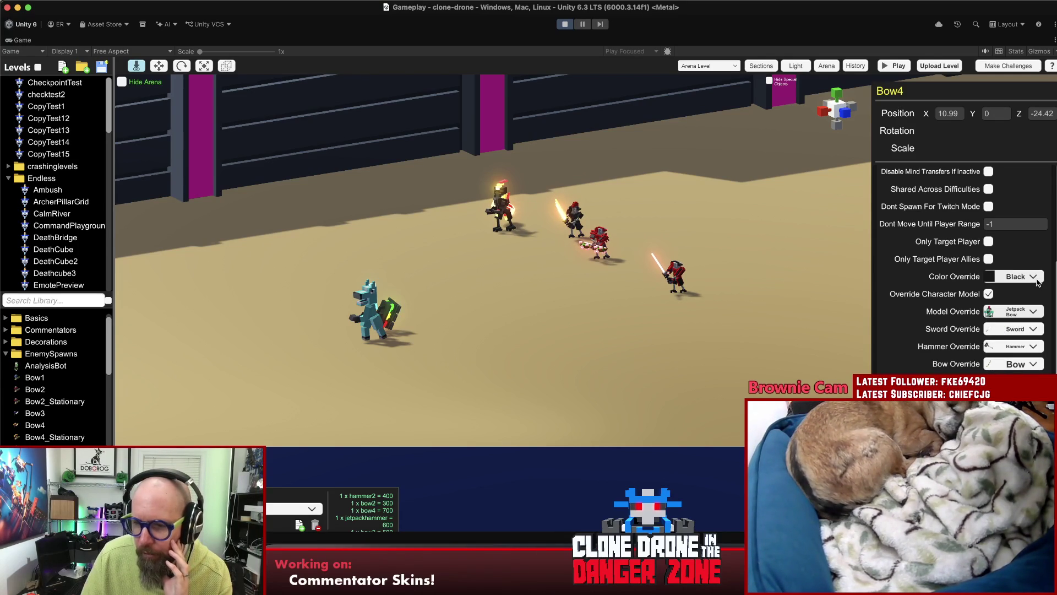
left_click(474, 296)
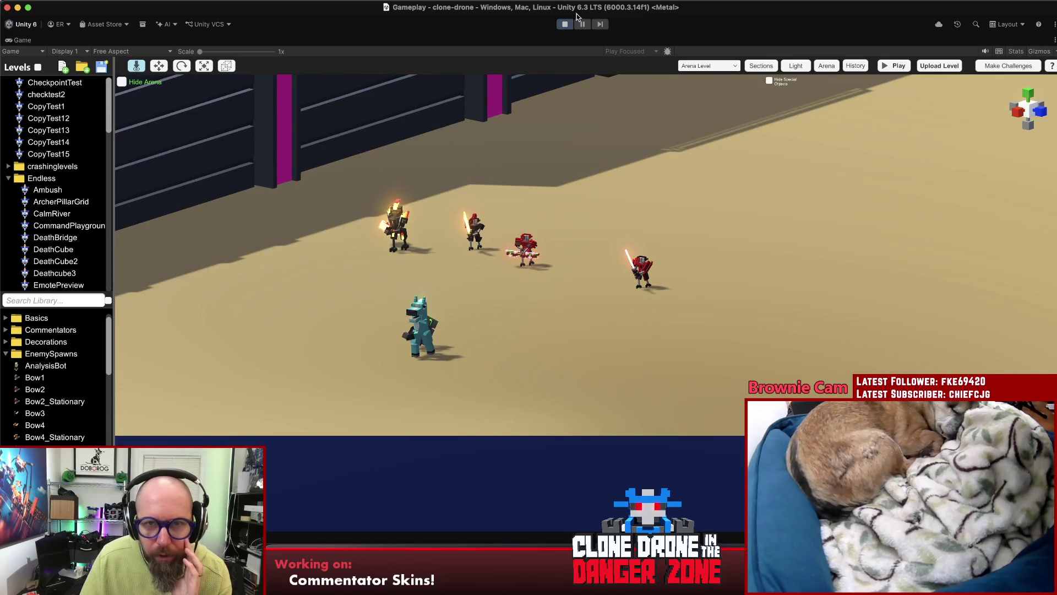
left_click(567, 24)
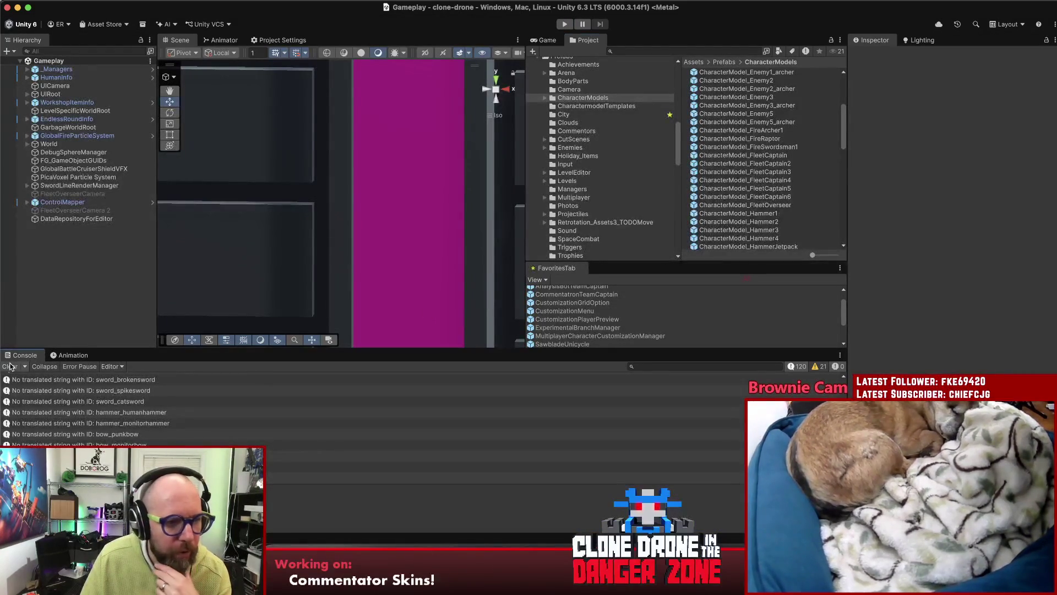
- Switch to LevelEnemySpawner.cs and locate the null-check block around line 314
key("super+Tab")
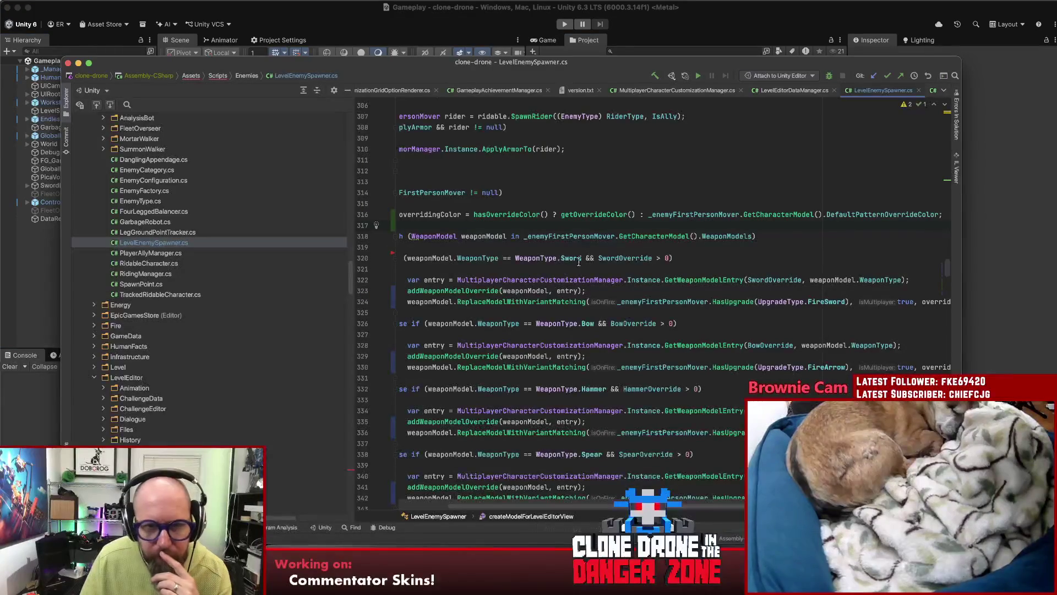
scroll(716, 276, "left", 5)
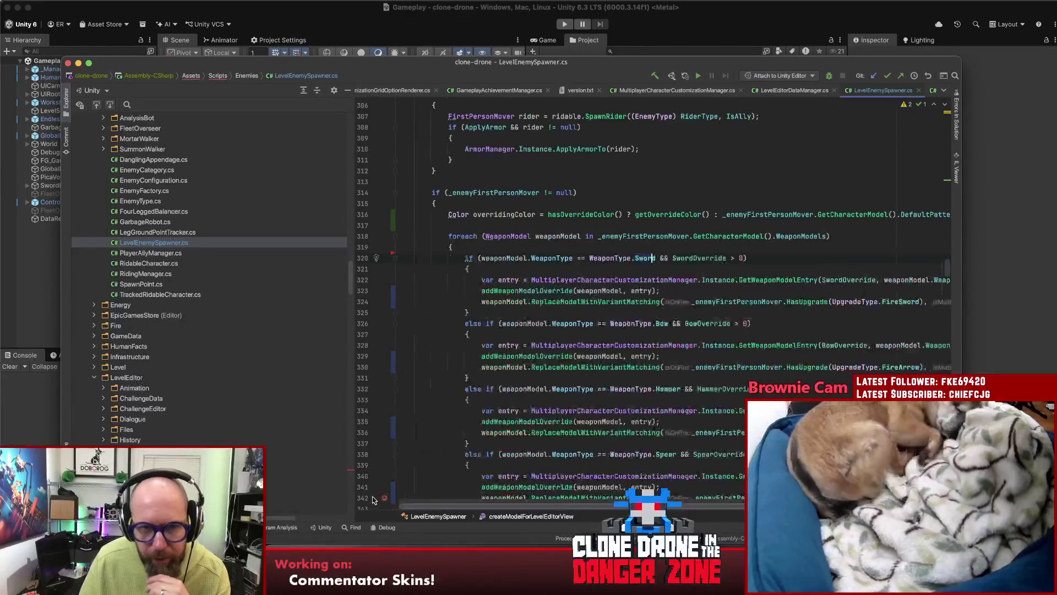
scroll(949, 270, "down", 3)
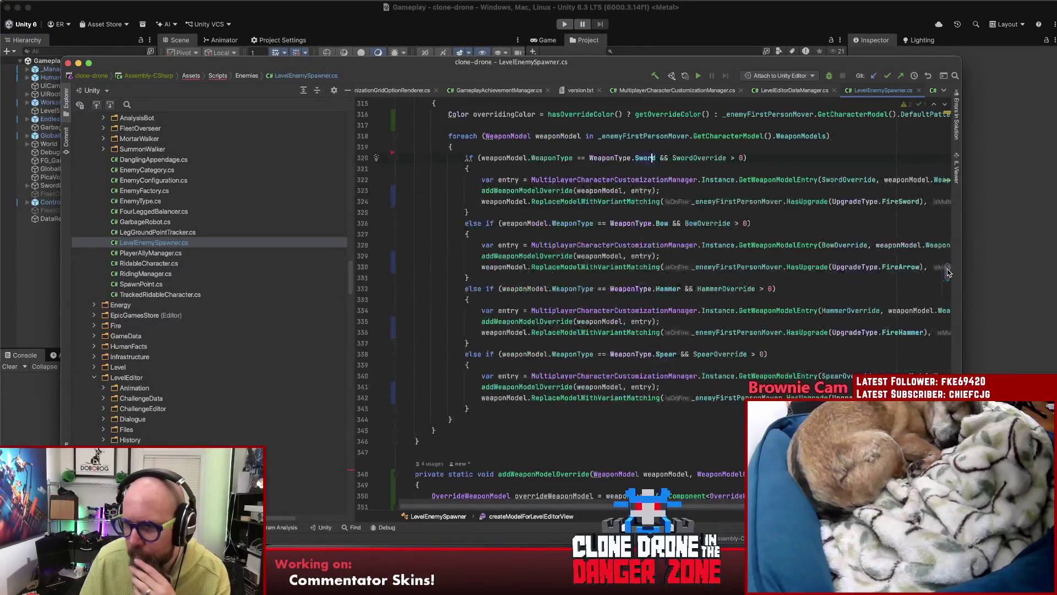
scroll(948, 270, "up", 2)
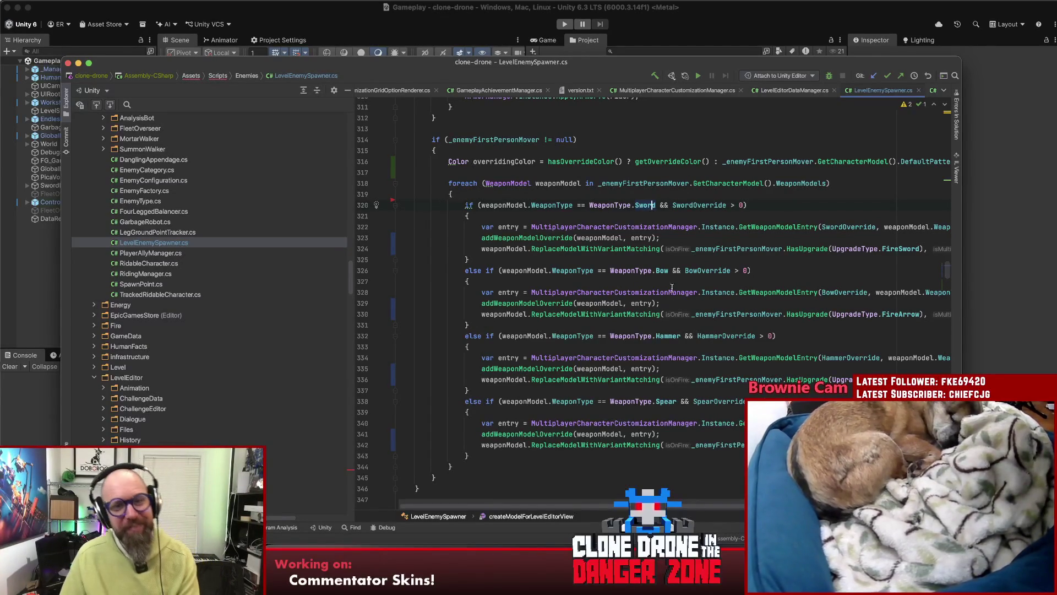
scroll(666, 287, "up", 5)
left_click(635, 253)
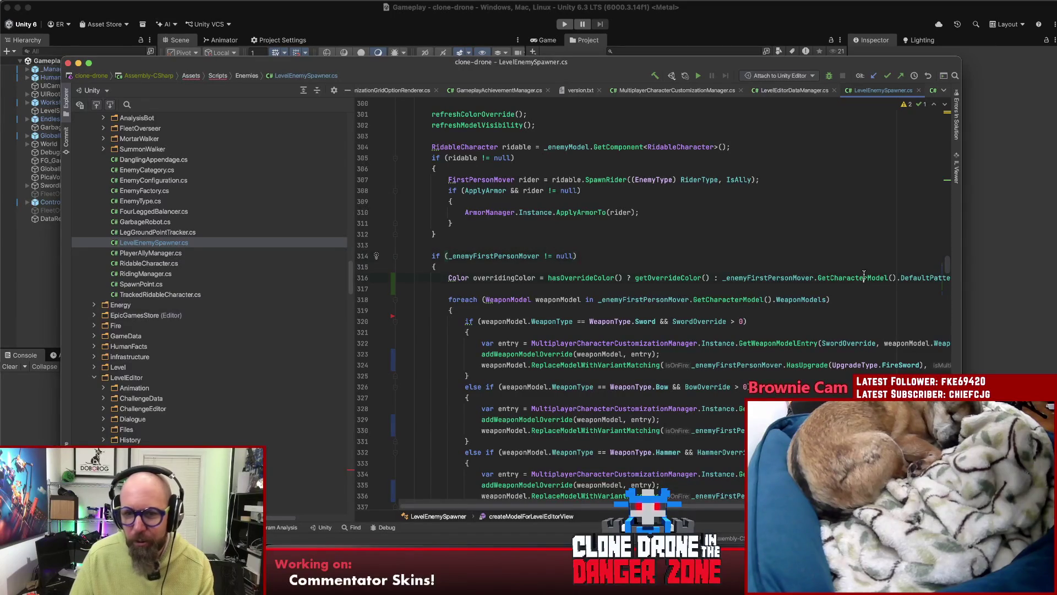
key("Down")
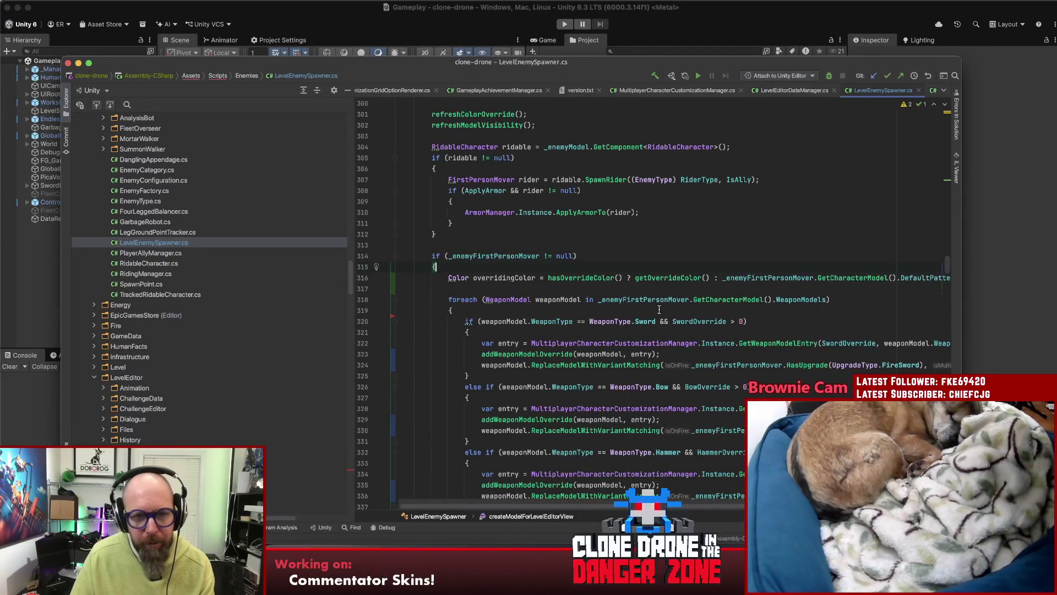
scroll(659, 307, "up", 2)
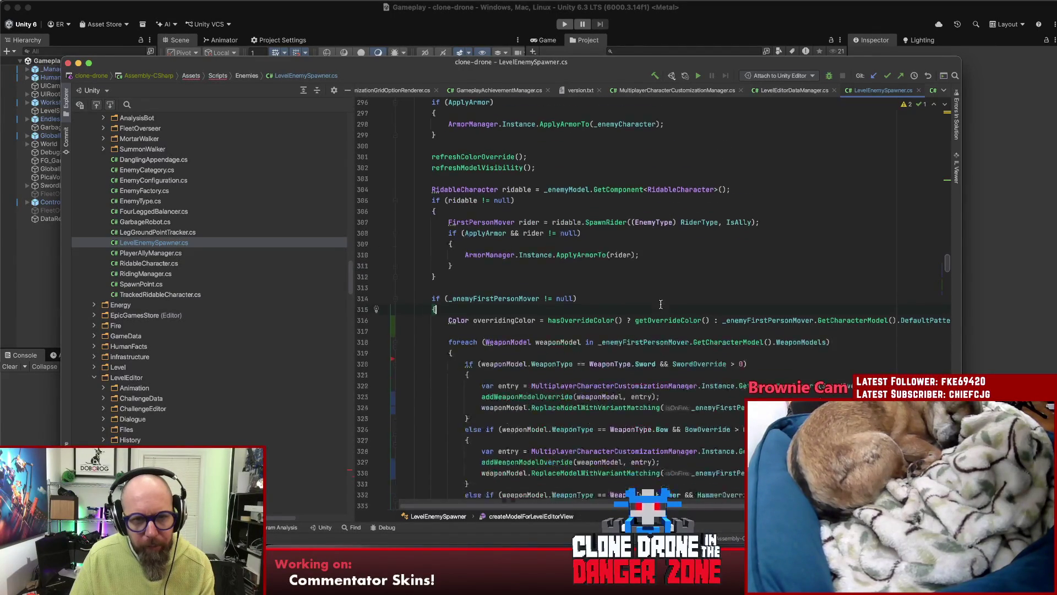
scroll(658, 305, "down", 2)
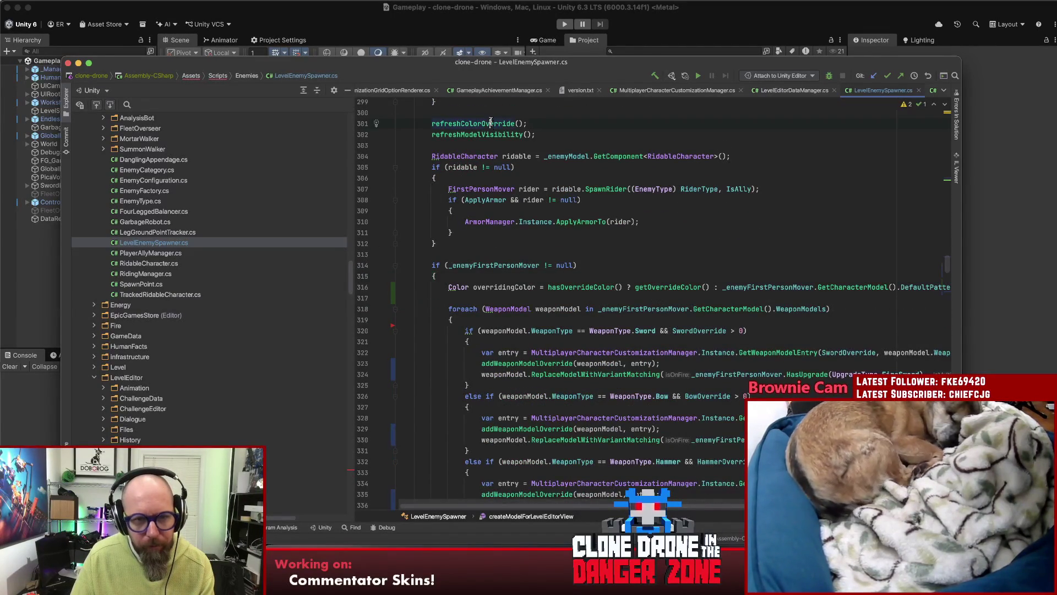
- Check the refreshColorOverride declaration, then select the whole weapon-override if-block with Extend Selection
left_click(487, 288)
left_click(448, 277)
key("Return")
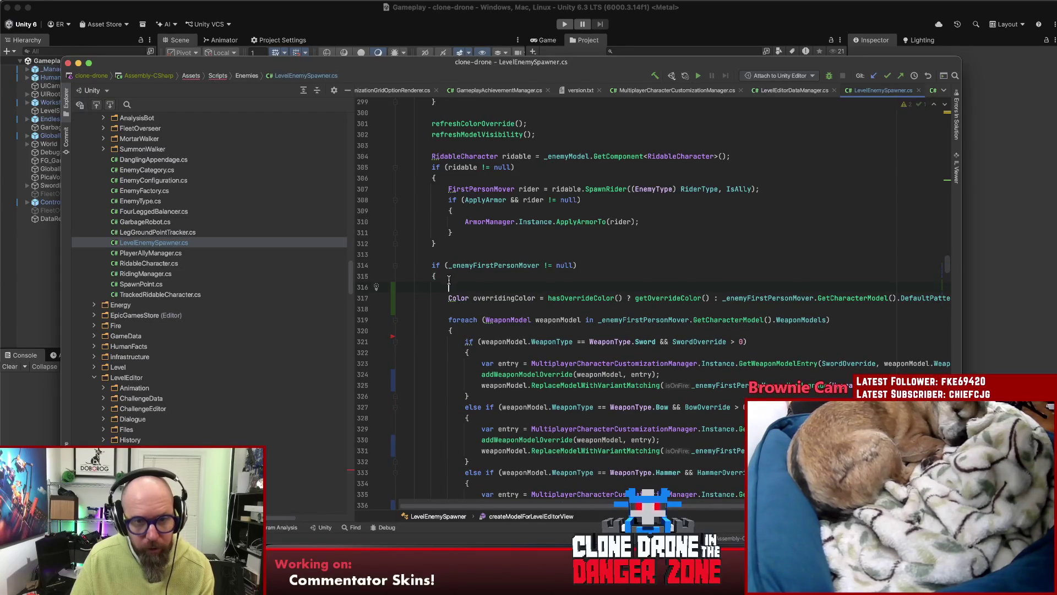
key("BackSpace")
left_click(456, 256)
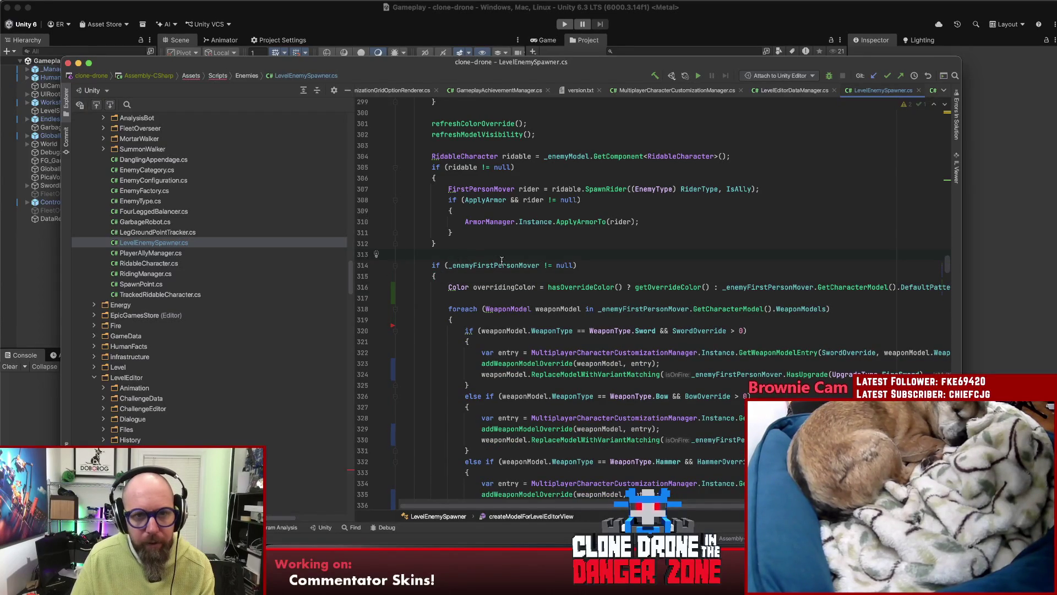
scroll(502, 261, "up", 5)
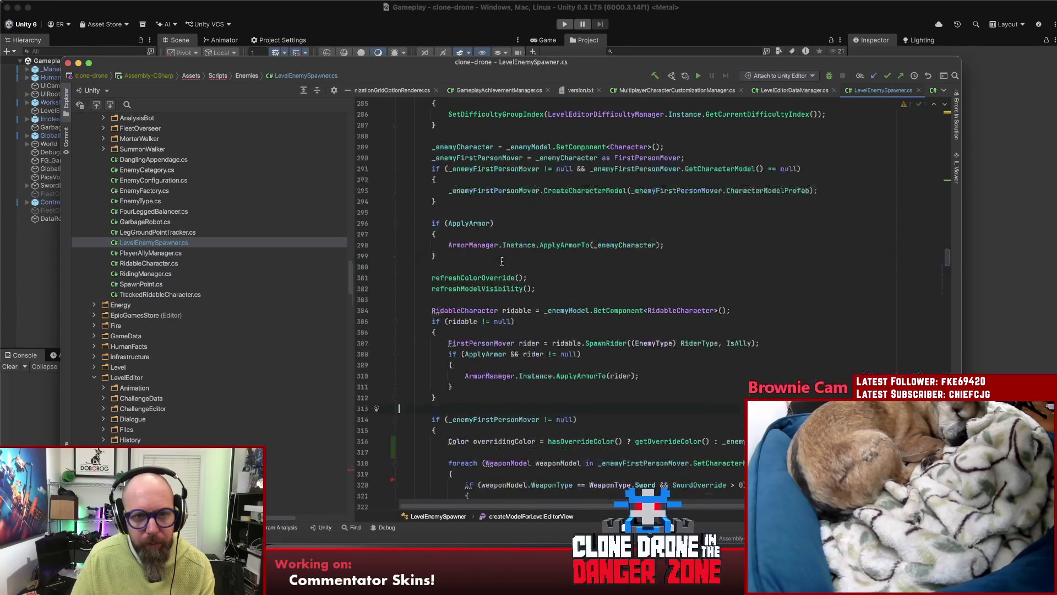
left_click(471, 279, "super")
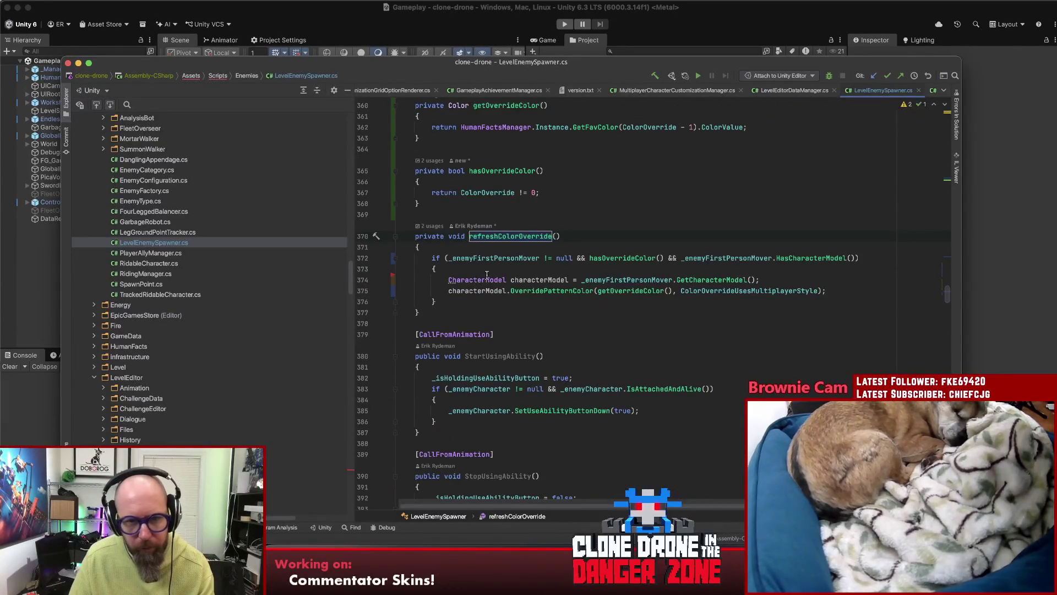
key("super+bracketleft")
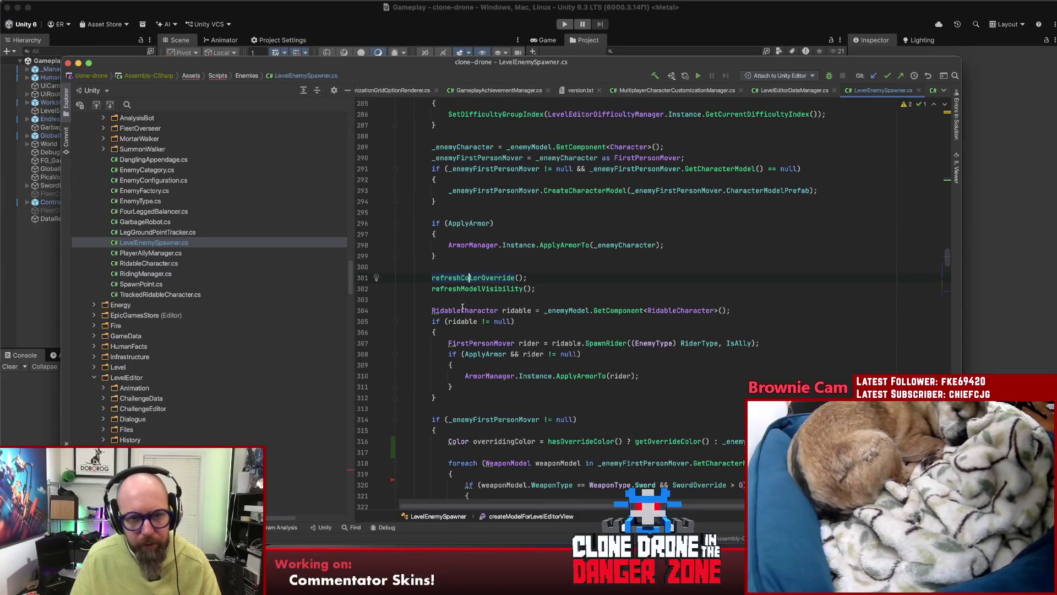
scroll(428, 303, "down", 3)
scroll(433, 249, "down", 7)
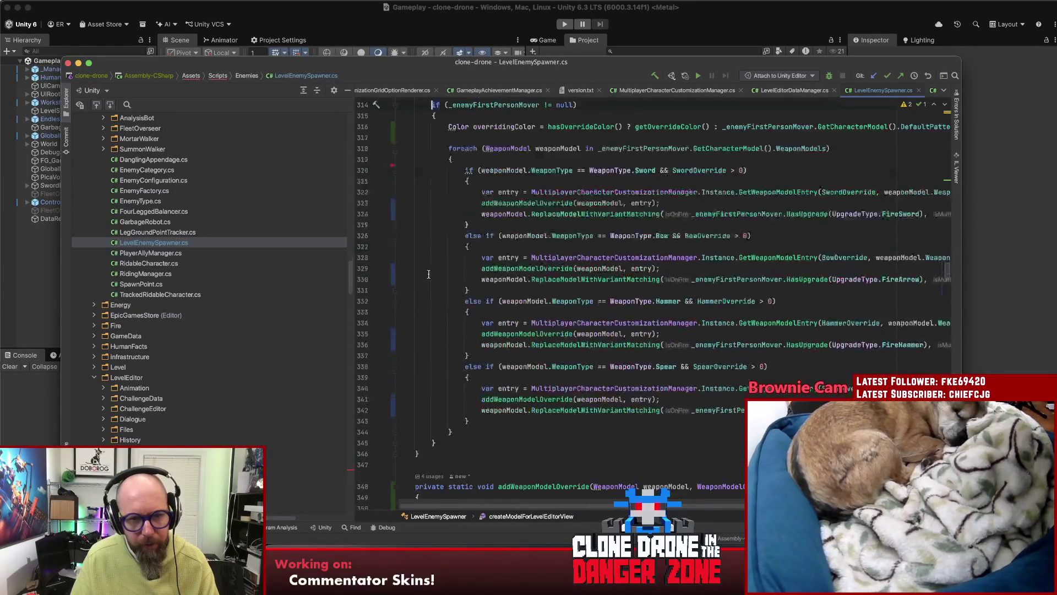
key("alt+Up")
key("alt+Up")
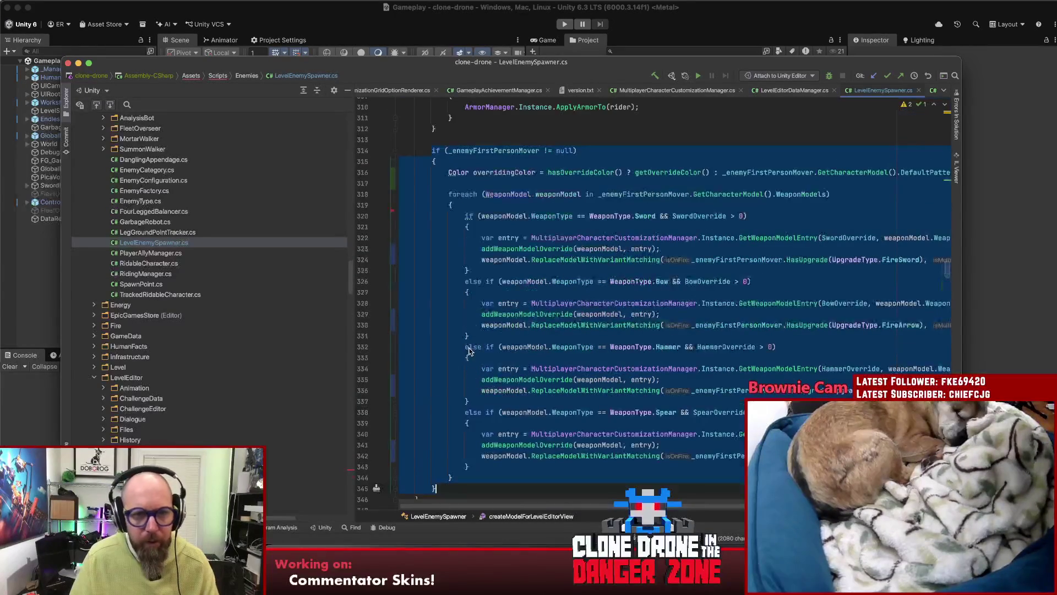
- Extract the selected block into a new method named refreshWeaponOverride
key("alt+super+m")
key("Return")
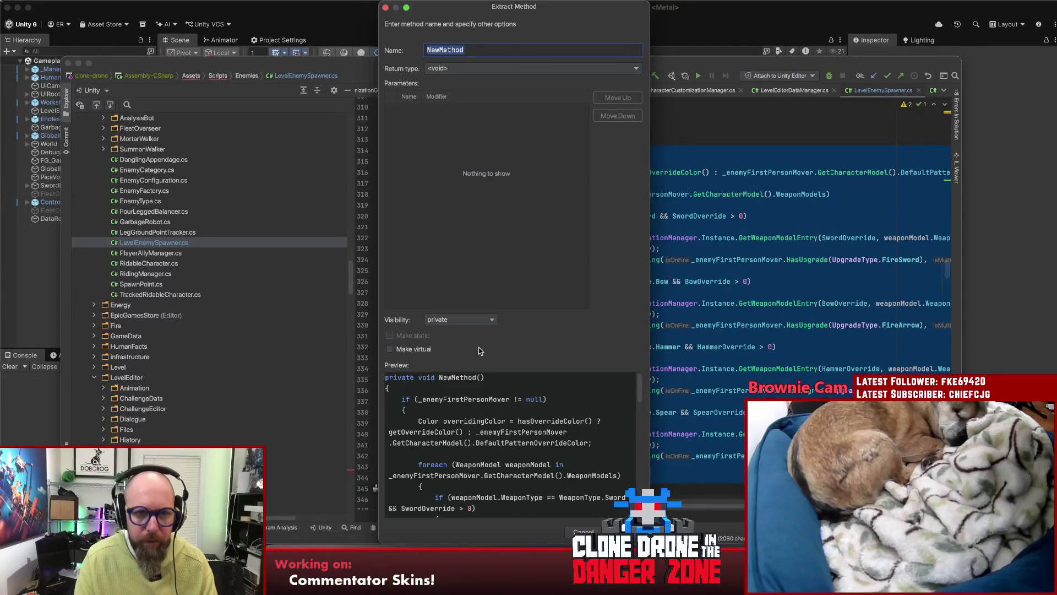
type("refreshWeaponOverride")
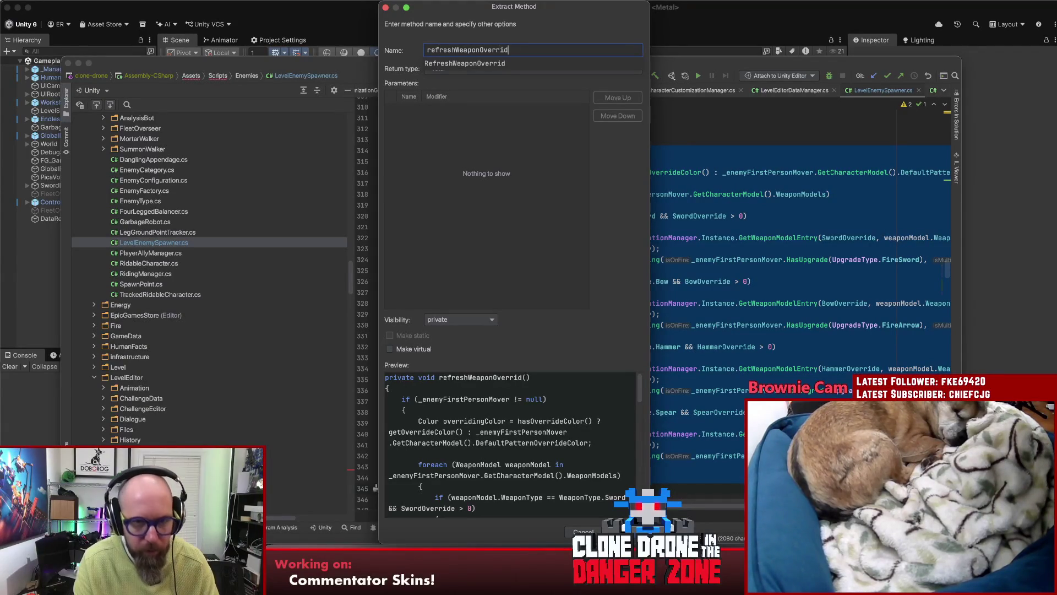
key("Return")
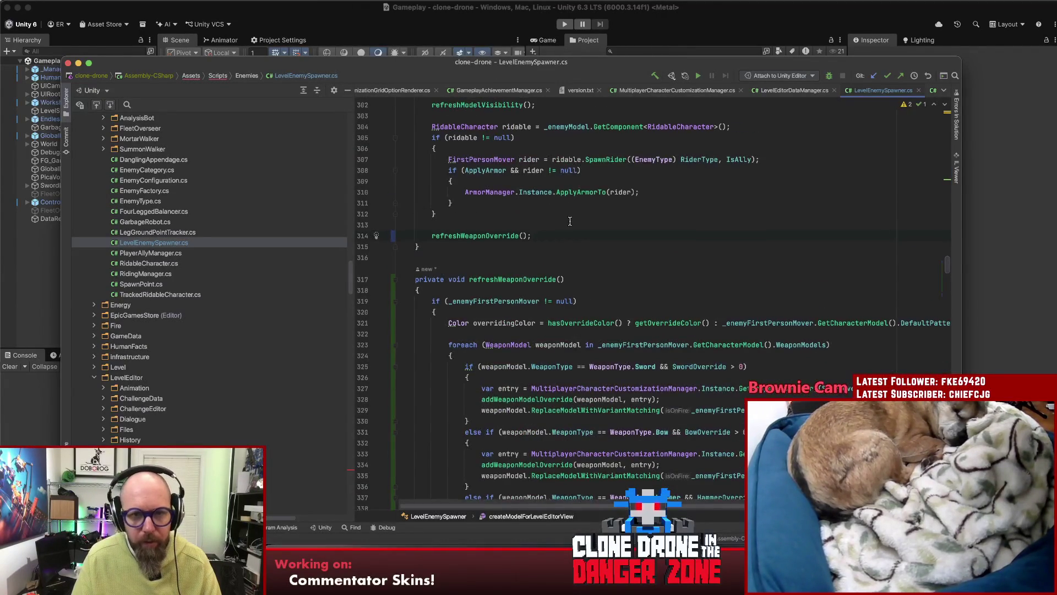
- Move the refreshWeaponOverride(); call to the line right after refreshModelVisibility()
scroll(567, 215, "up", 3)
mouse_move(515, 338)
left_mouse_down()
mouse_move(405, 338)
mouse_move(428, 337)
left_mouse_up()
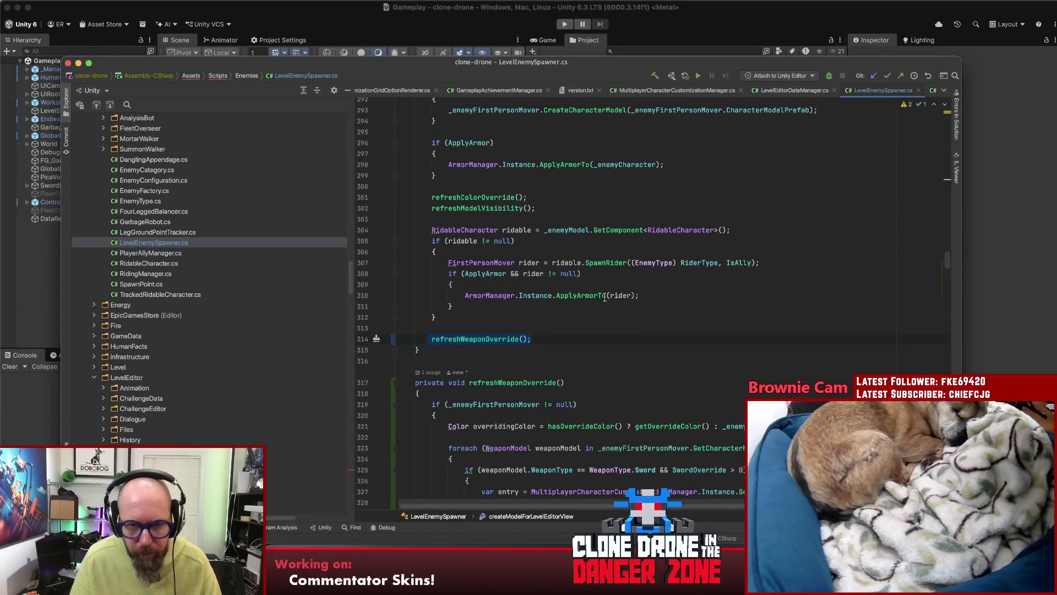
key("super+x")
left_click(549, 210)
key("Return")
key("super+v")
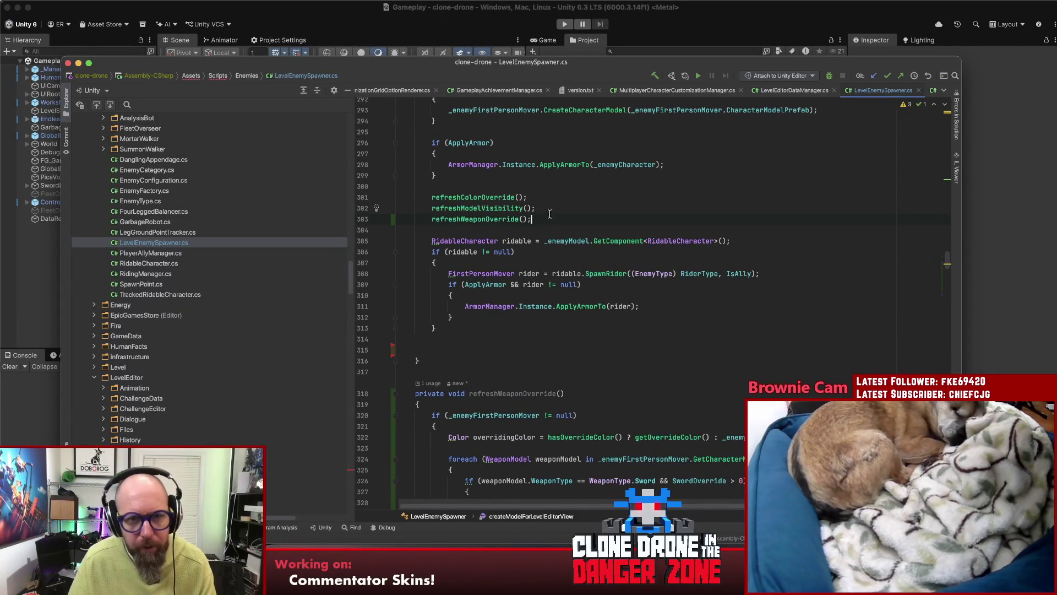
- Add refreshWeaponOverride(); on line 139, right after the refreshColorOverride() call in Start()
left_click(494, 196)
key("alt+F7")
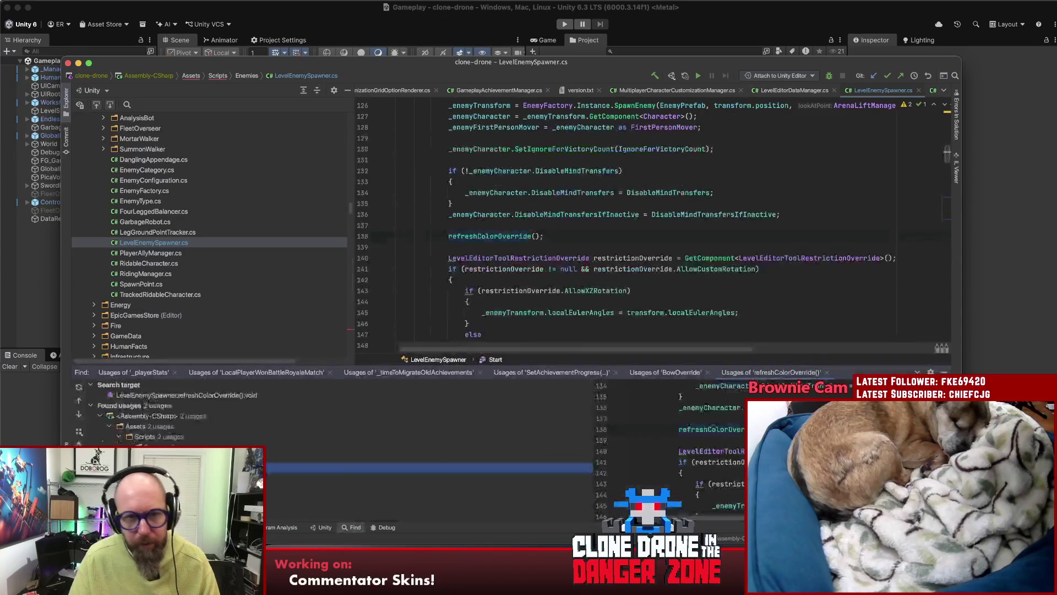
left_click(567, 234)
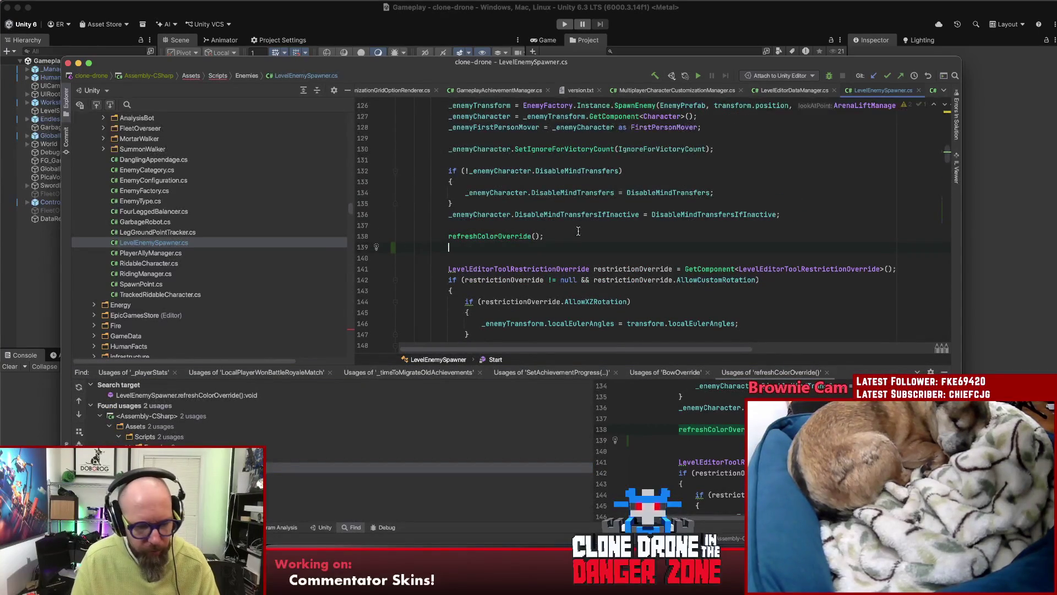
type("refreshW")
key("Return")
type(";")
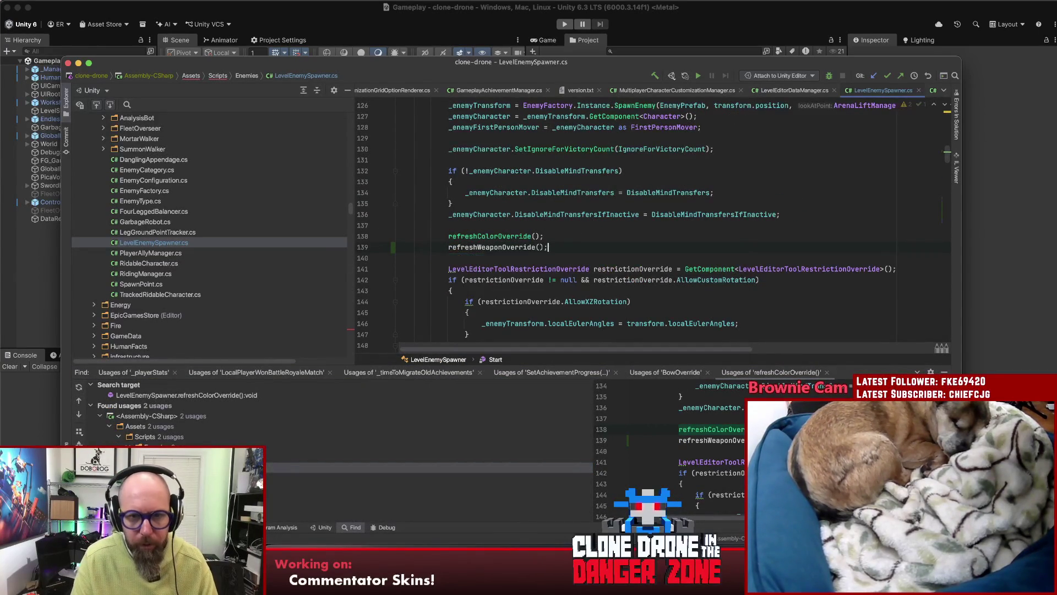
scroll(587, 227, "up", 5)
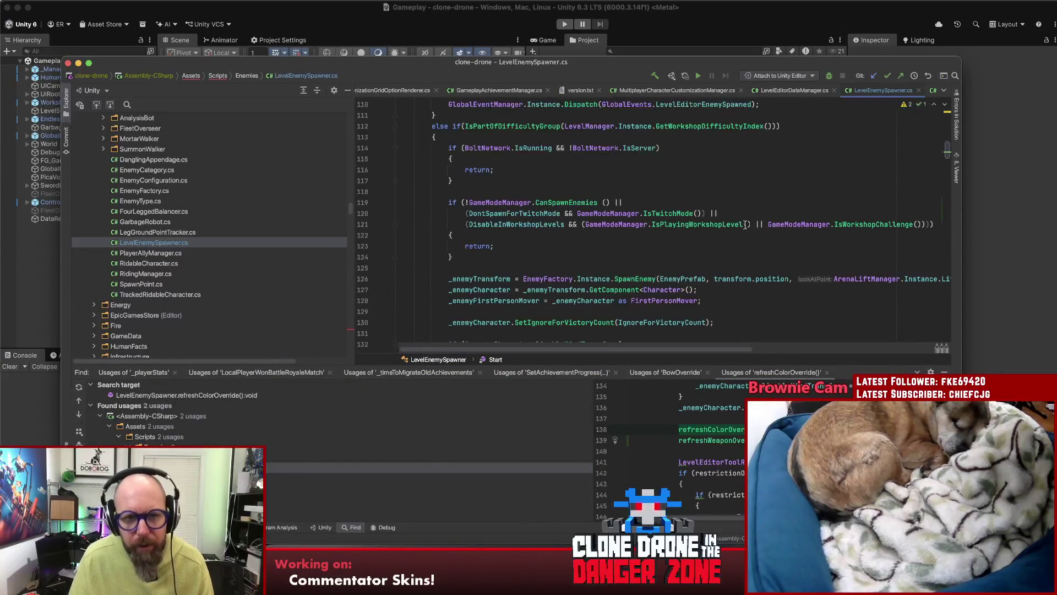
scroll(746, 225, "down", 7)
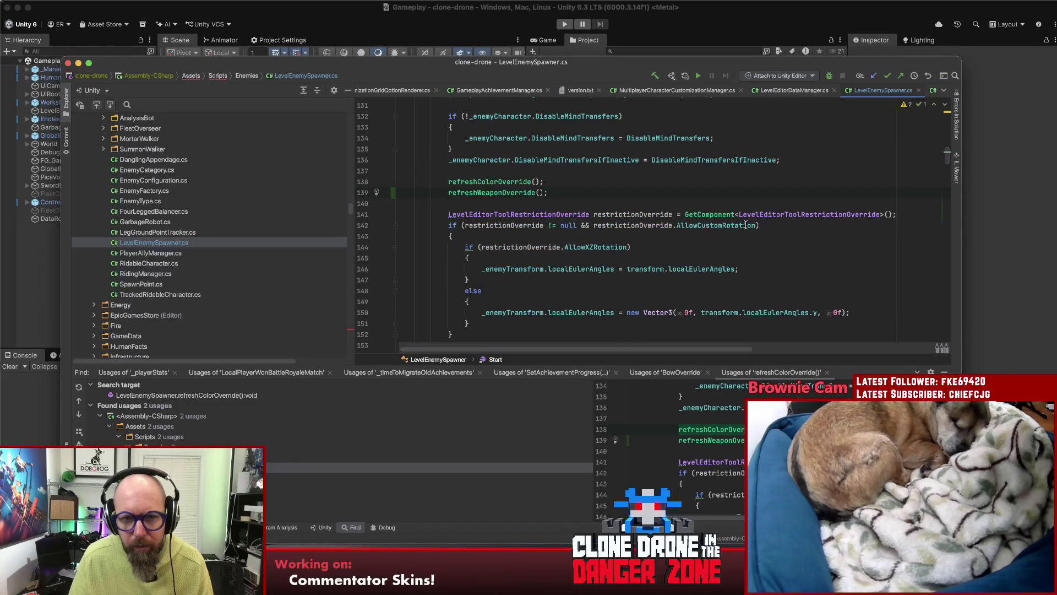
scroll(745, 226, "up", 4)
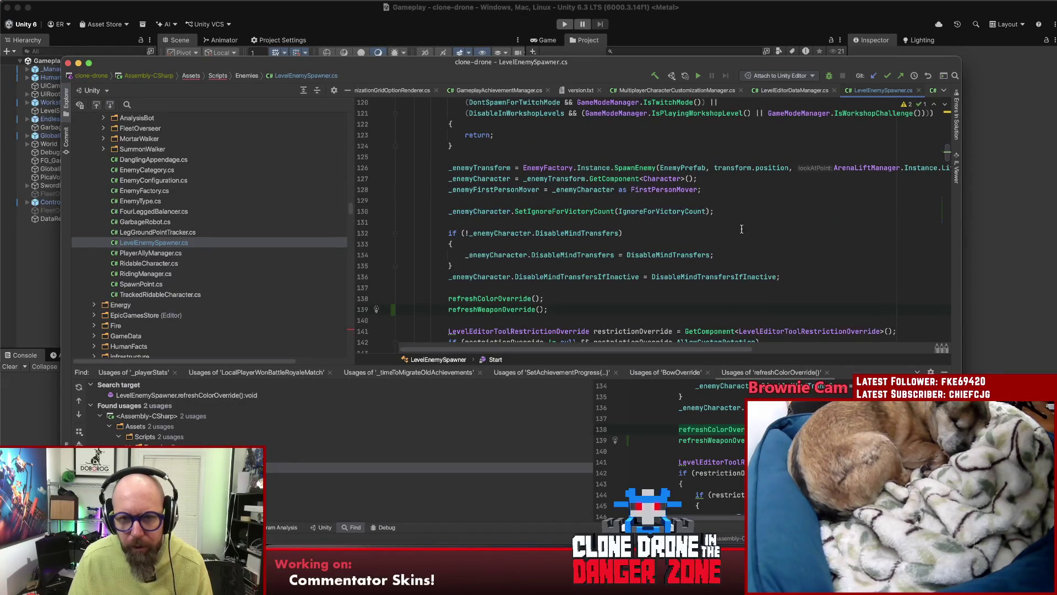
scroll(741, 229, "up", 3)
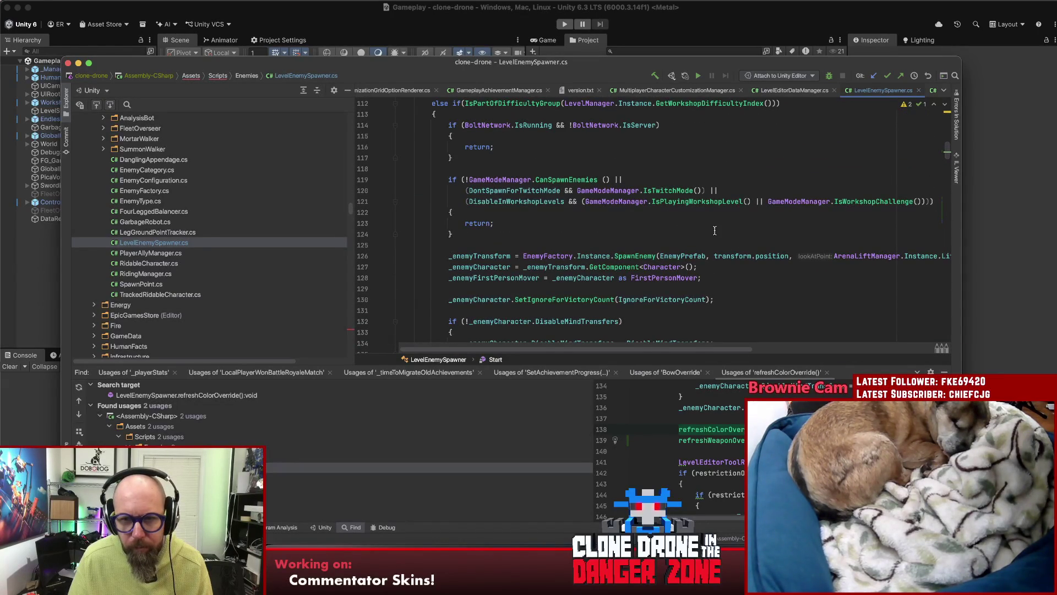
scroll(715, 230, "up", 4)
scroll(516, 239, "down", 15)
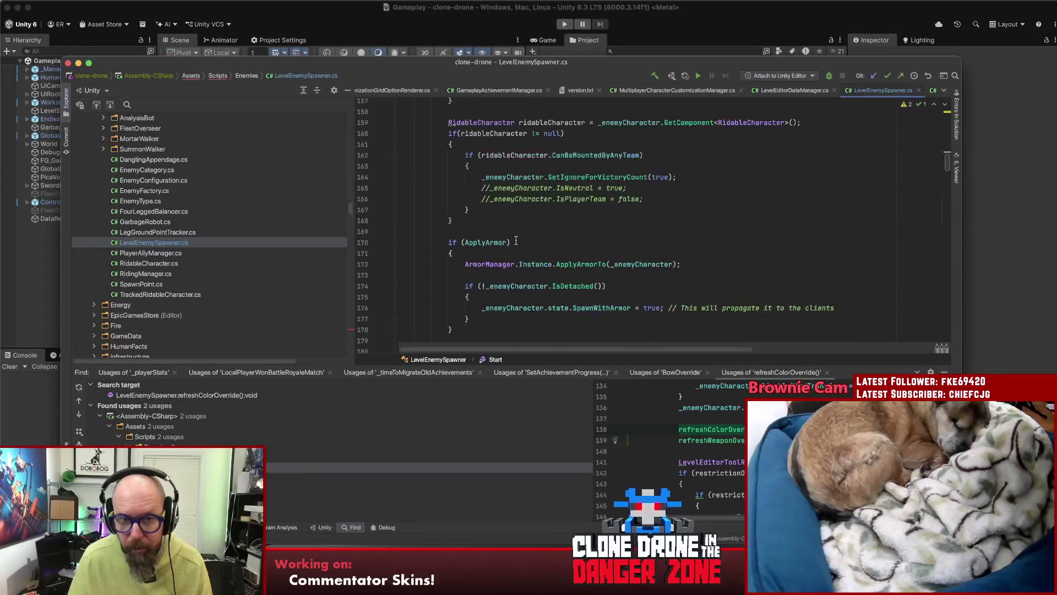
scroll(515, 241, "down", 4)
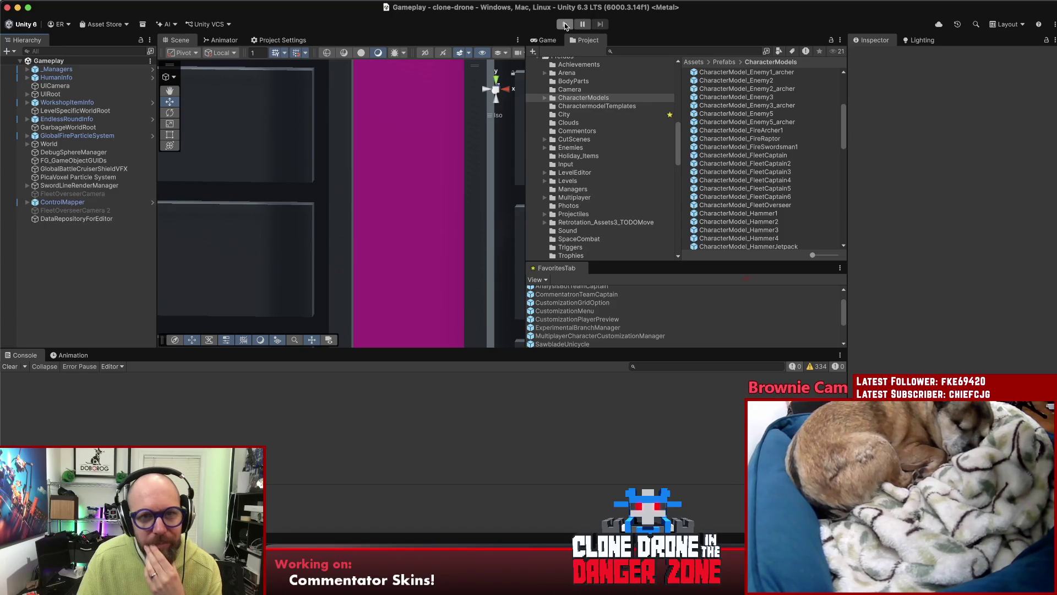
- Once scripts reload, enter Play mode and go to the level editor
left_click(566, 25)
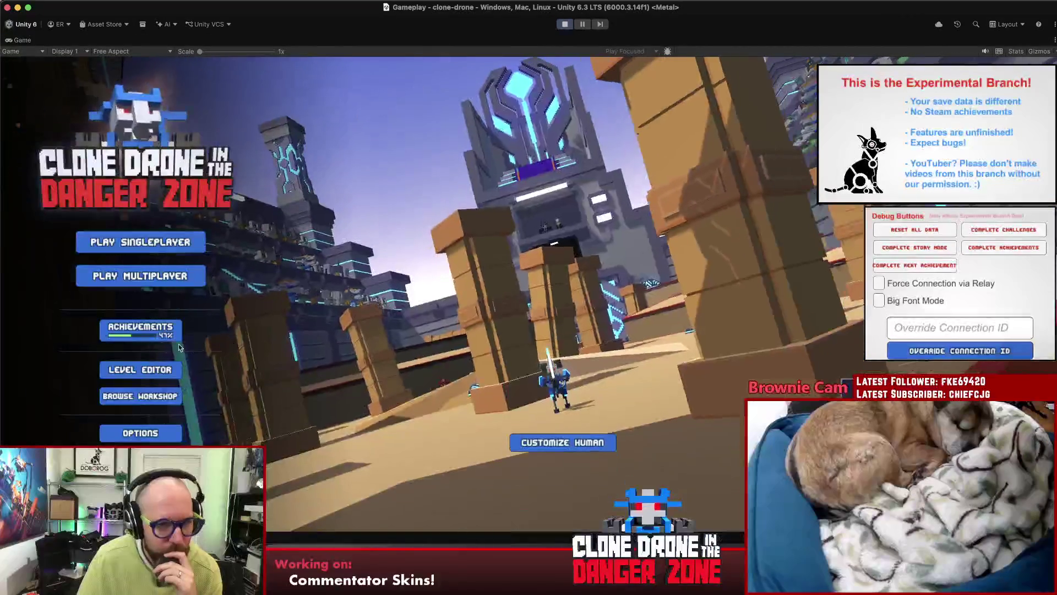
left_click(140, 369)
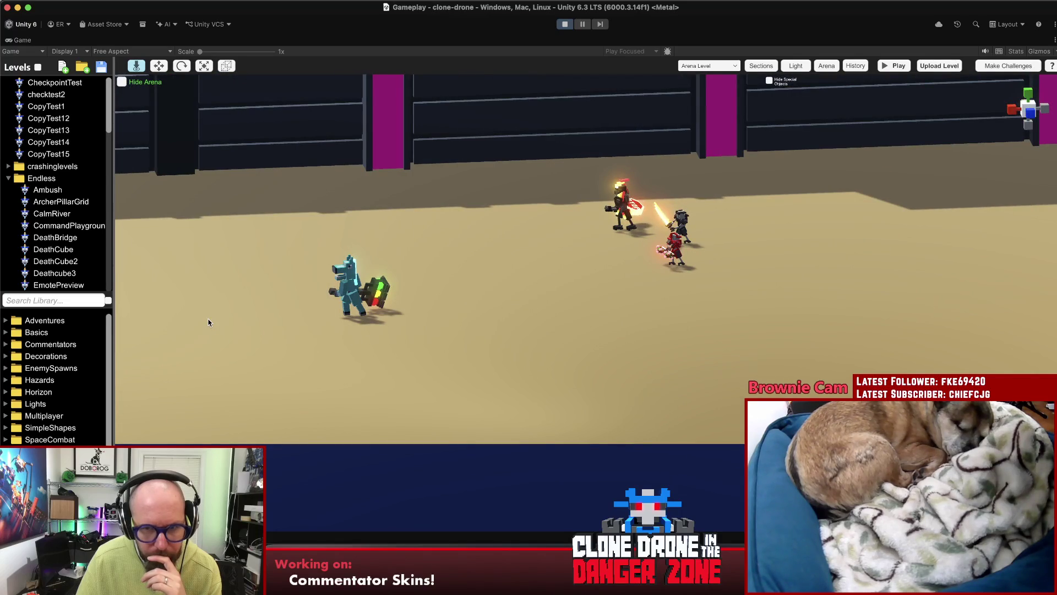
- Drop a FleetAnalysisBot1 spawner from EnemySpawns onto the arena floor at X 5.87, Z -0.22
left_click(62, 369)
scroll(58, 392, "down", 3)
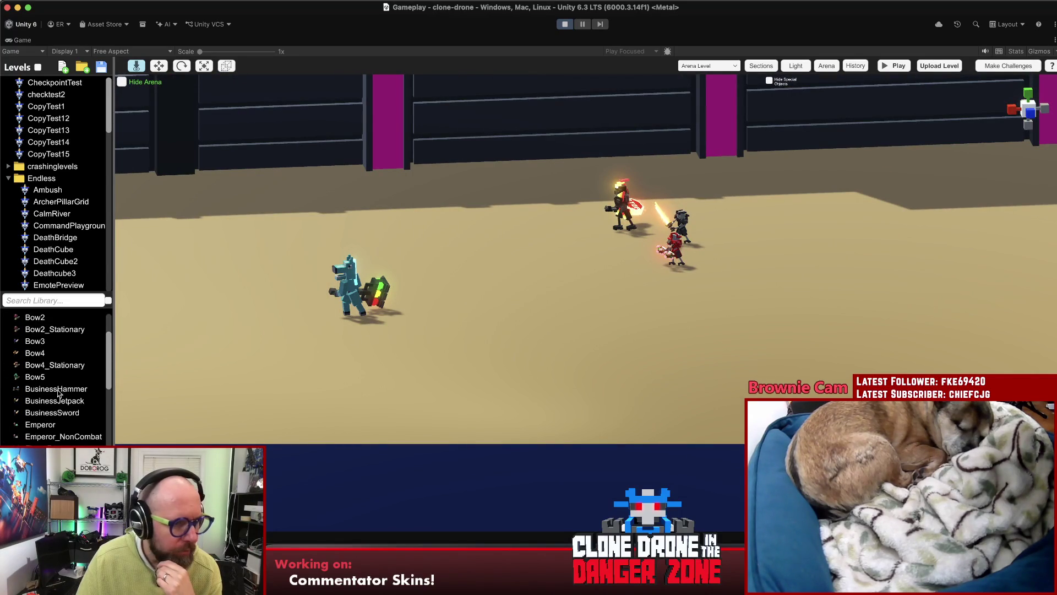
scroll(55, 380, "down", 3)
scroll(55, 380, "up", 2)
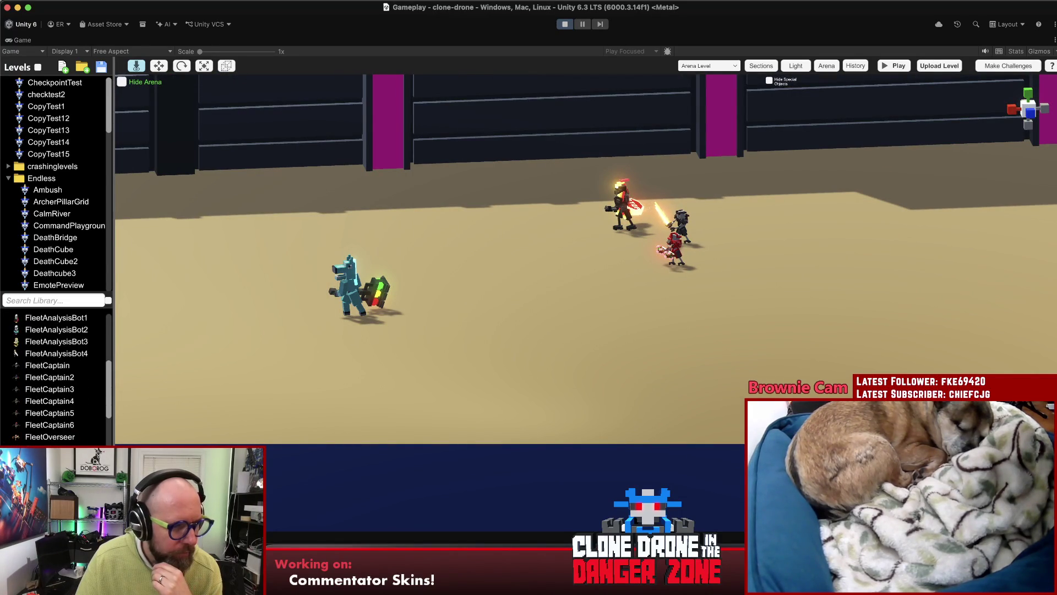
mouse_move(46, 424)
left_mouse_down()
mouse_move(827, 339)
mouse_move(789, 322)
left_mouse_up()
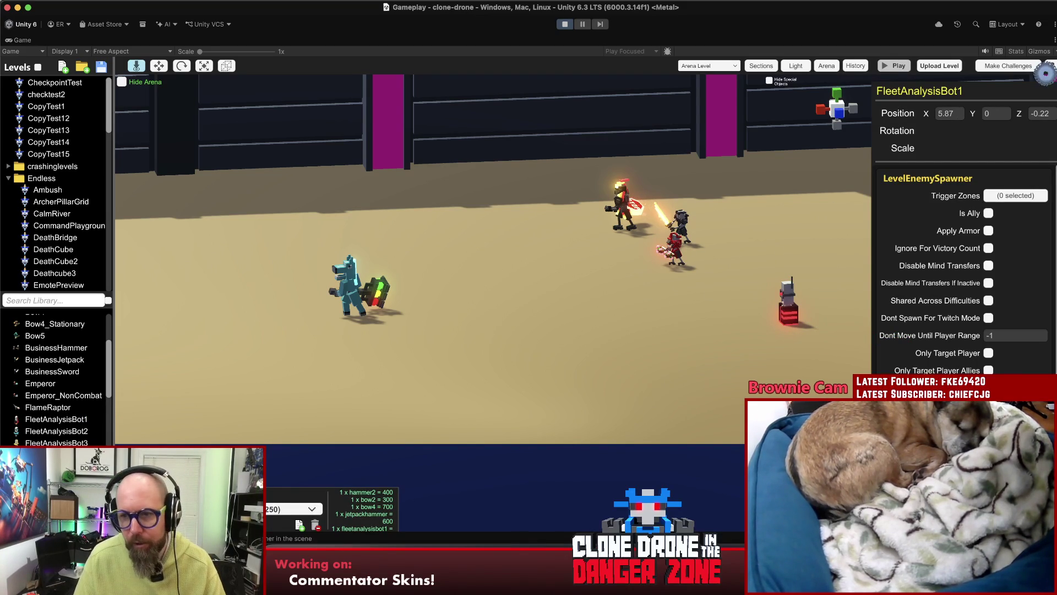
- Run into the arena, slash the teal enemy, and charge the red robot
key("w")
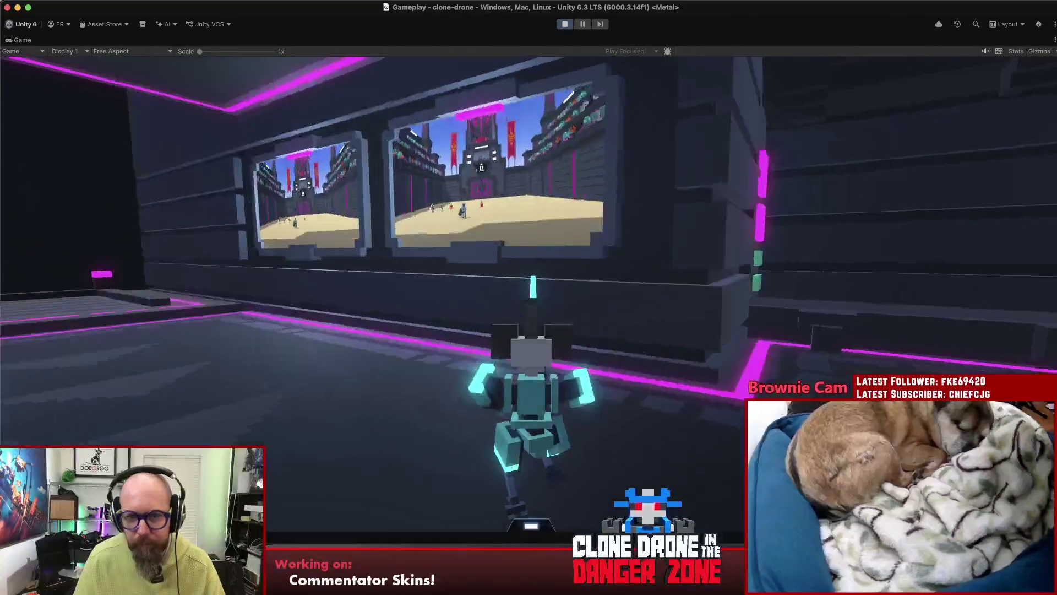
key("w")
key("w")
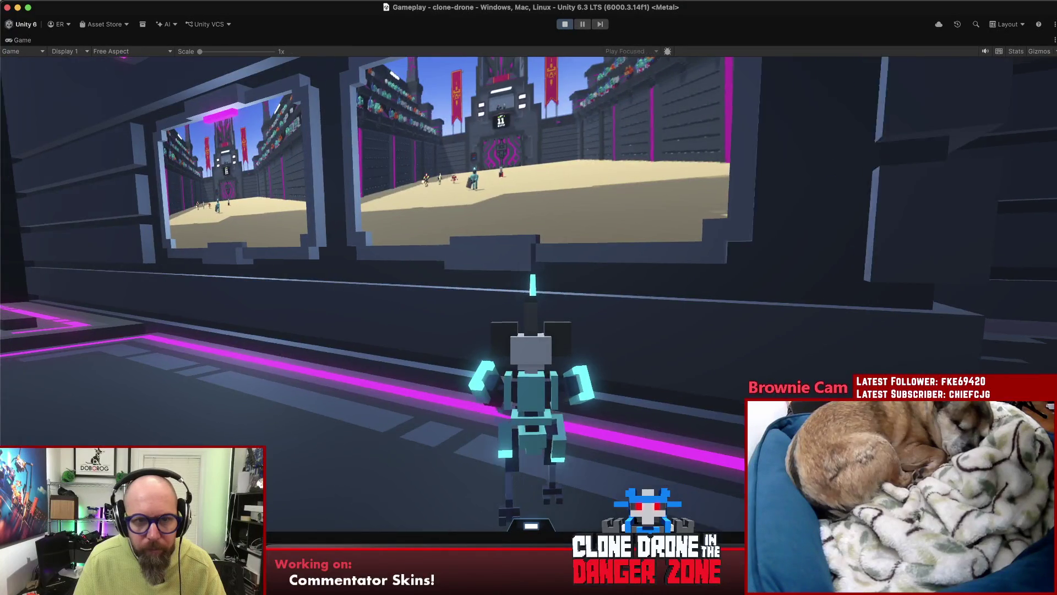
key("w")
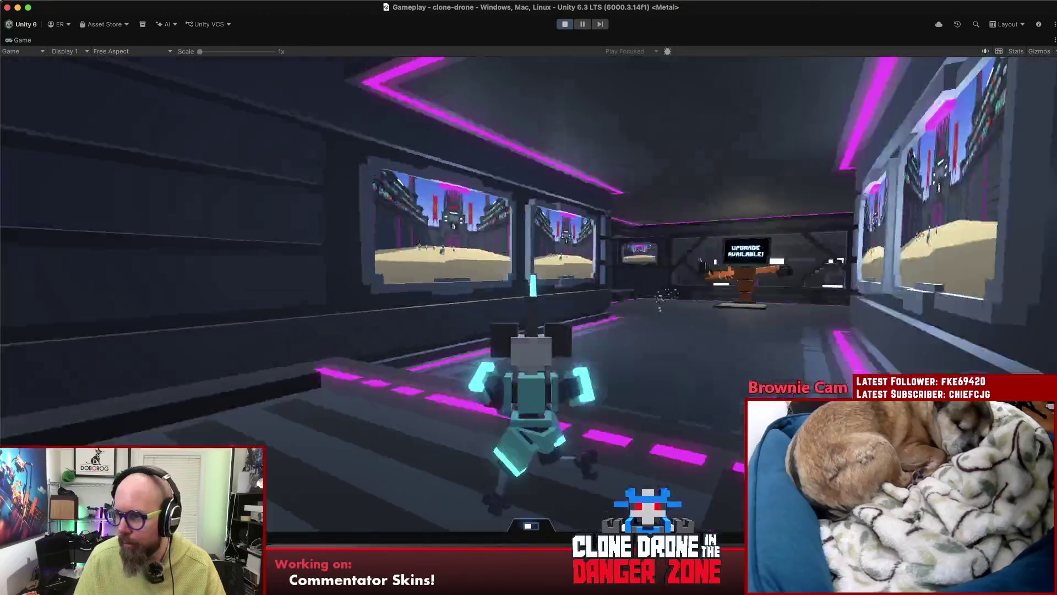
key("w")
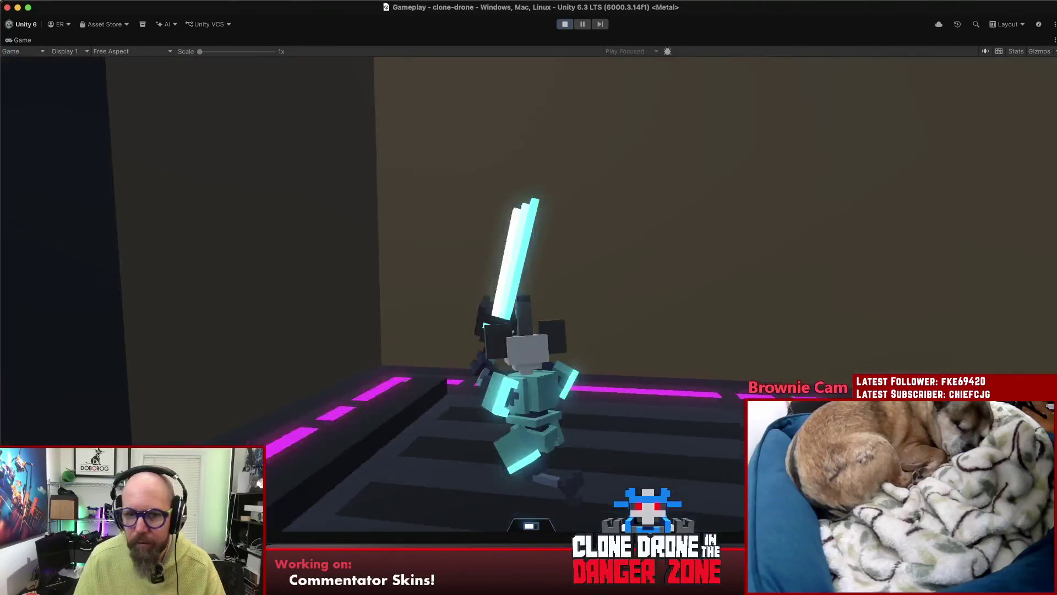
key("w")
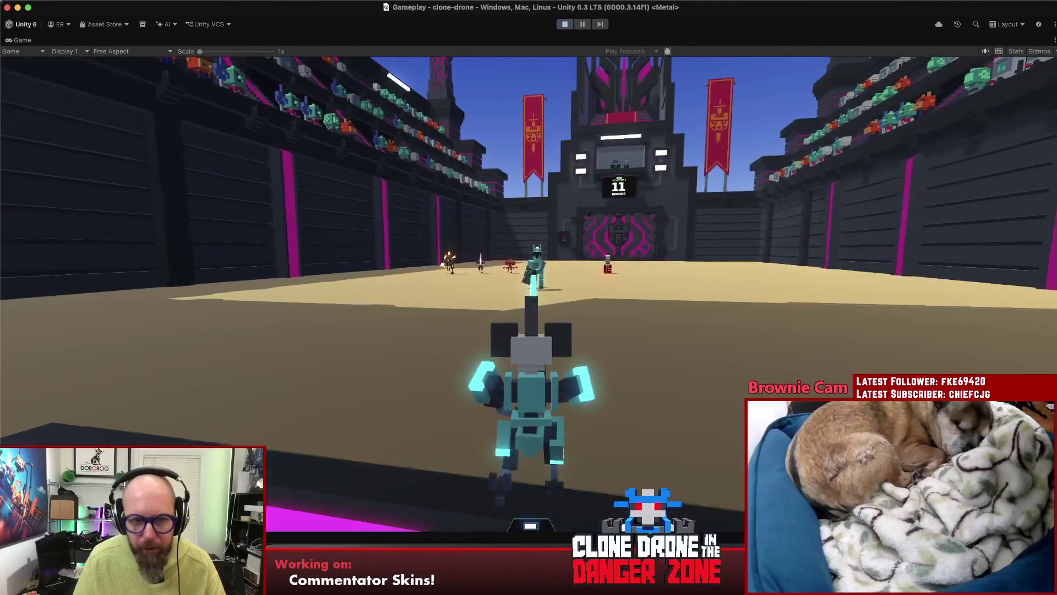
key("w")
left_click(529, 297)
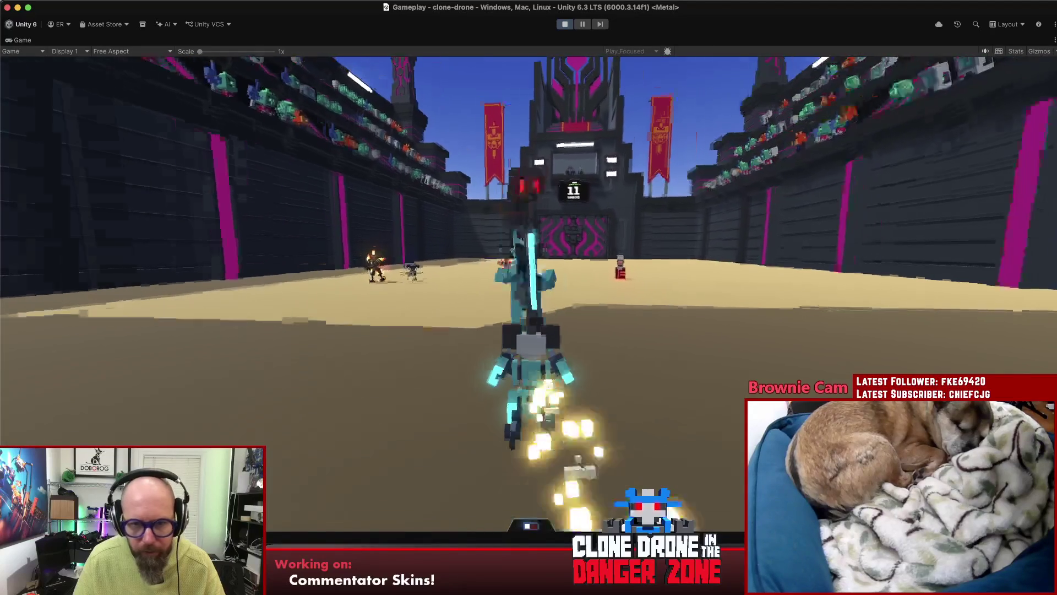
key("w")
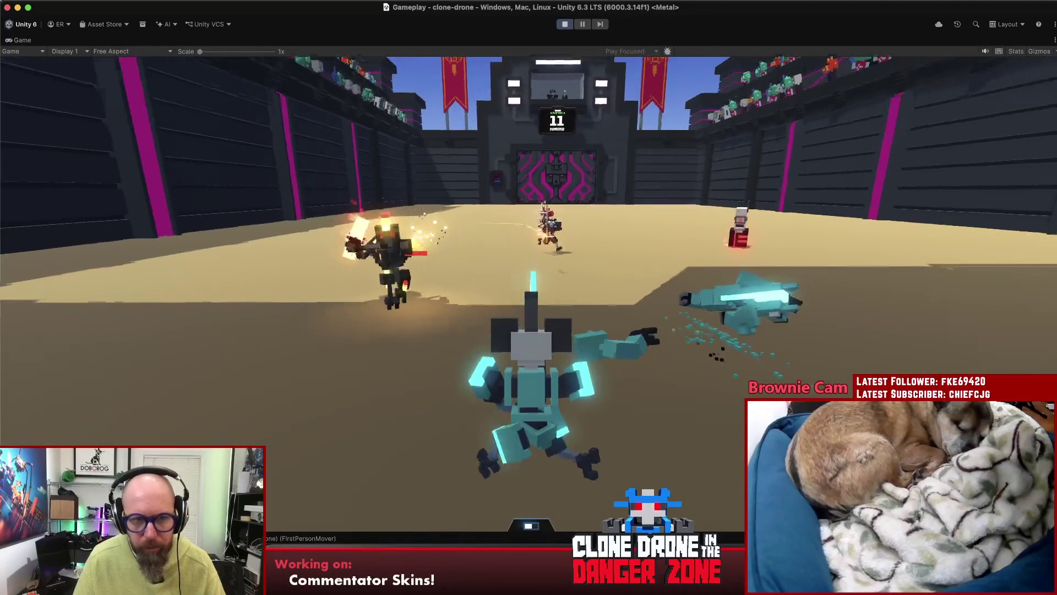
key("w")
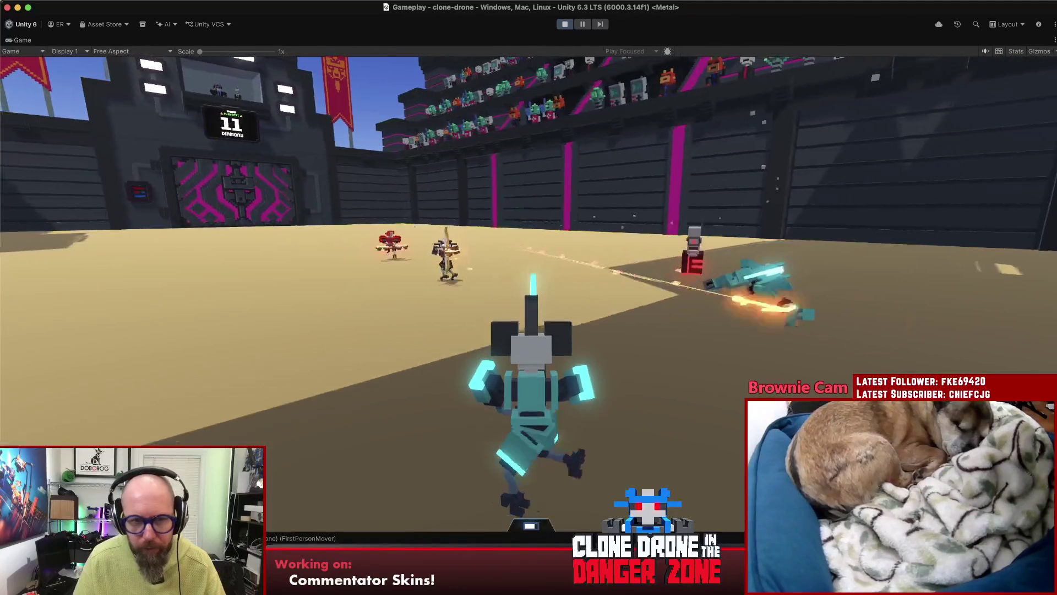
key("w")
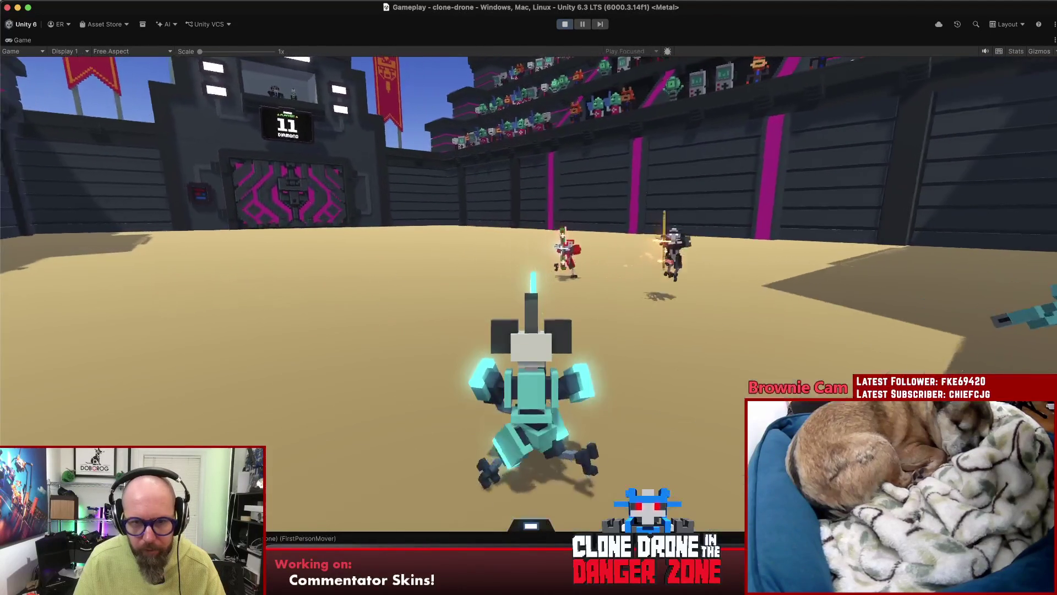
key("w")
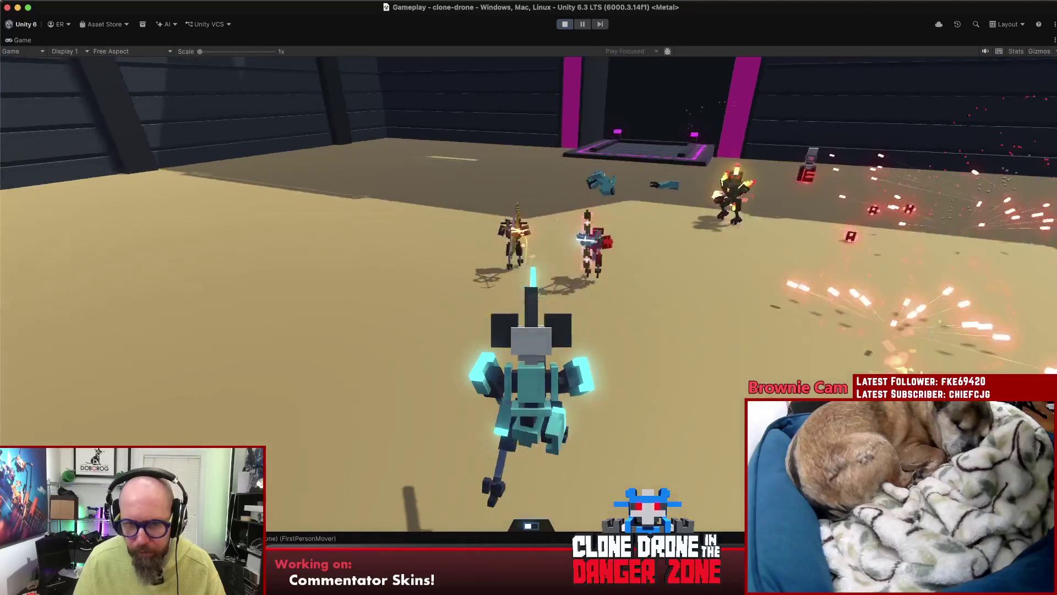
key("w")
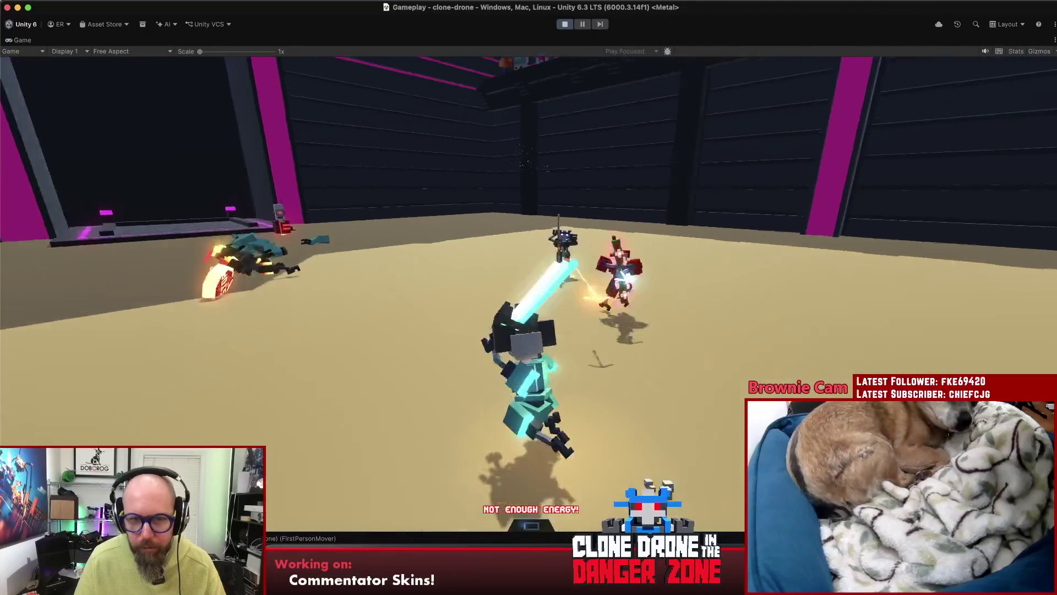
- Defeat the red, large black and remaining red robots, then bring up the pause menu
key("w")
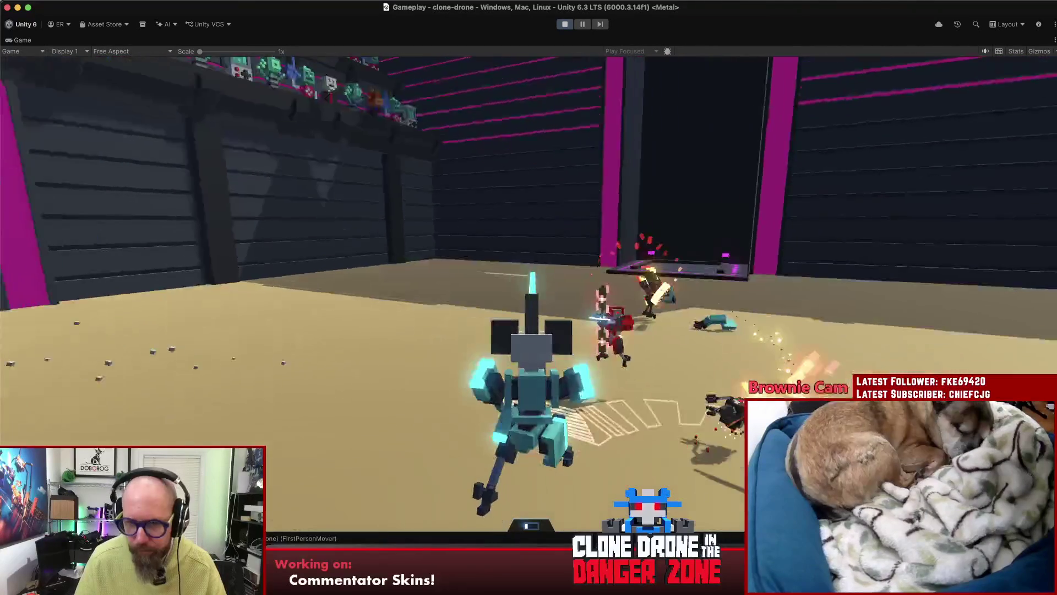
key("w")
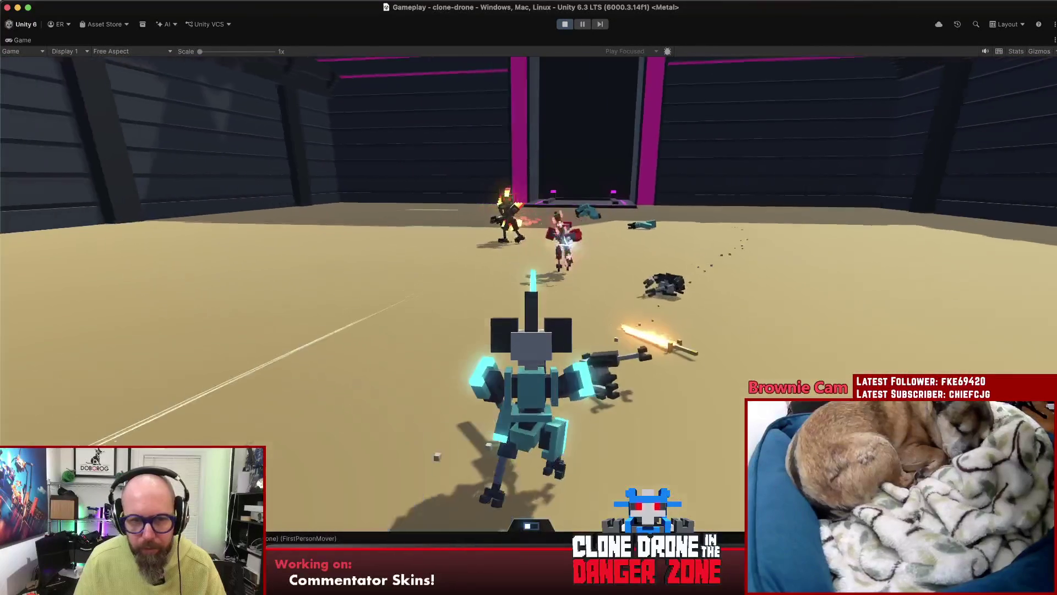
key("space")
key("w")
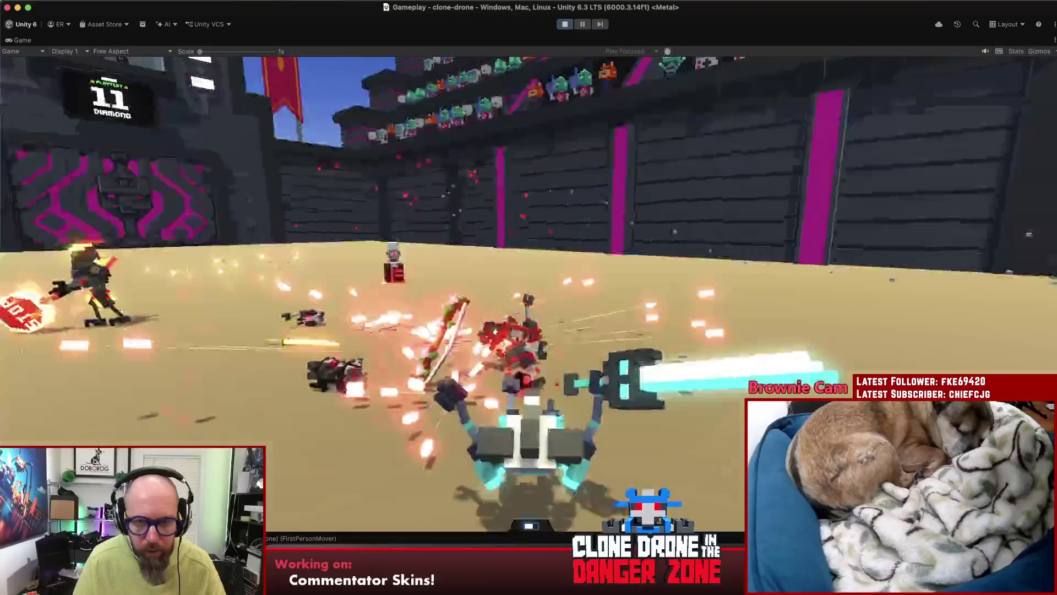
key("w")
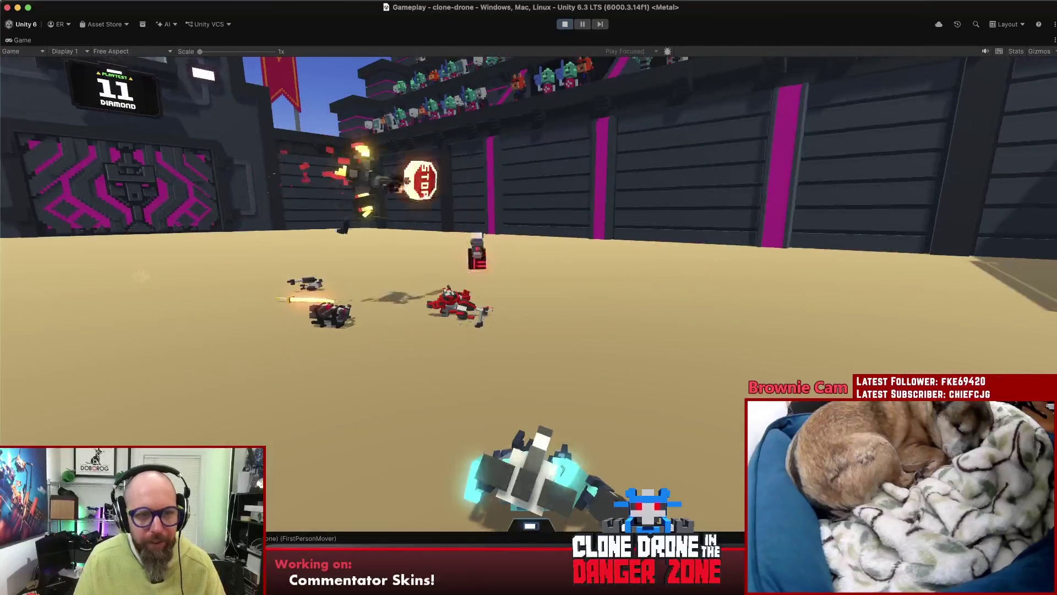
key("w")
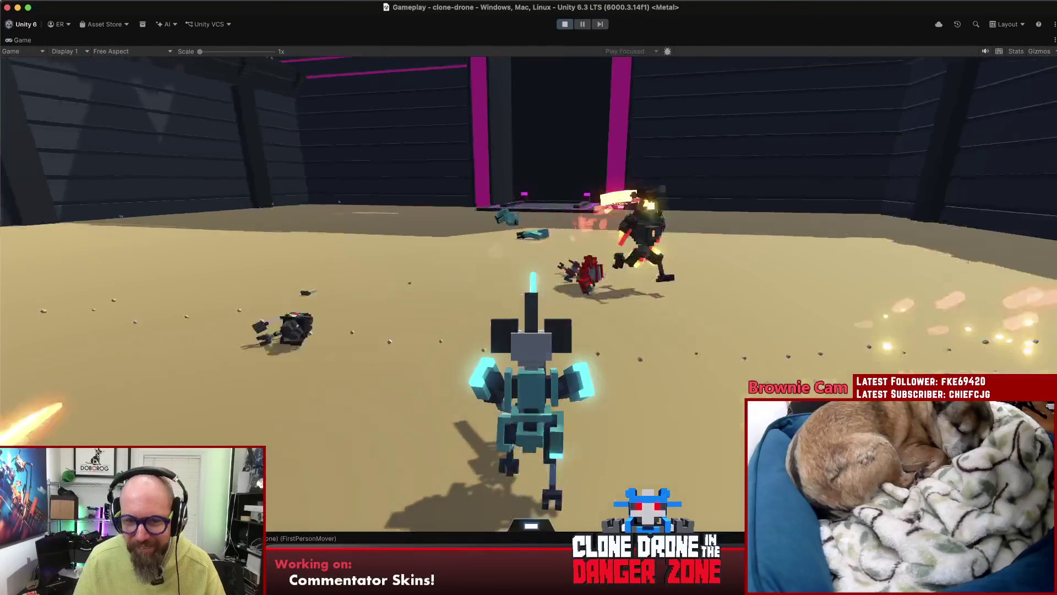
key("w")
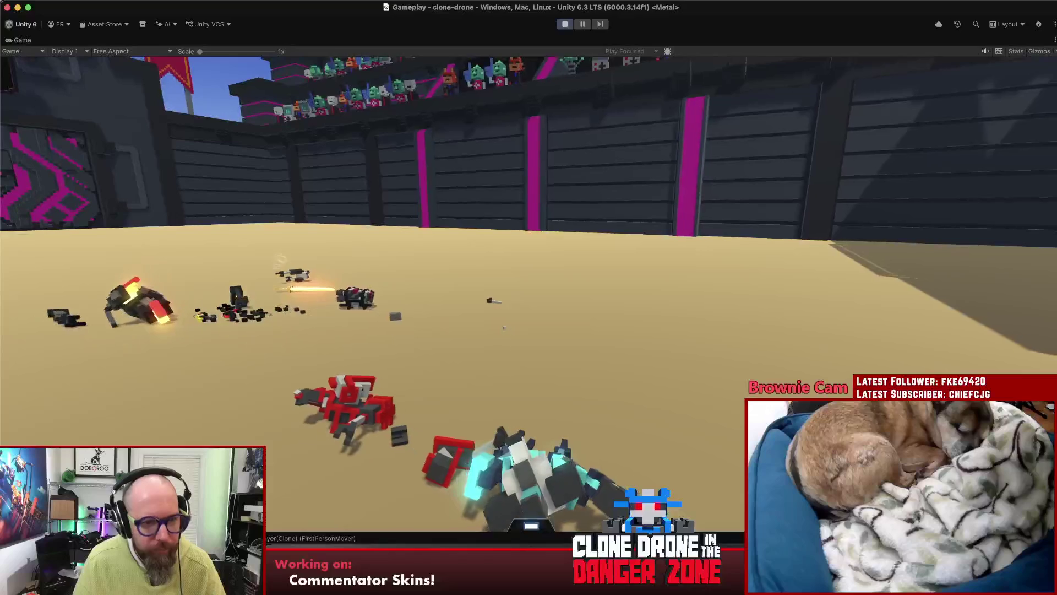
key("w")
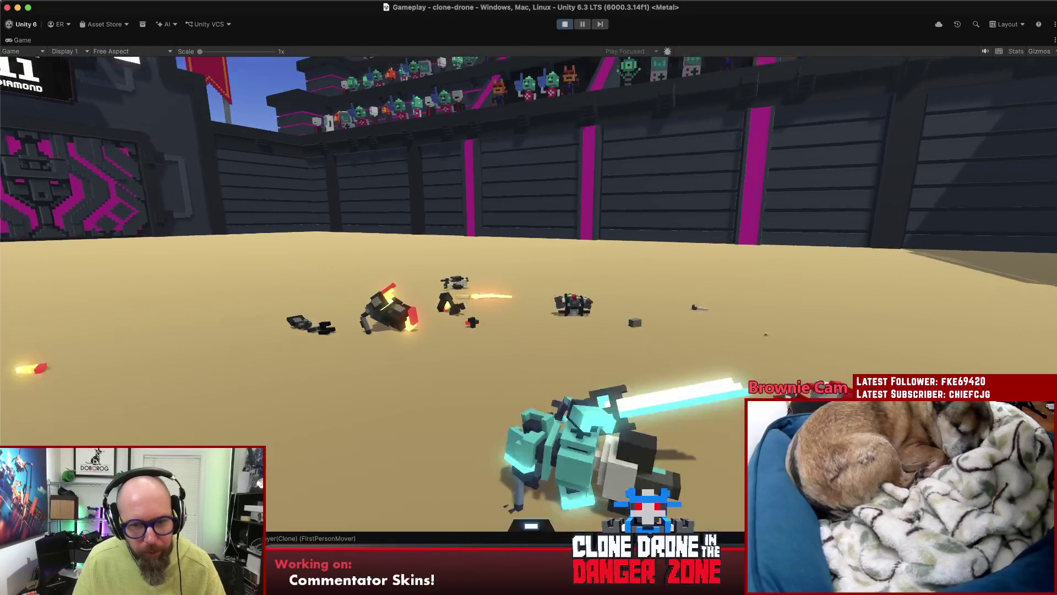
key("w")
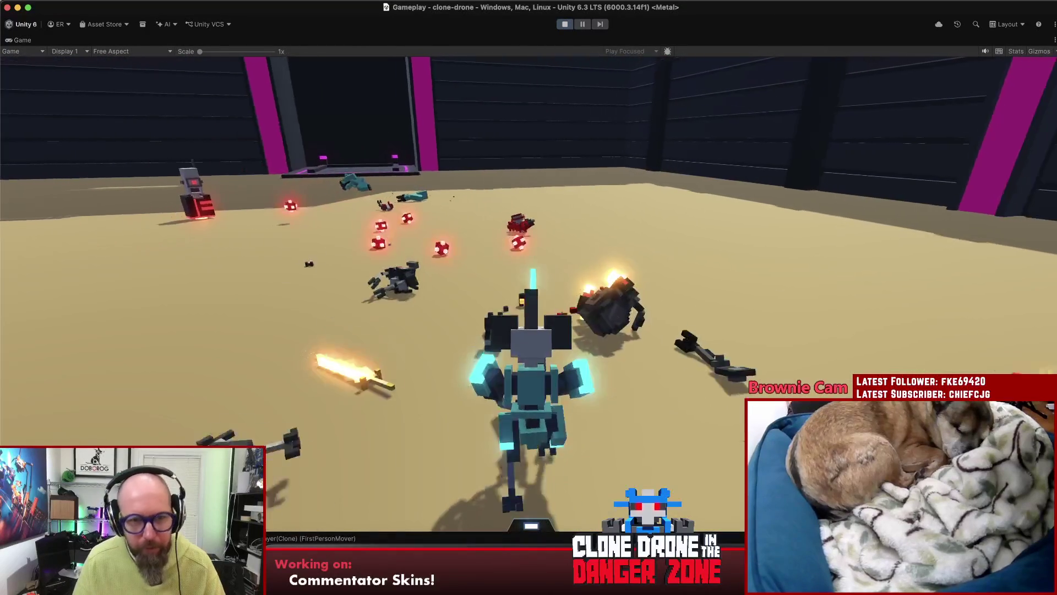
key("w")
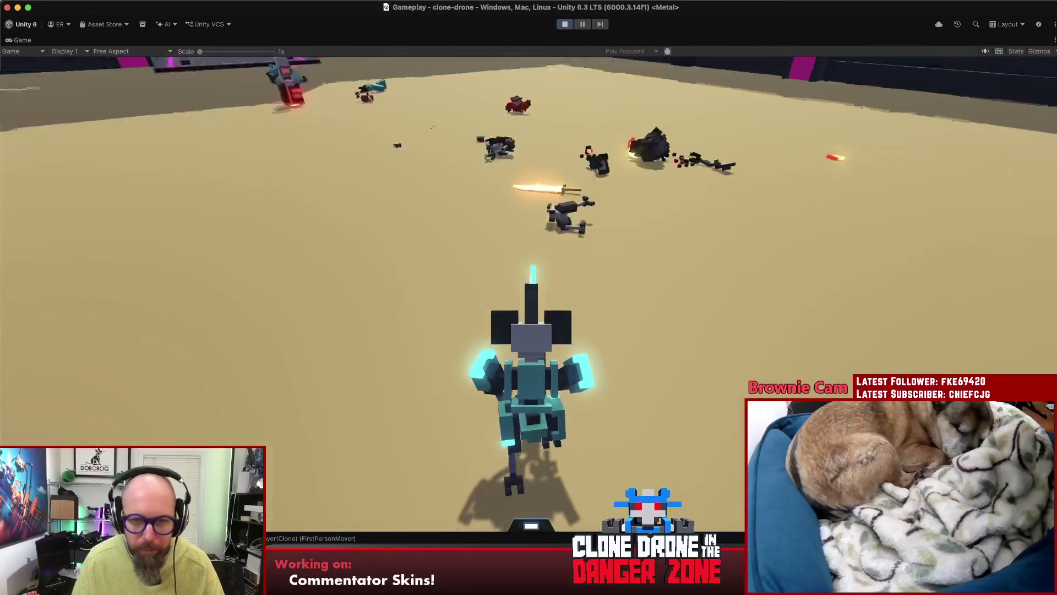
key("w")
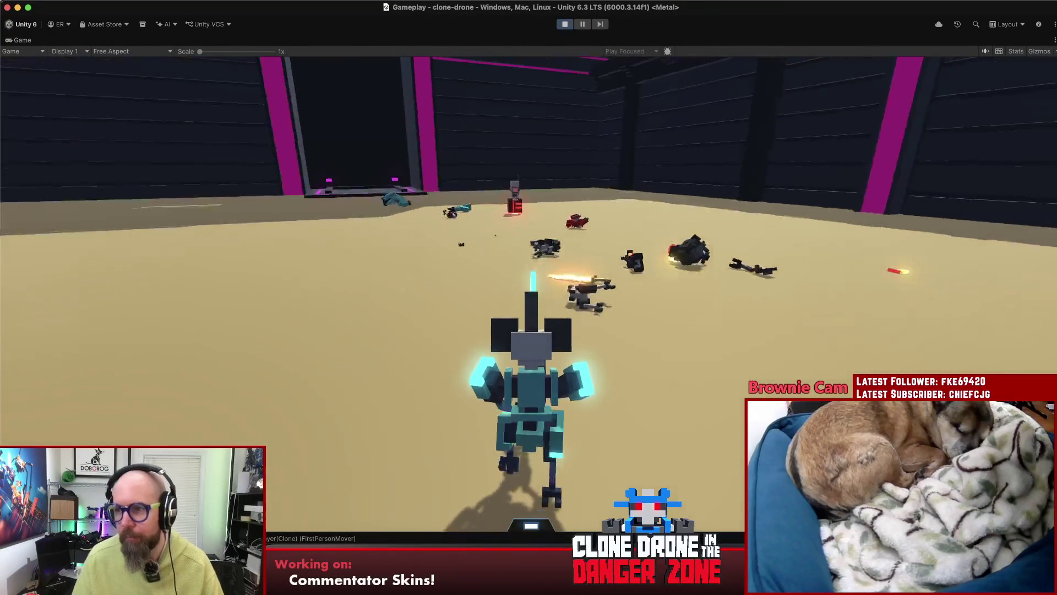
key("w")
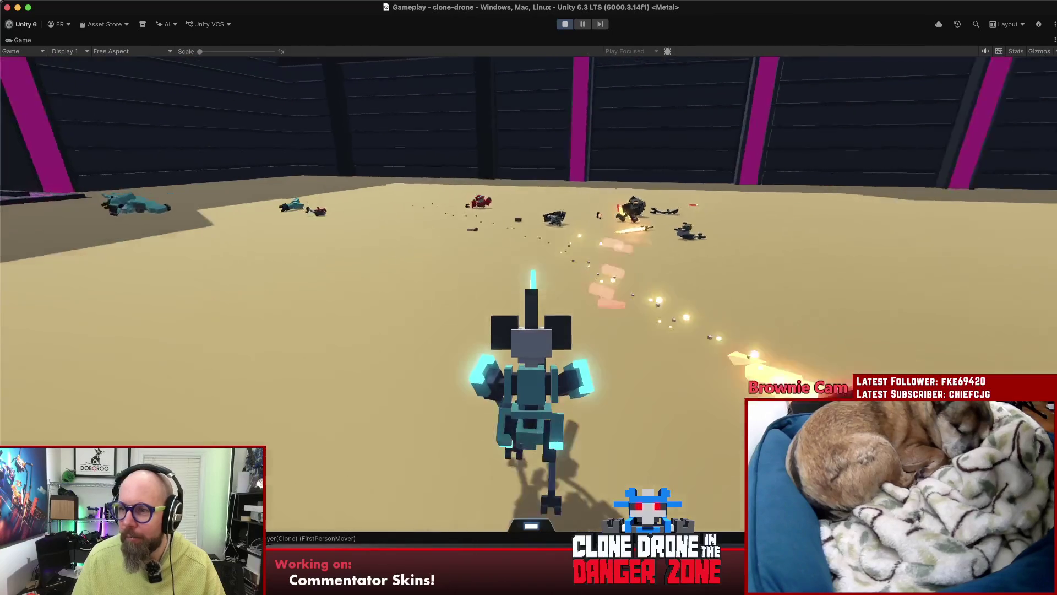
key("w")
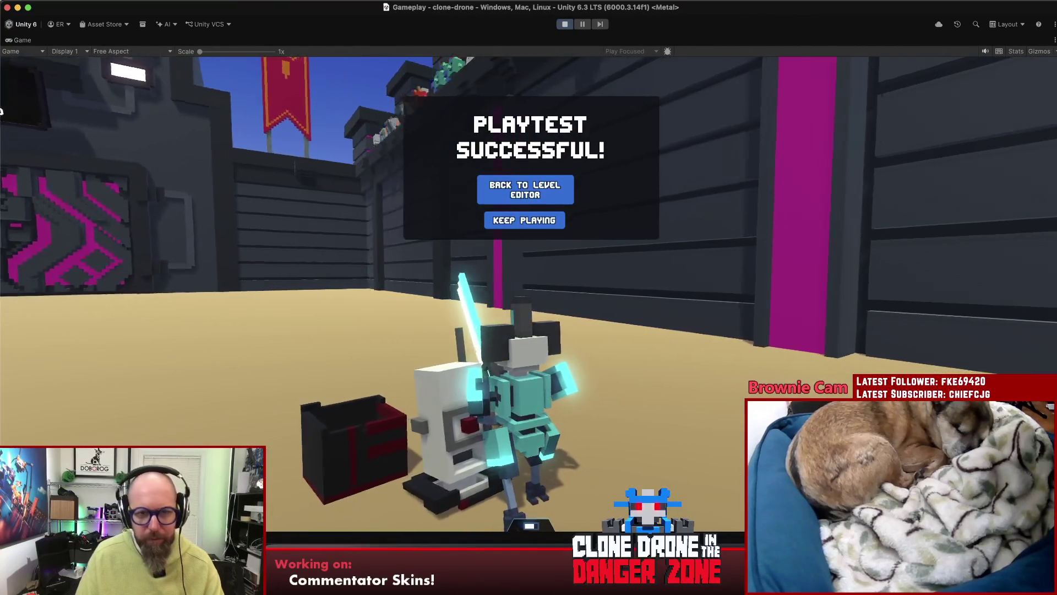
key("Escape")
key("Escape")
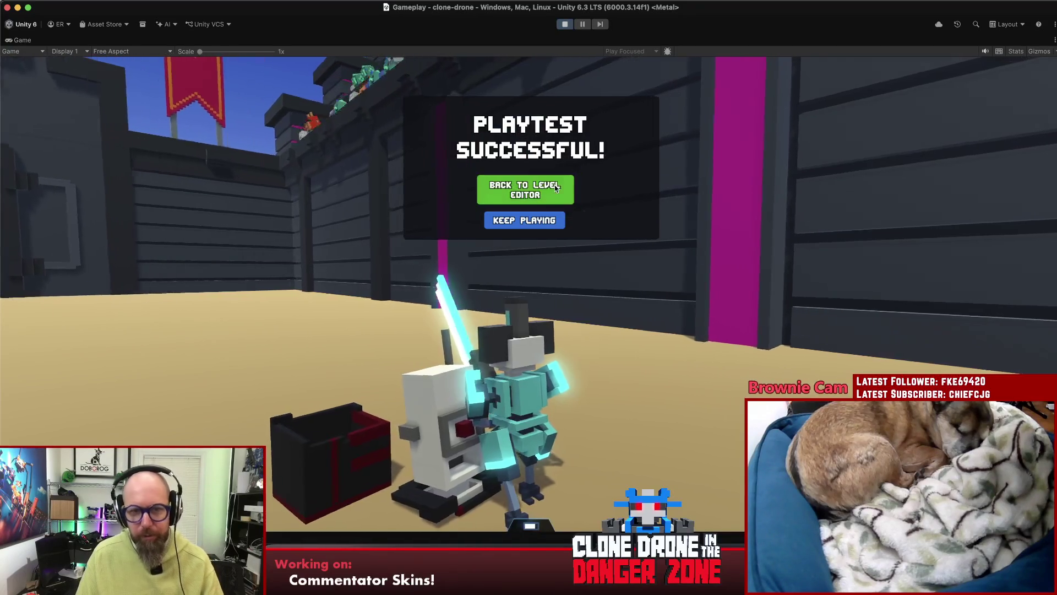
- Return from the playtest to the level editor, check the EnemySpawns folder, and stop play mode
left_click(566, 182)
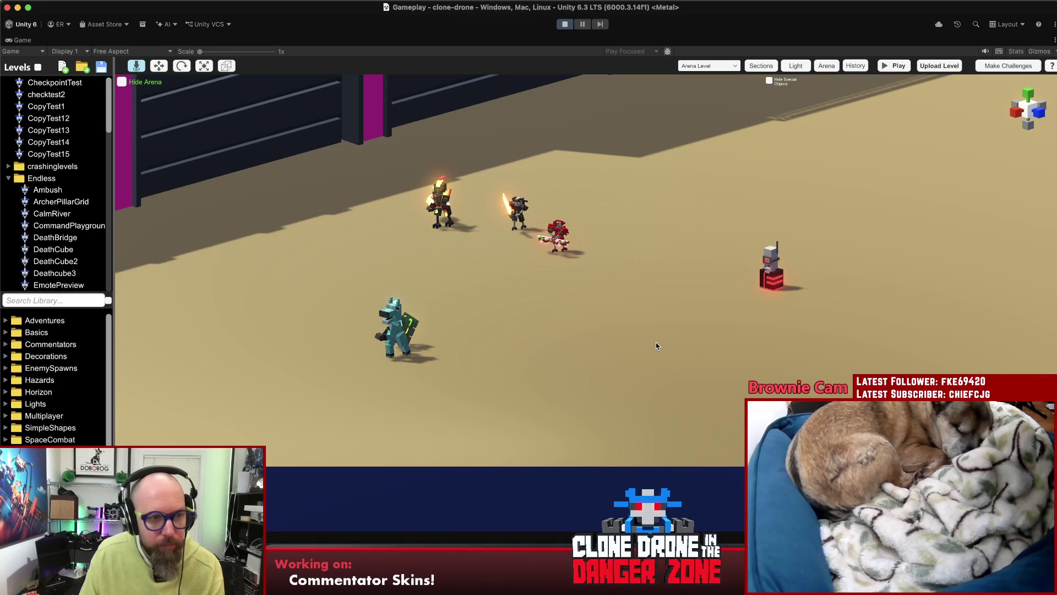
left_click(43, 369)
left_click(43, 368)
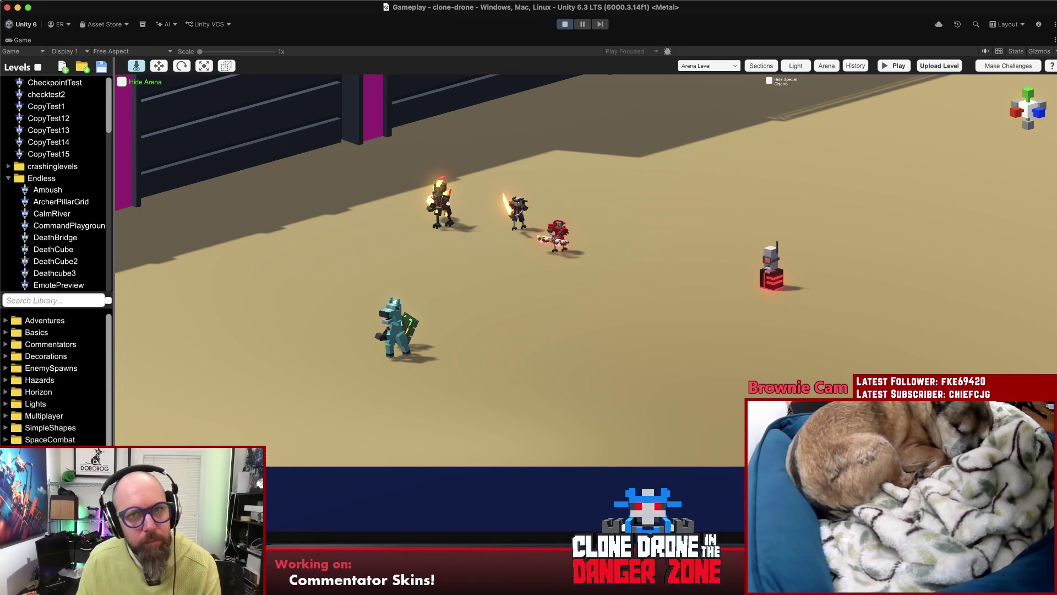
left_click(565, 24)
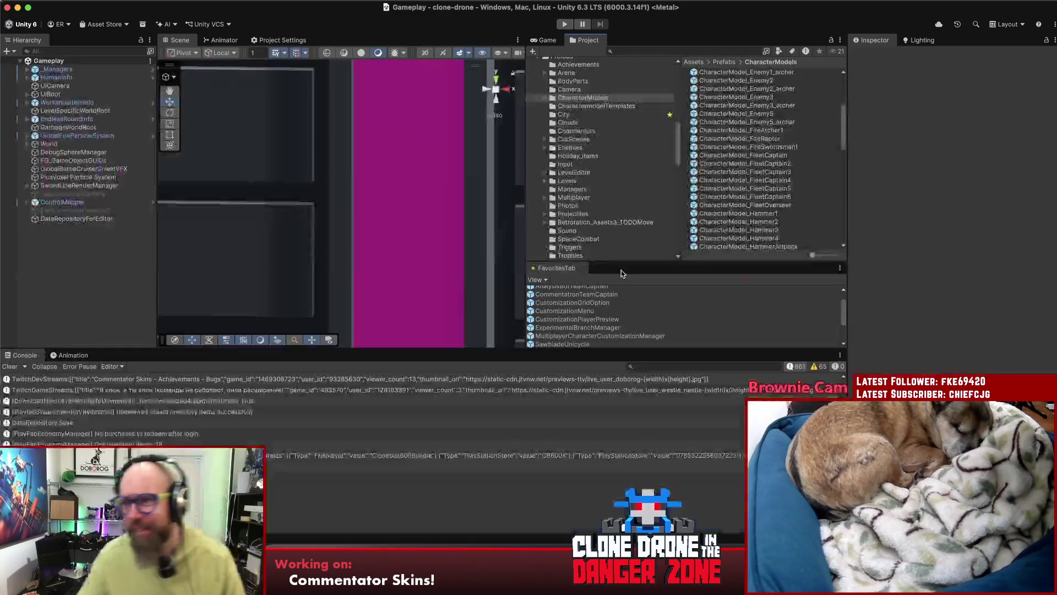
- Clear the Unity console and save the project
left_click(12, 366)
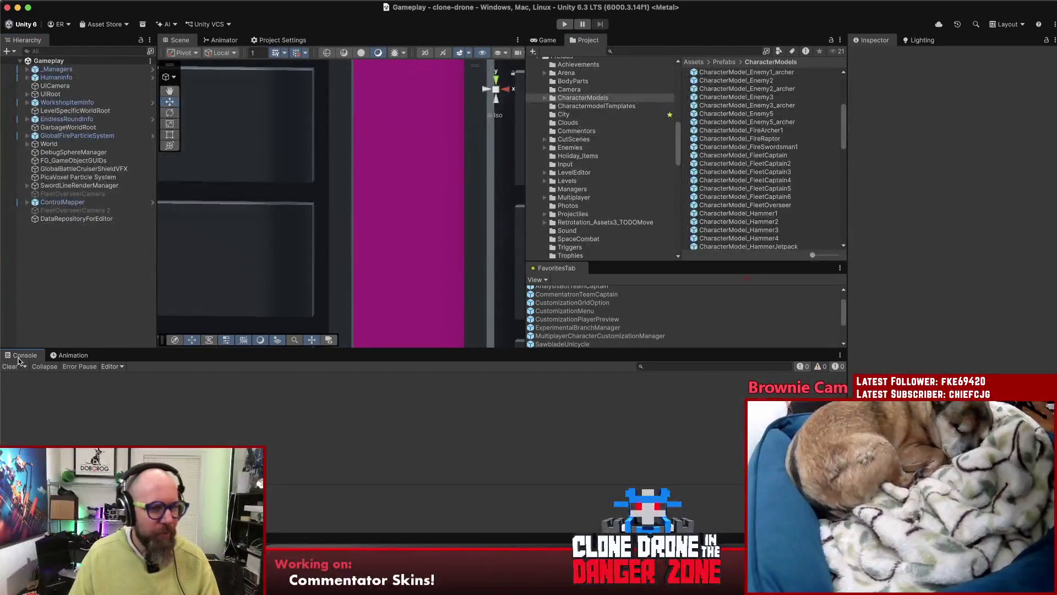
left_click(61, 2)
left_click(72, 111)
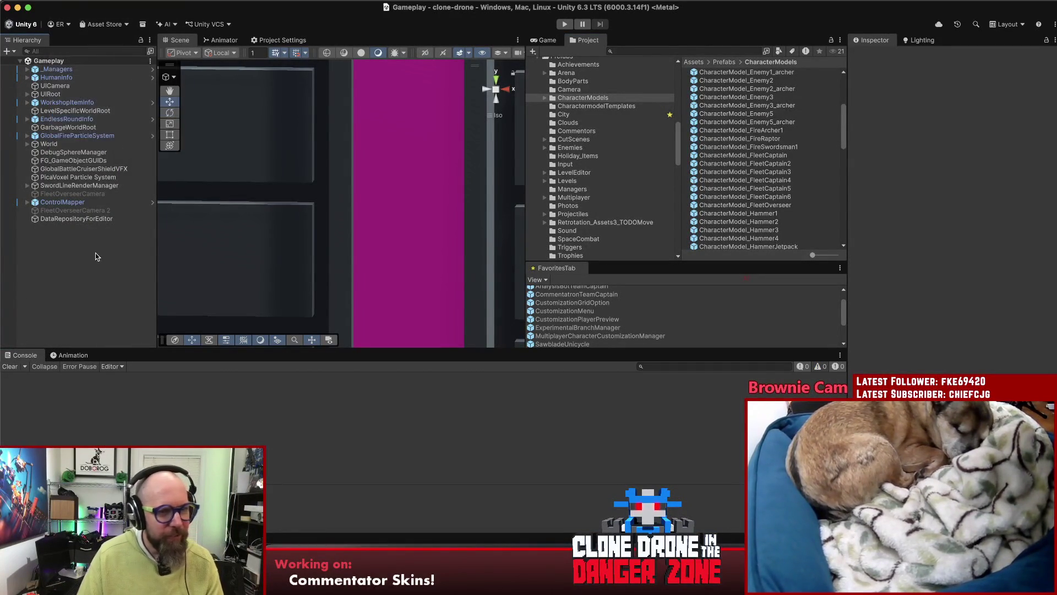
- Check the game version in Rider's version.txt, then switch to SourceTree's uncommitted changes
key("super+Tab")
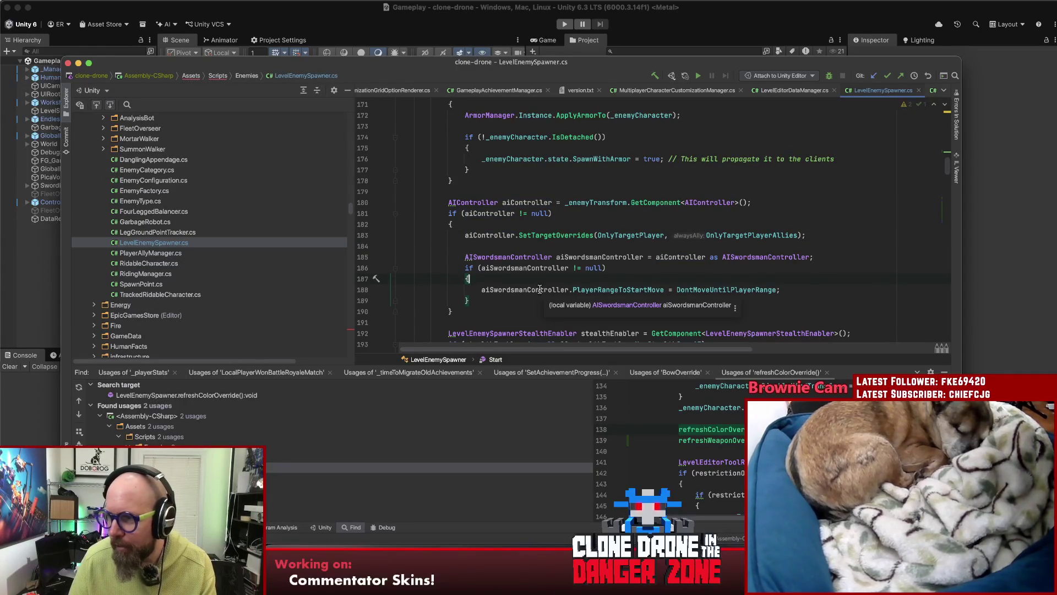
left_click(579, 90)
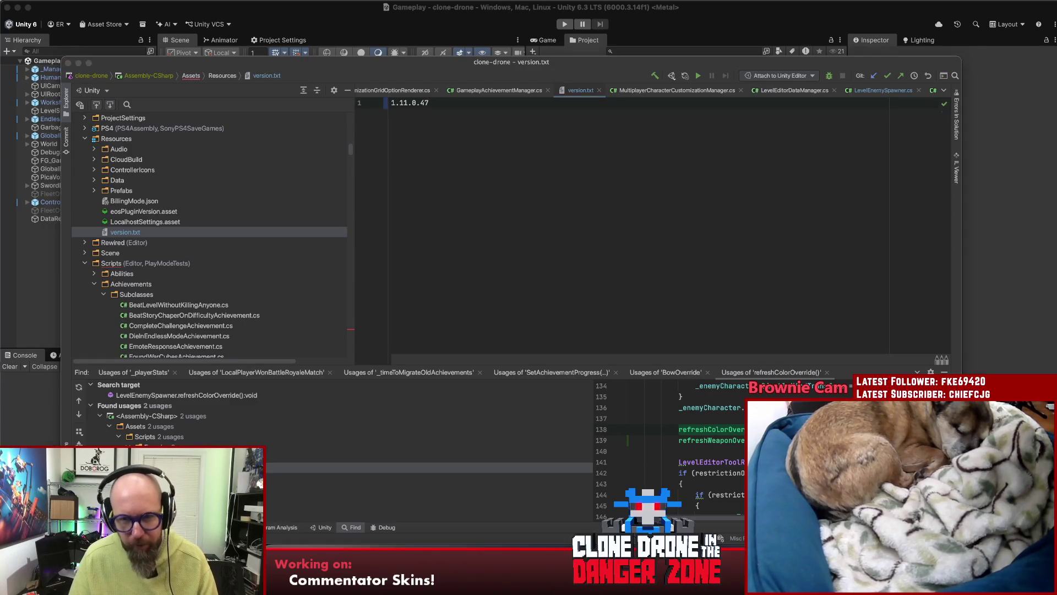
key("super+Tab")
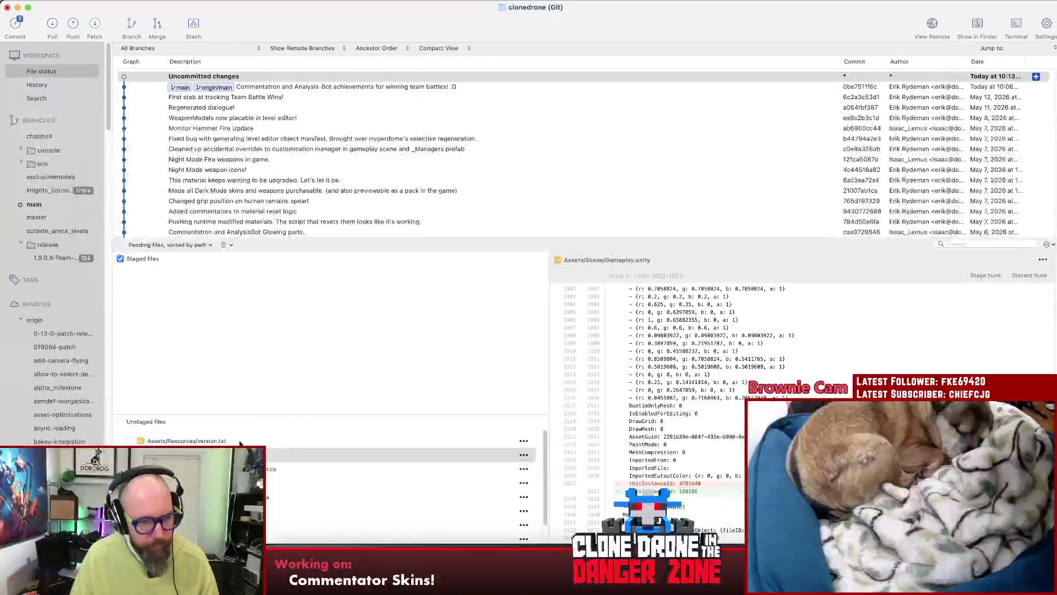